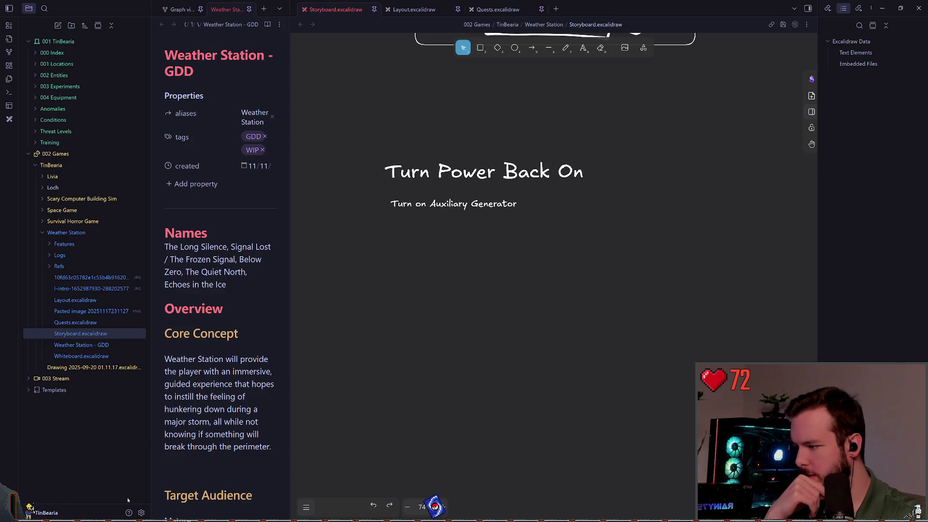
Switch from the Obsidian storyboard to the Godot editor showing objective_create_dialog.gd
key("alt+Tab")
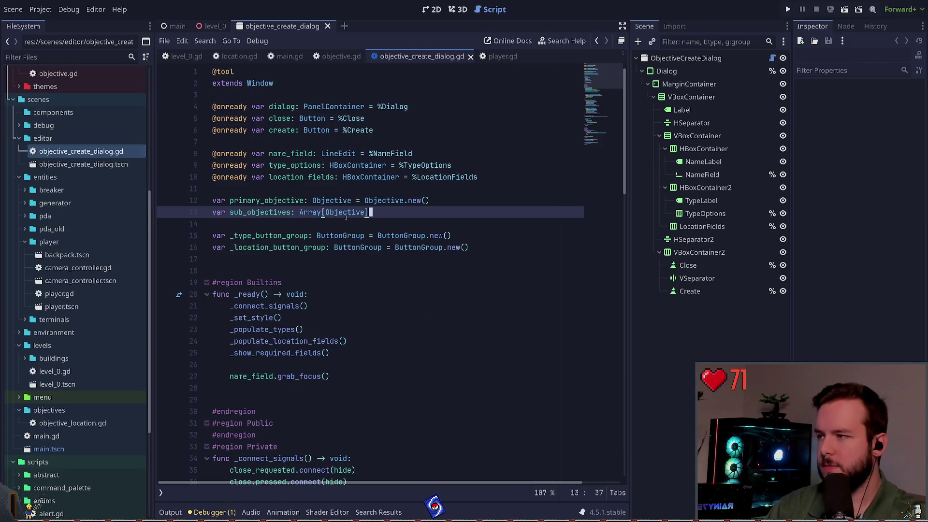
key("Up")
key("Up")
key("Up")
double_click(290, 165)
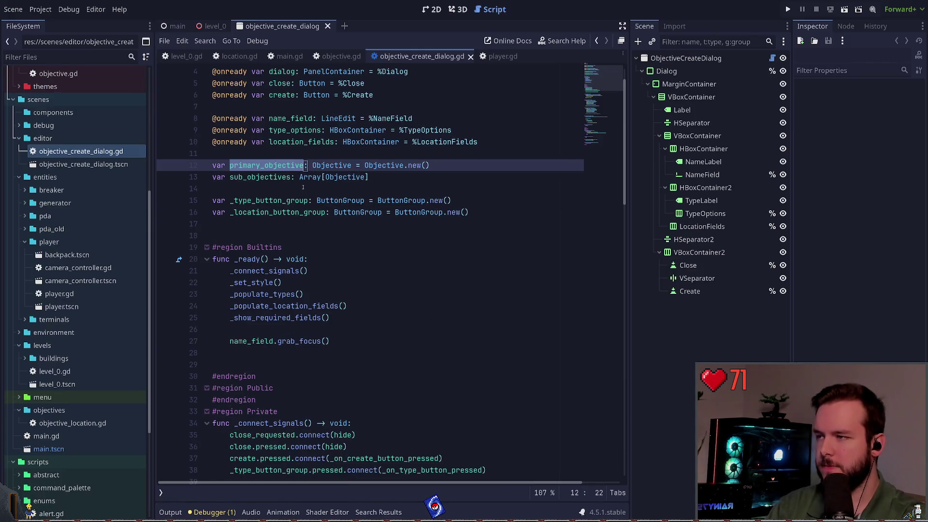
left_click(304, 189)
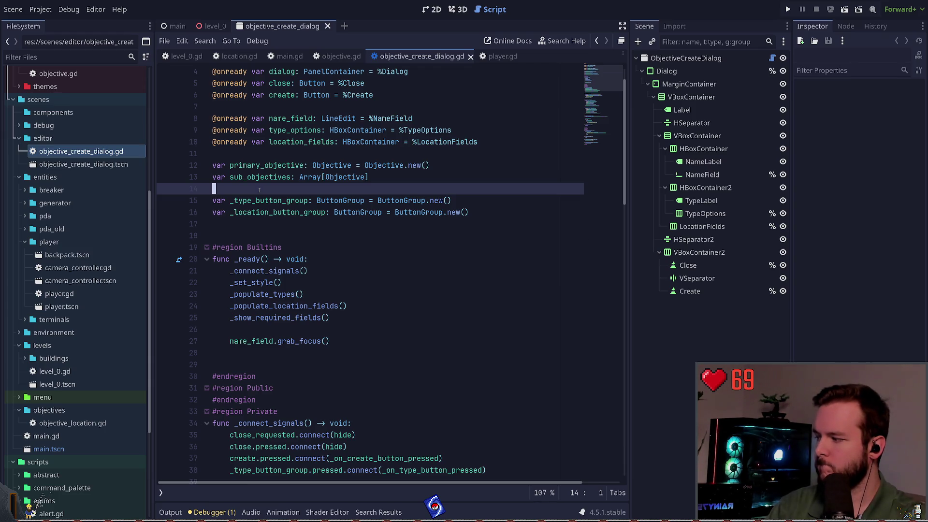
double_click(261, 166)
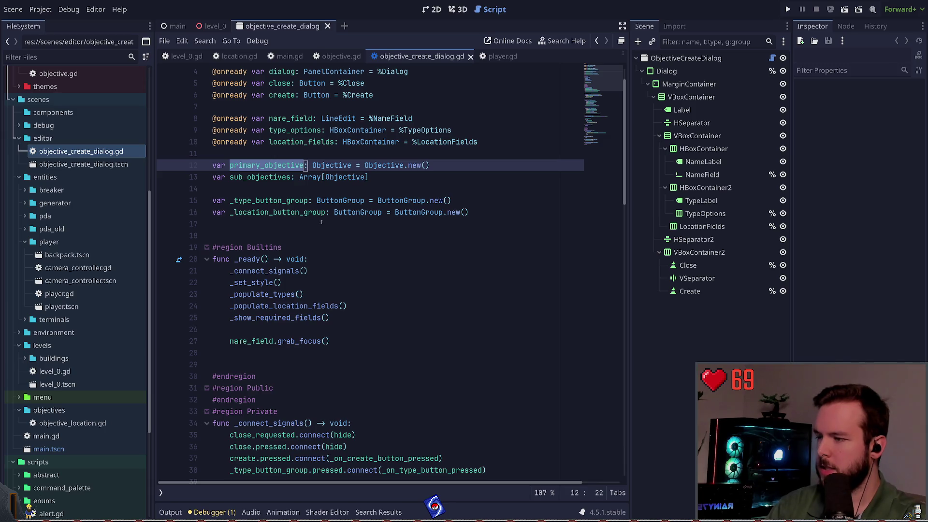
double_click(278, 176)
double_click(277, 169)
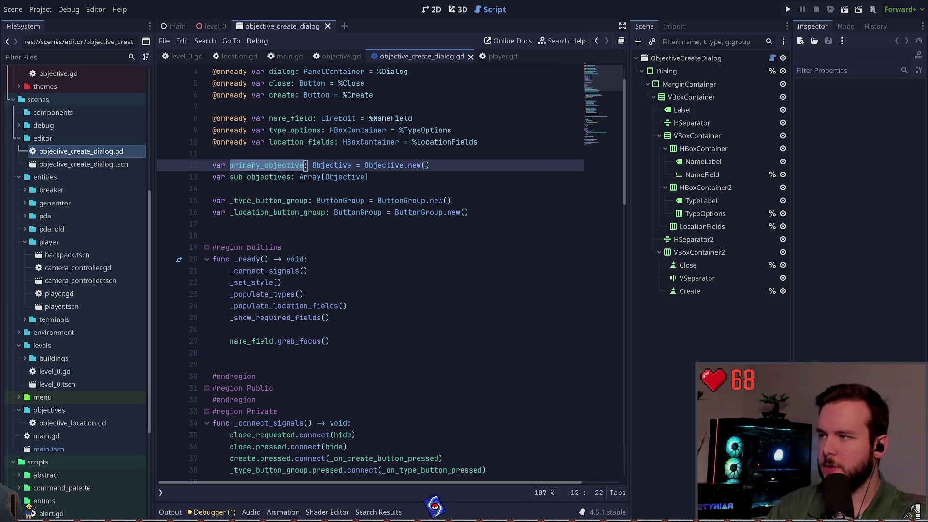
left_click(276, 183)
double_click(261, 166)
double_click(278, 177)
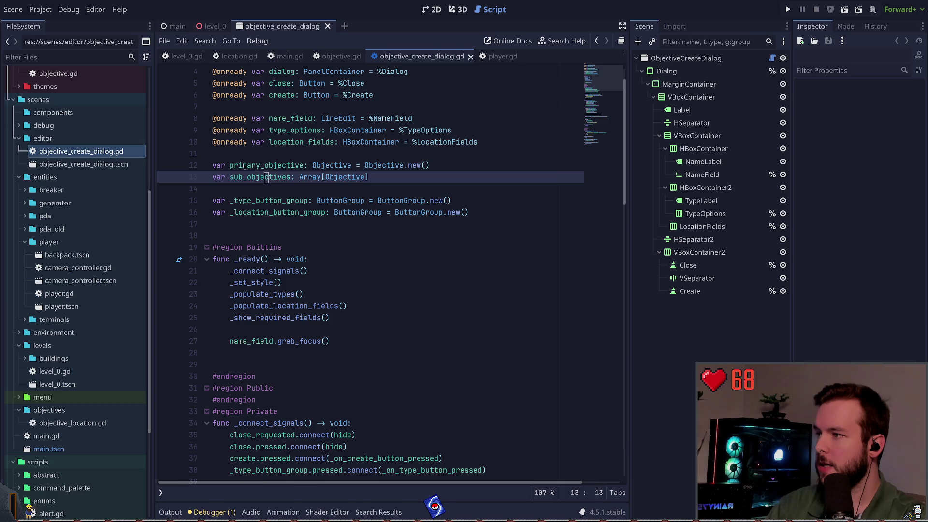
left_click(252, 165)
double_click(252, 165)
left_click(252, 165)
double_click(252, 165)
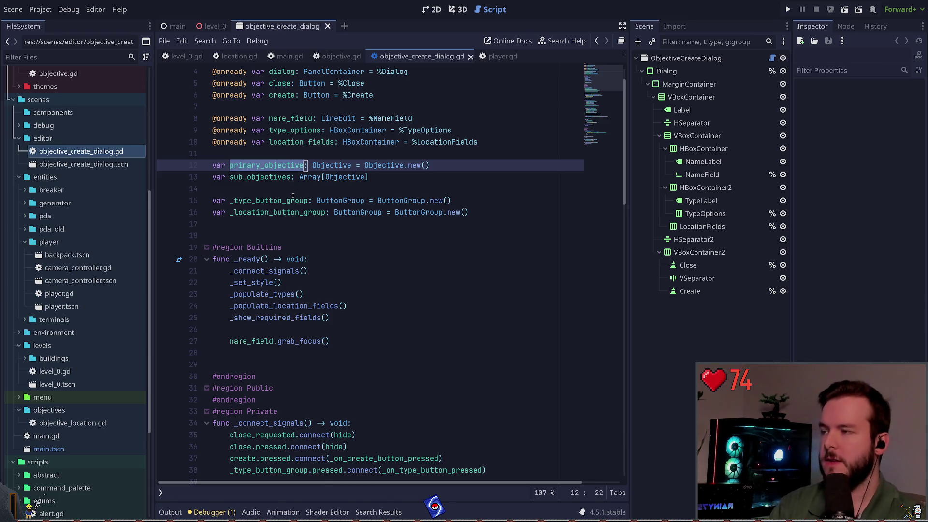
left_click(292, 178)
left_click(291, 184)
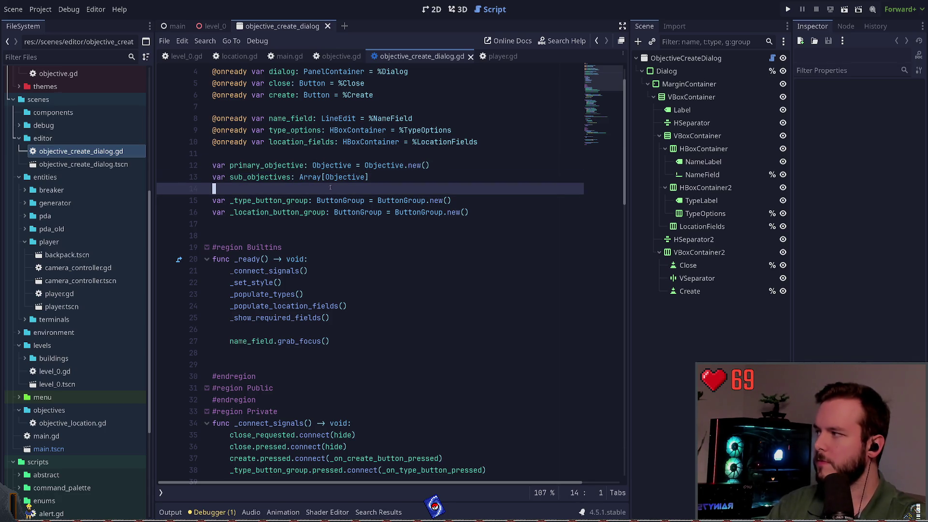
left_click(233, 177)
key("Left")
key("ctrl+shift+k")
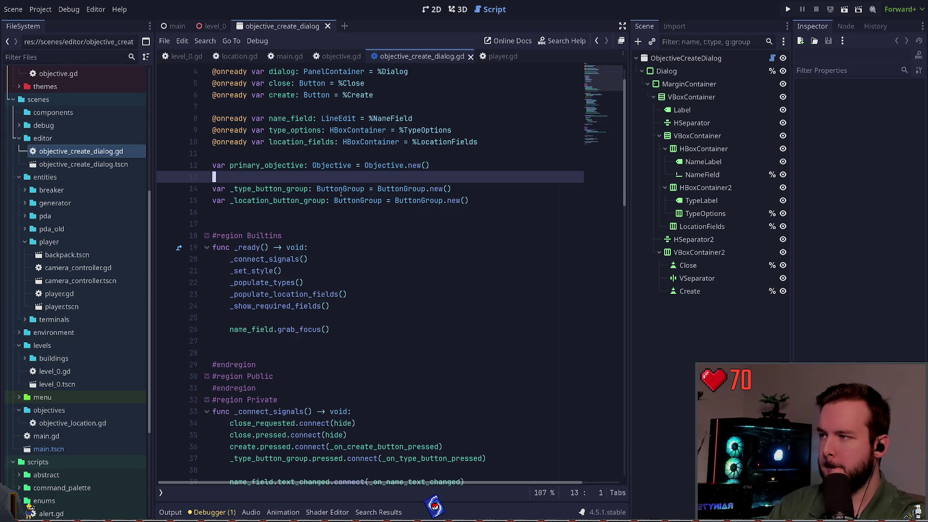
key("Up")
key("ctrl+Delete")
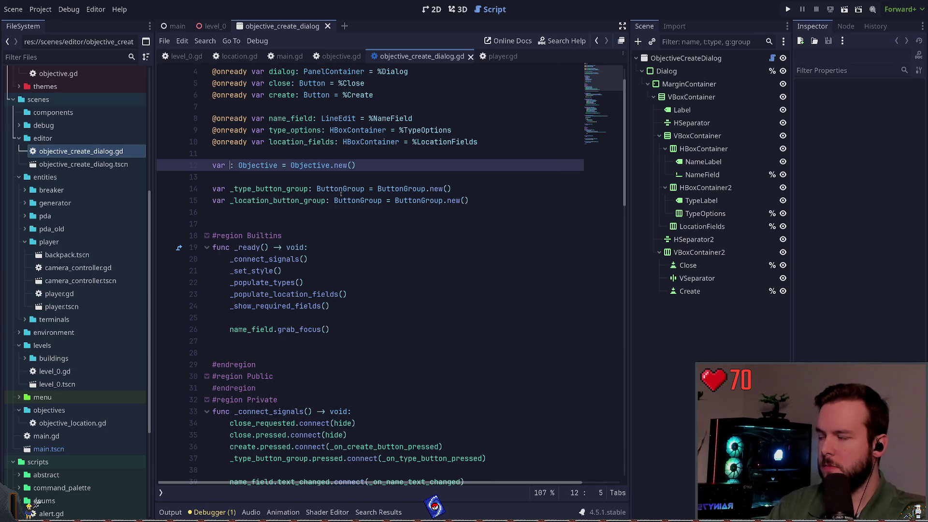
type("objectives")
key("ctrl+Right")
key("ctrl+Right")
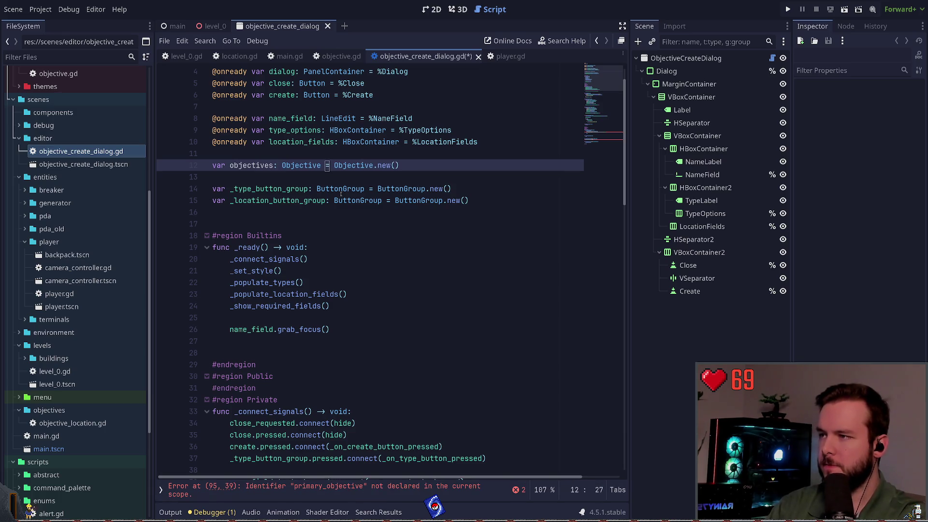
key("ctrl+Left")
type("Array[")
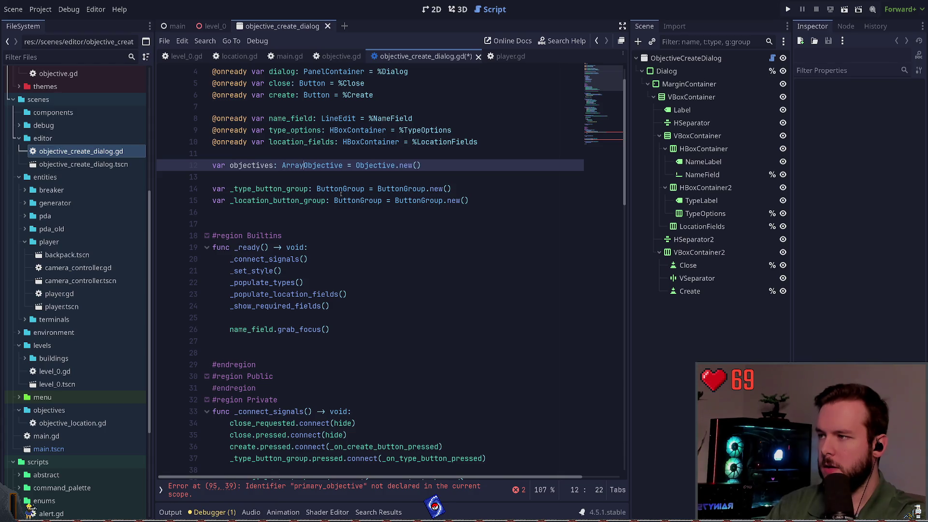
key("Escape")
key("End")
key("ctrl+Left")
key("ctrl+Left")
key("ctrl+Left")
type("]")
key("Right")
key("Right")
key("Right")
key("shift+End")
key("Delete")
type("[]")
key("ctrl+s")
key("Home")
key("Right")
key("Right")
key("Right")
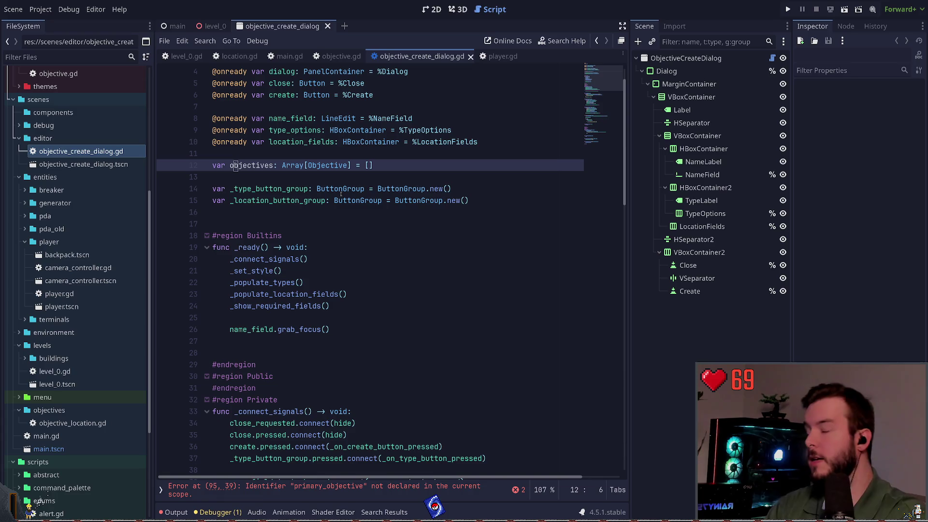
key("Home")
key("Return")
key("Up")
type("var")
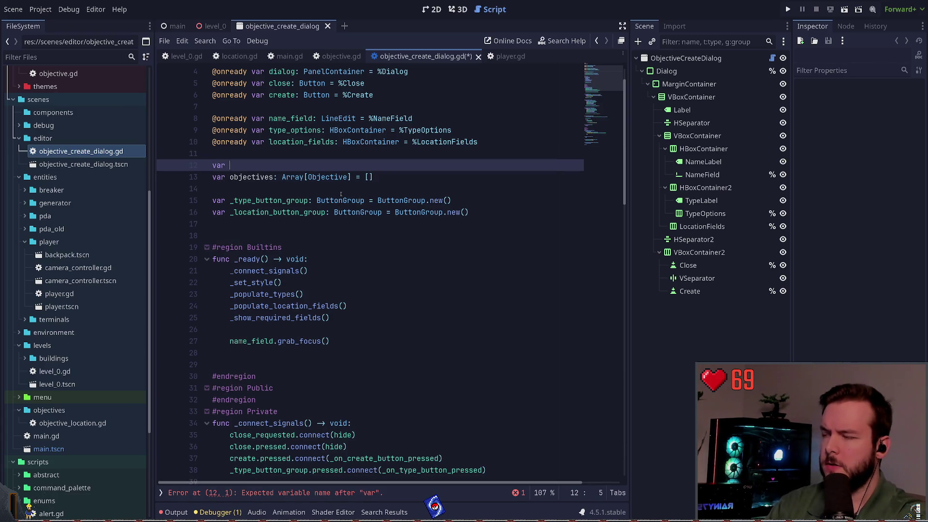
key("ctrl+z")
key("ctrl+z")
key("ctrl+s")
key("Up")
key("Return")
type("var")
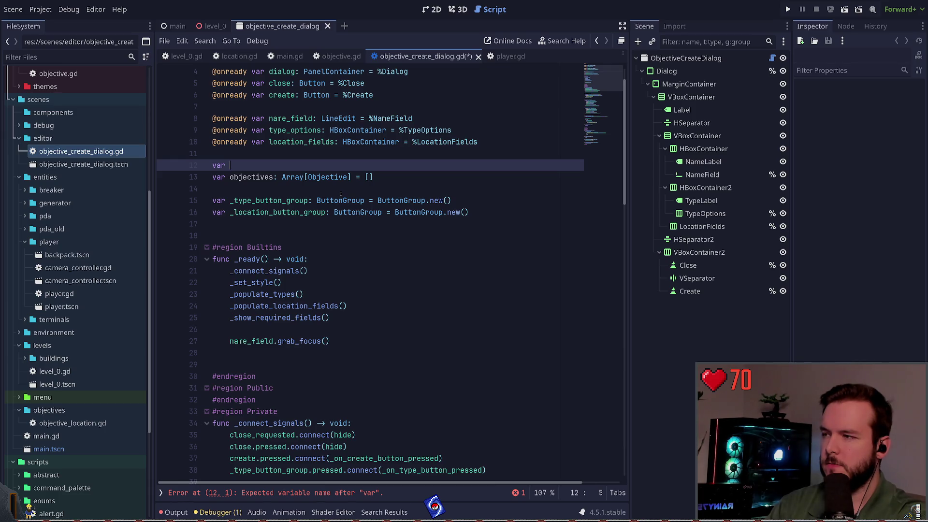
key("ctrl+z")
key("ctrl+z")
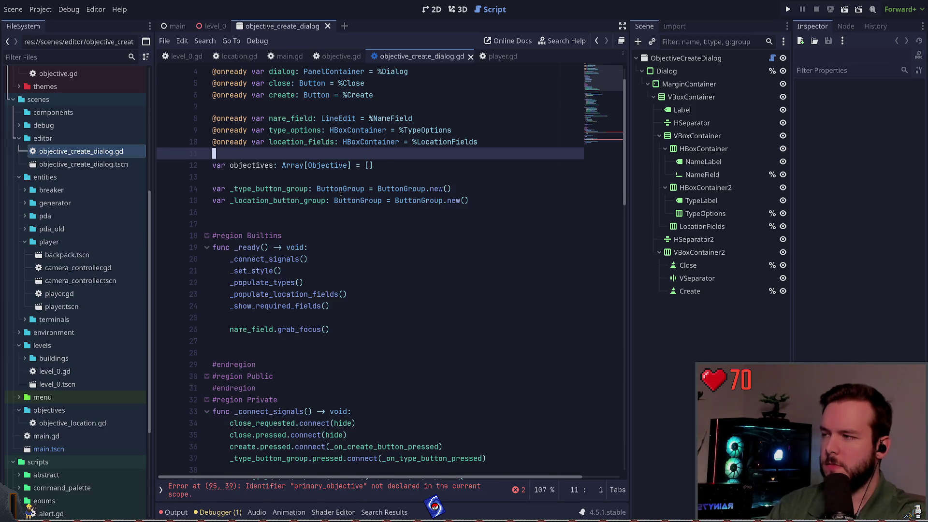
key("ctrl+z")
key("ctrl+z")
key("ctrl+z")
key("ctrl+z")
key("ctrl+z")
key("ctrl+z")
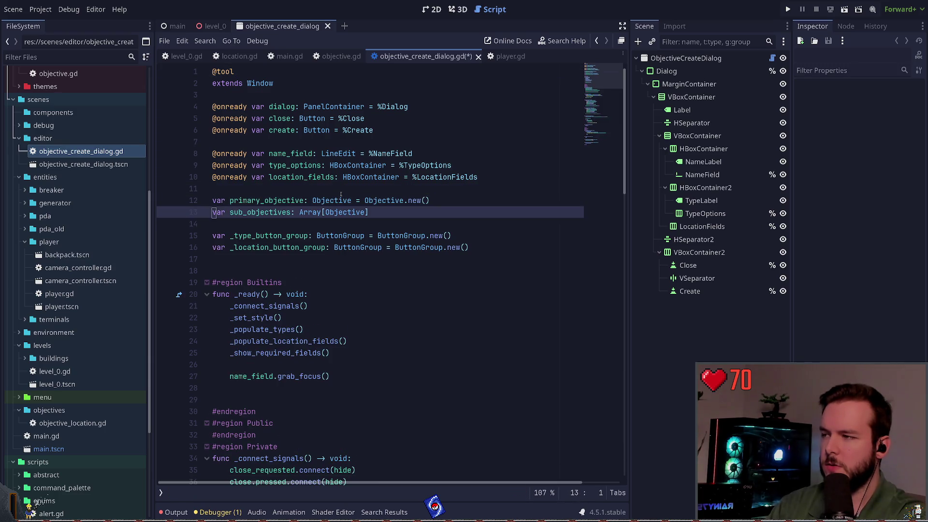
Delete the primary_ prefix so the variable on line 12 is named objective
key("Up")
key("Right")
key("Right")
key("Right")
Change objective's type to String and clear its Objective.new() initial value to an empty string
key("Right")
key("Right")
key("Right")
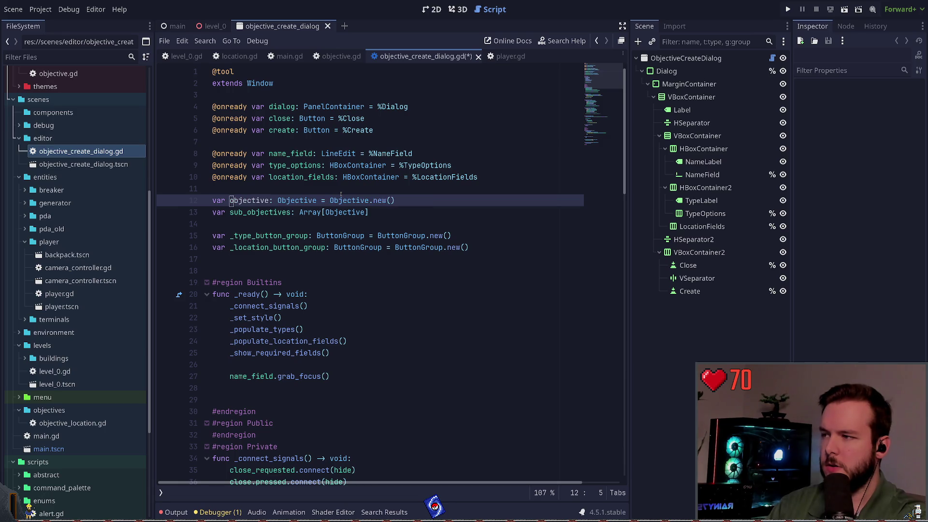
key("ctrl+shift+Left")
key("BackSpace")
key("Right")
key("Right")
key("Right")
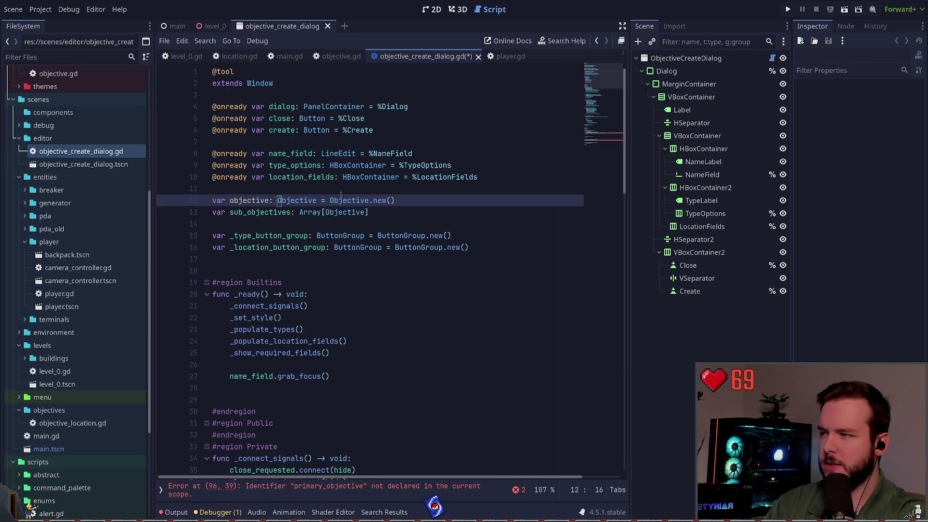
key("ctrl+Delete")
type("String")
key("Right")
key("Right")
key("Right")
key("Left")
key("shift+End")
key("Delete")
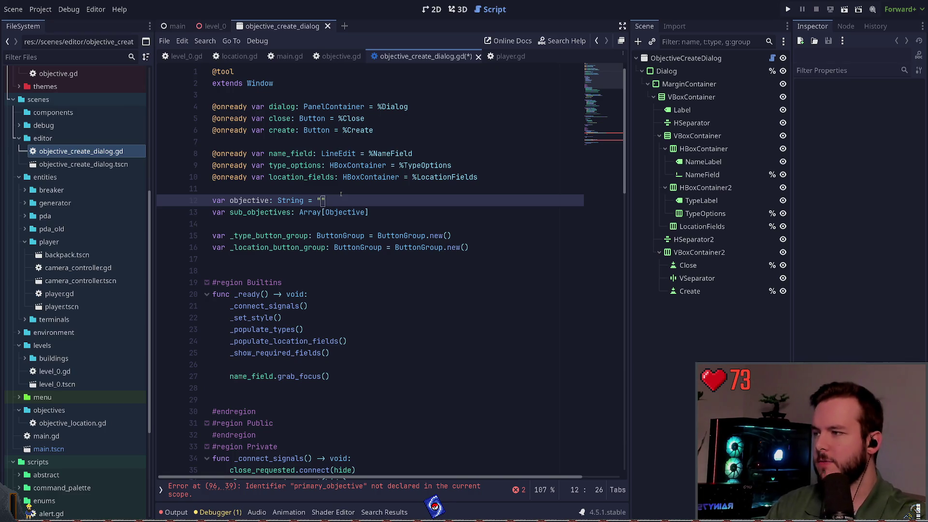
left_click_drag(369, 212, 219, 212)
left_click_drag(370, 213, 213, 213)
left_click(395, 206)
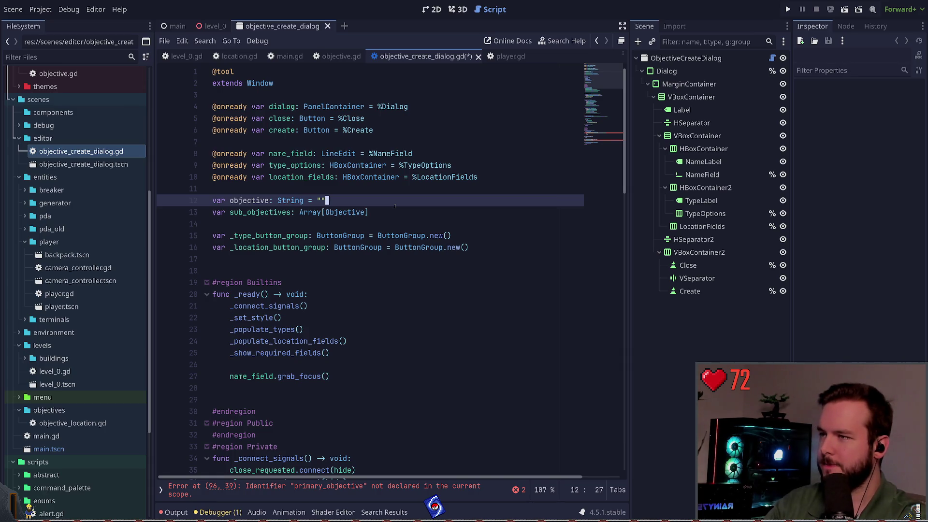
Save objective_create_dialog.gd with the String objective declaration using Ctrl+S
key("ctrl+s")
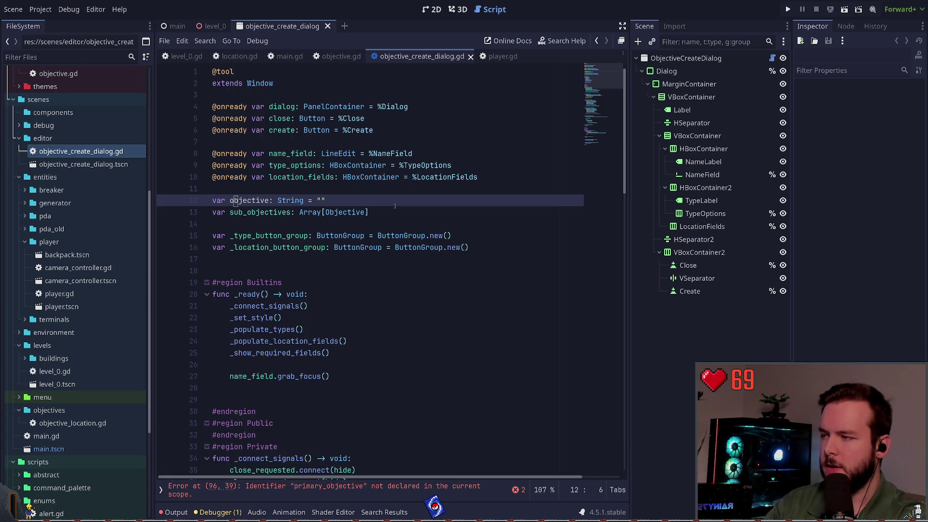
Redeclare objective on line 12 as Objective = Objective.new() instead of String
key("Left")
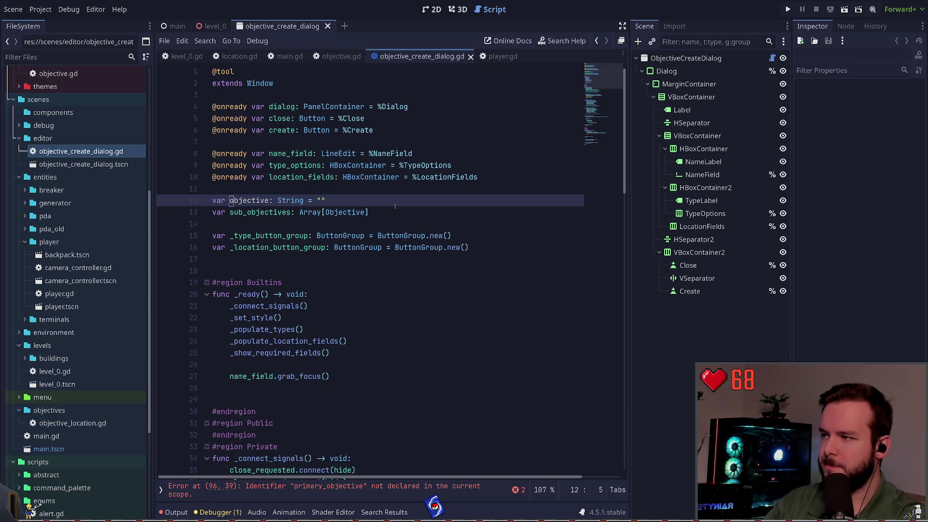
key("ctrl+shift+Return")
type("var")
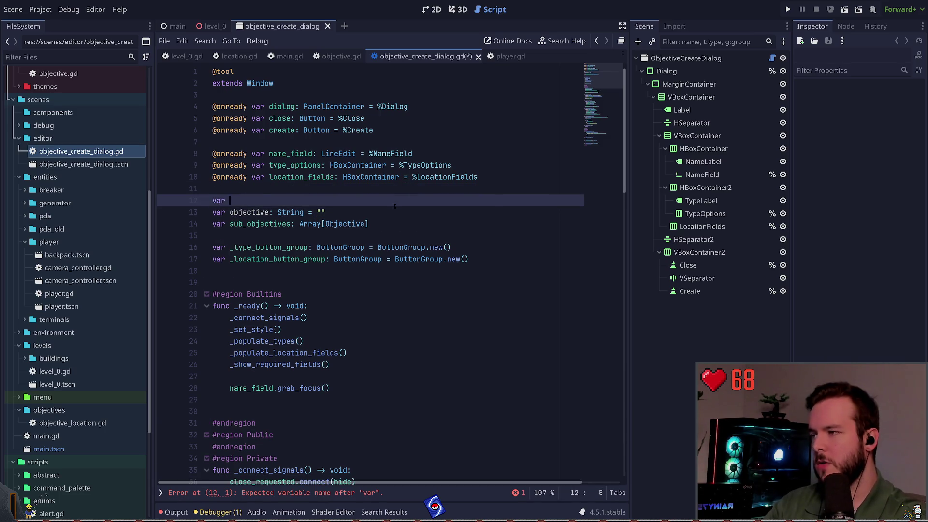
key("ctrl+z")
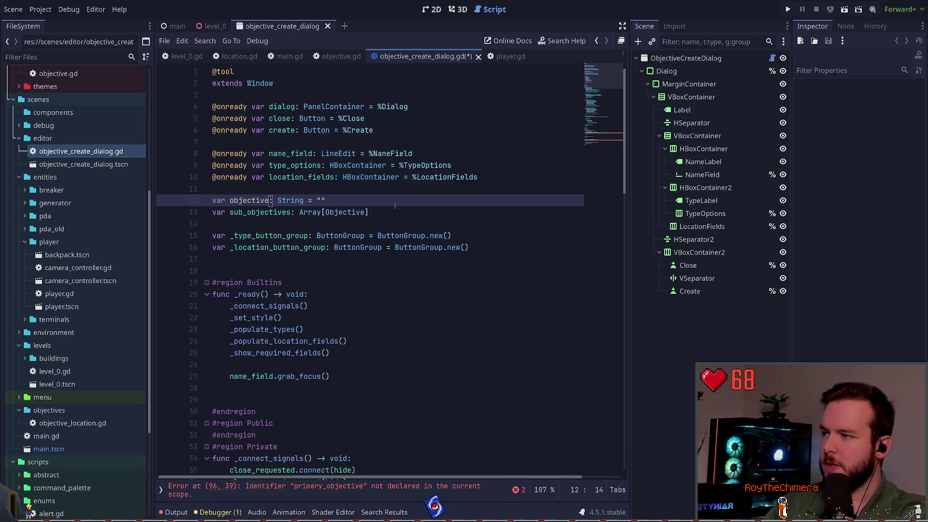
key("shift+End")
type("Objecti")
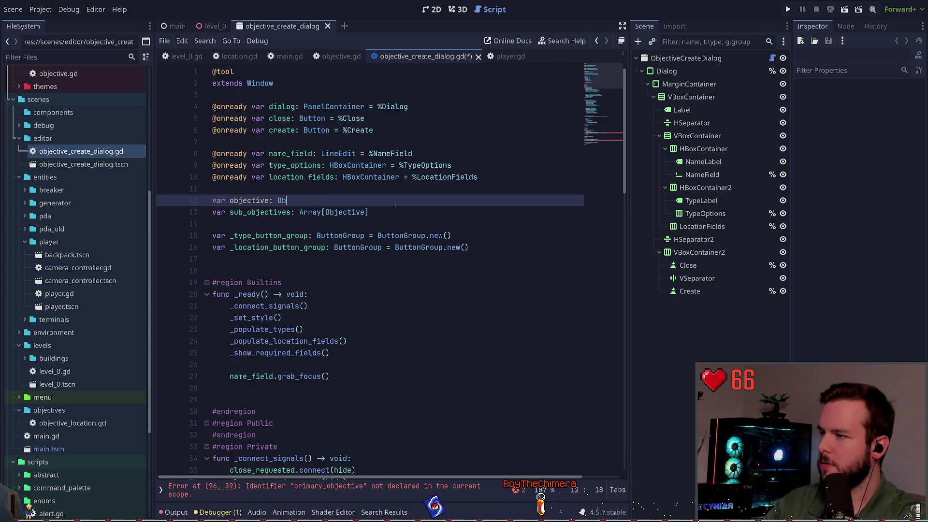
type("ve = Objective.")
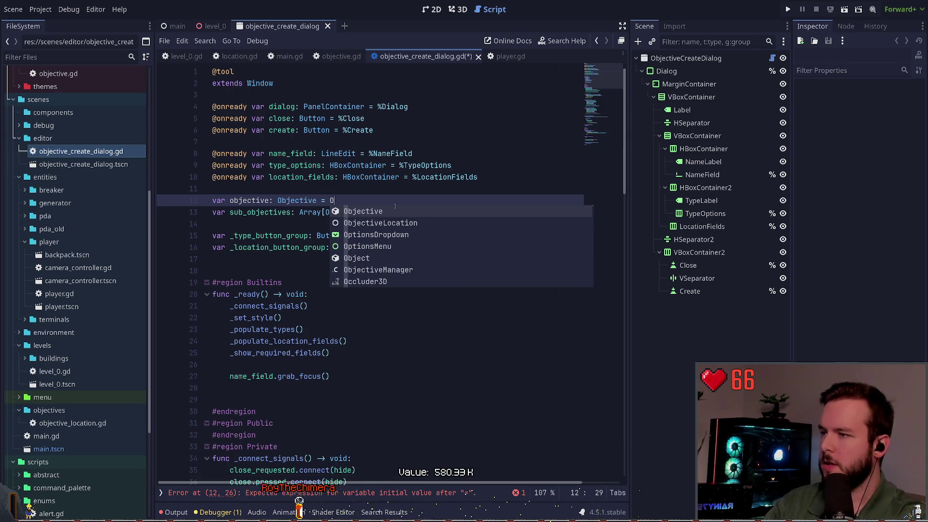
type("new()")
key("Down")
Remove the sub_objectives declaration, save, and open the Objective class script objective.gd
key("ctrl+s")
key("Home")
key("Right")
key("Right")
key("Right")
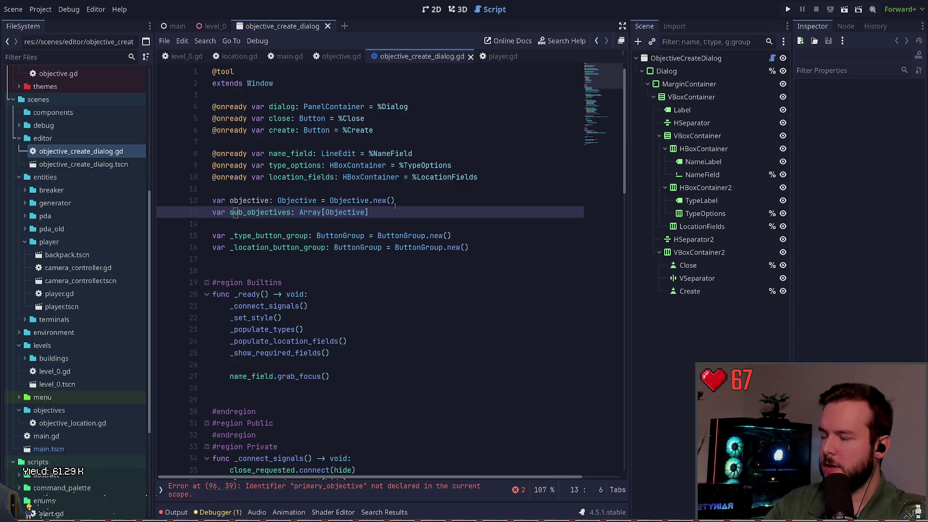
key("ctrl+x")
key("ctrl+s")
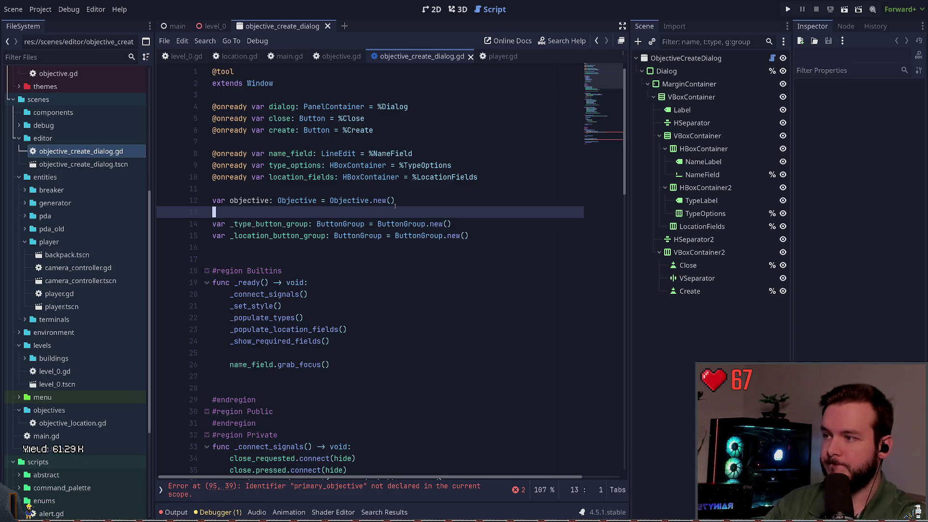
left_click(349, 200, "ctrl")
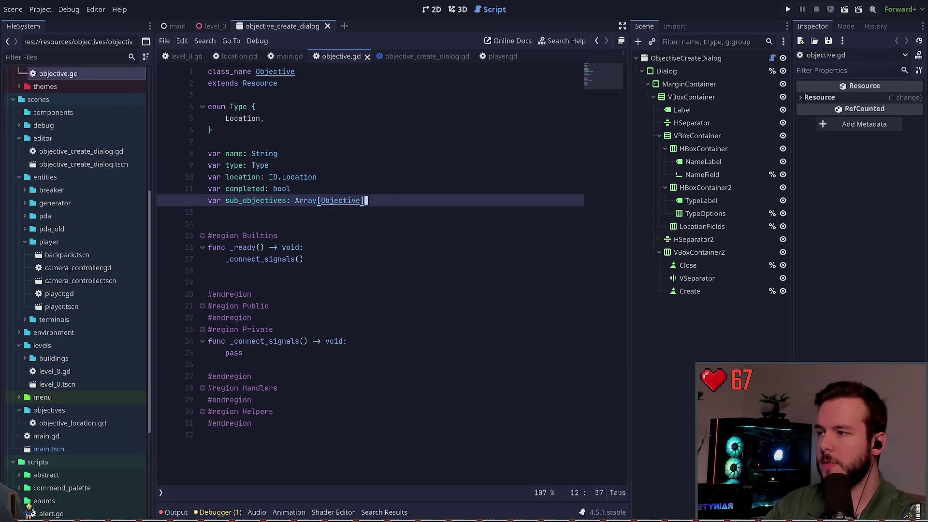
left_click_drag(366, 200, 147, 190)
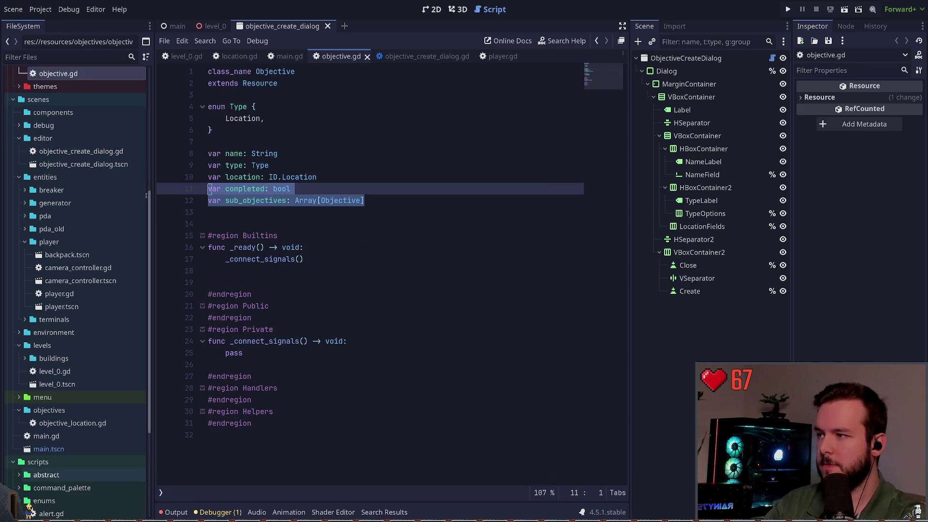
left_click(225, 200)
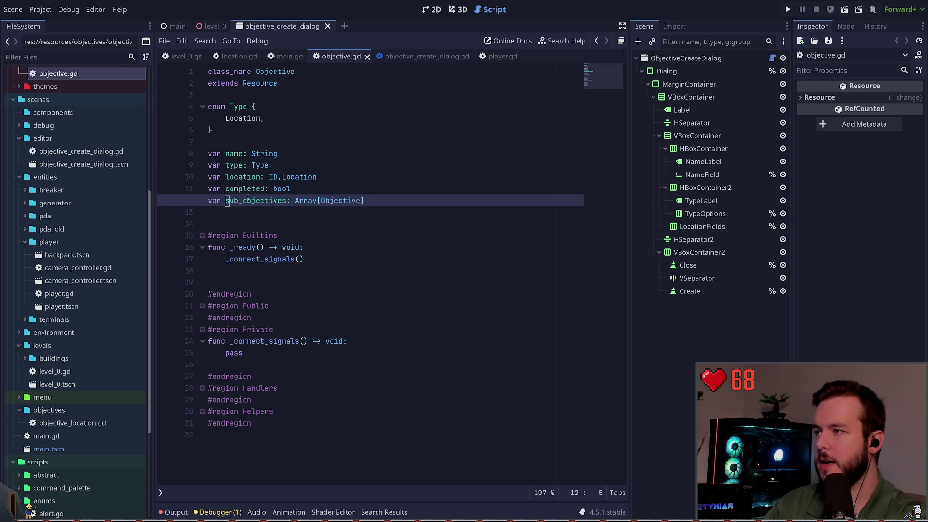
double_click(237, 153)
left_click(315, 153)
left_click(314, 165)
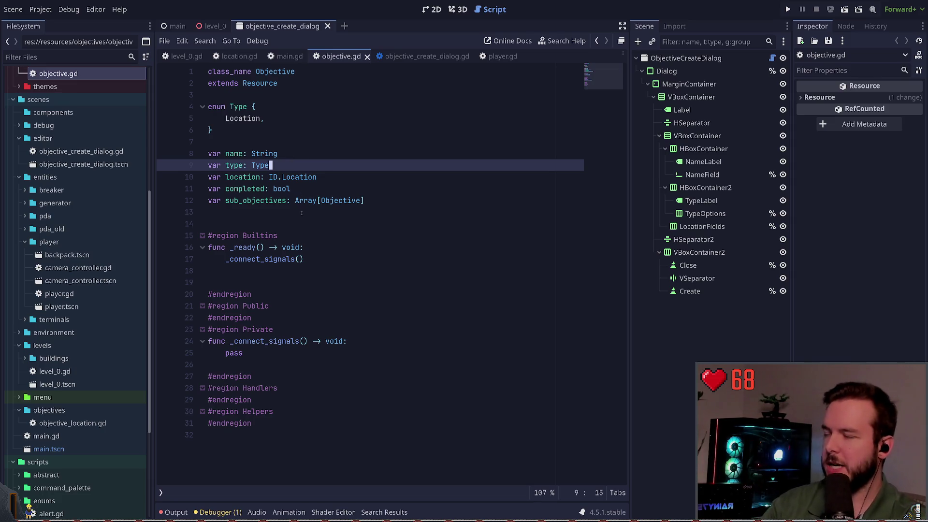
scroll(93, 350, "down", 5)
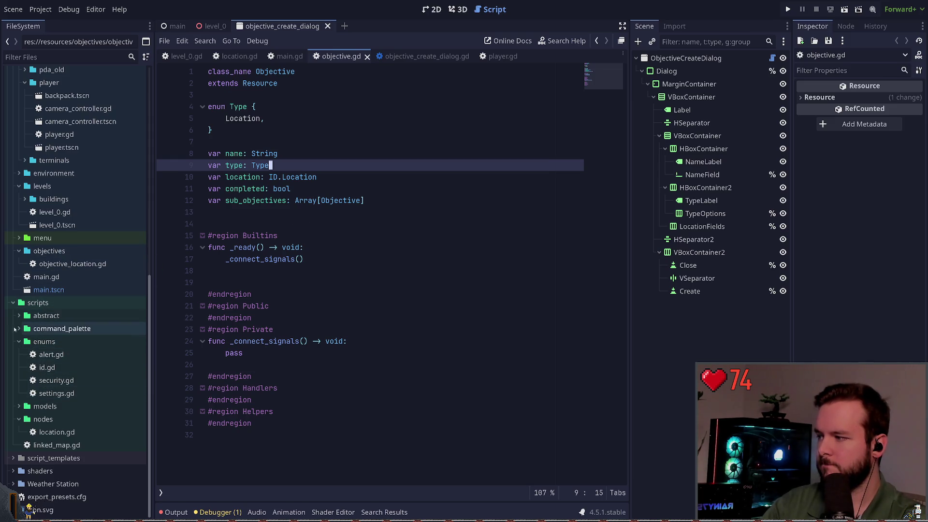
left_click(46, 458)
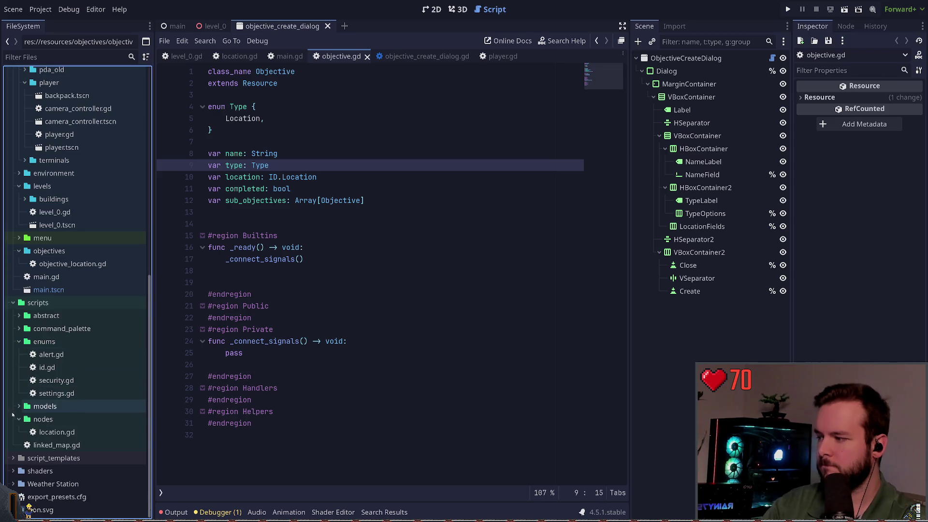
left_click(19, 315)
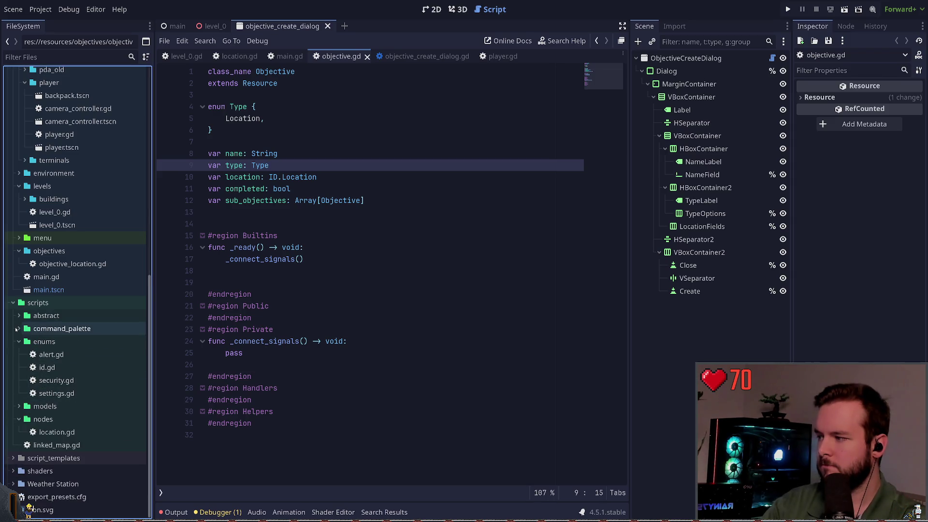
left_click(19, 315)
left_click(19, 329)
double_click(58, 341)
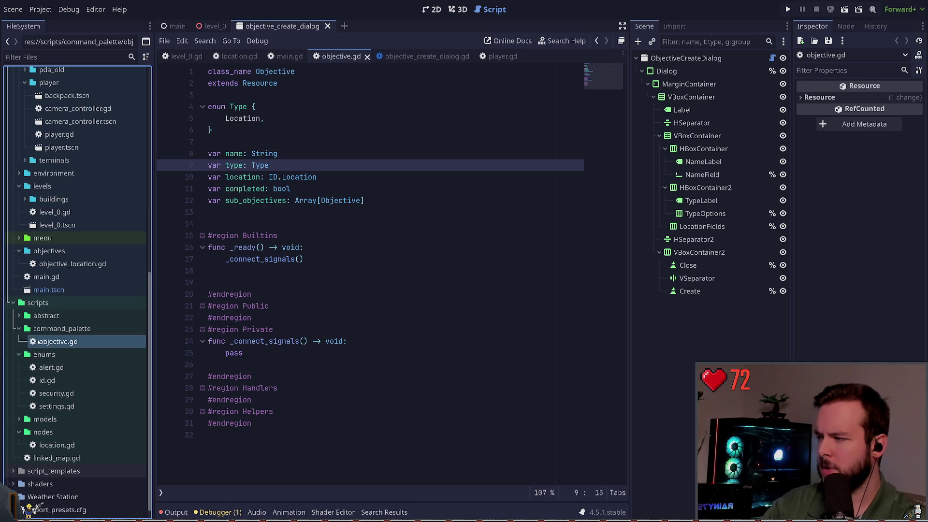
left_click(92, 341)
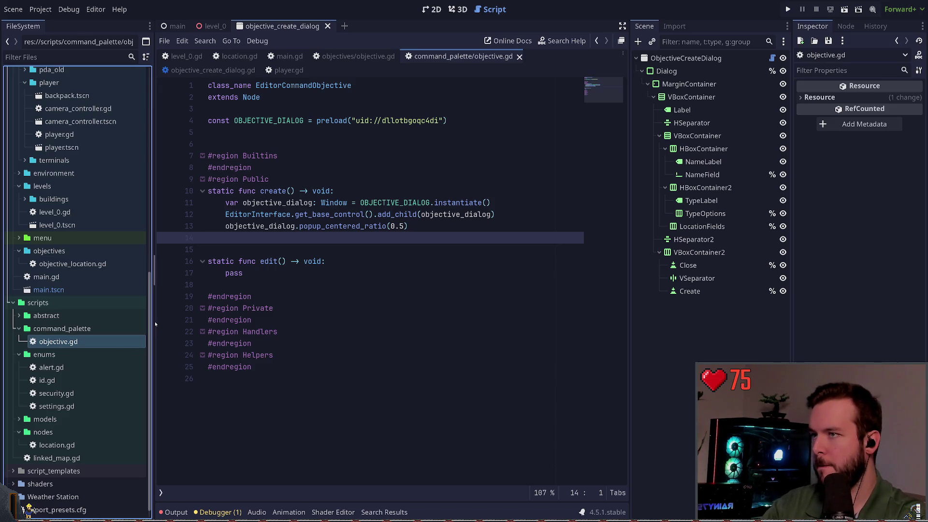
left_click(519, 57)
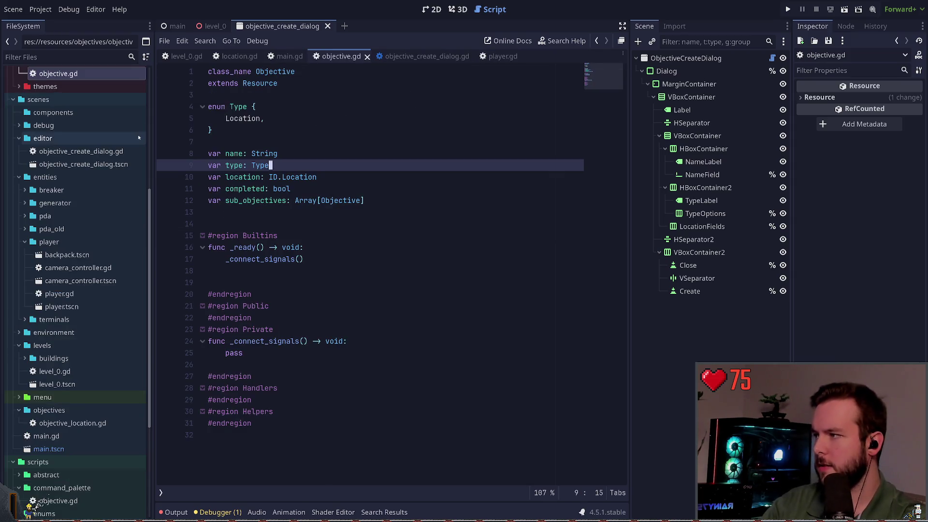
scroll(75, 233, "up", 5)
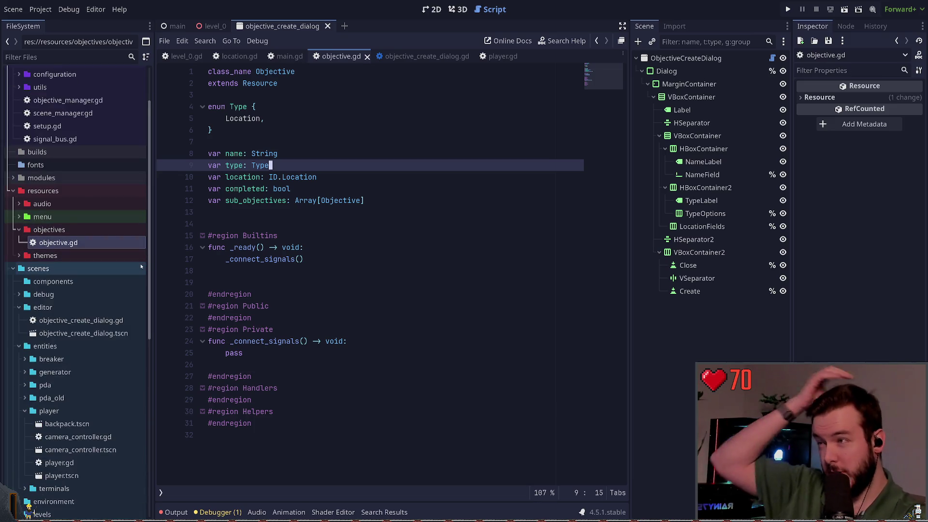
left_click(65, 235)
left_click(66, 241)
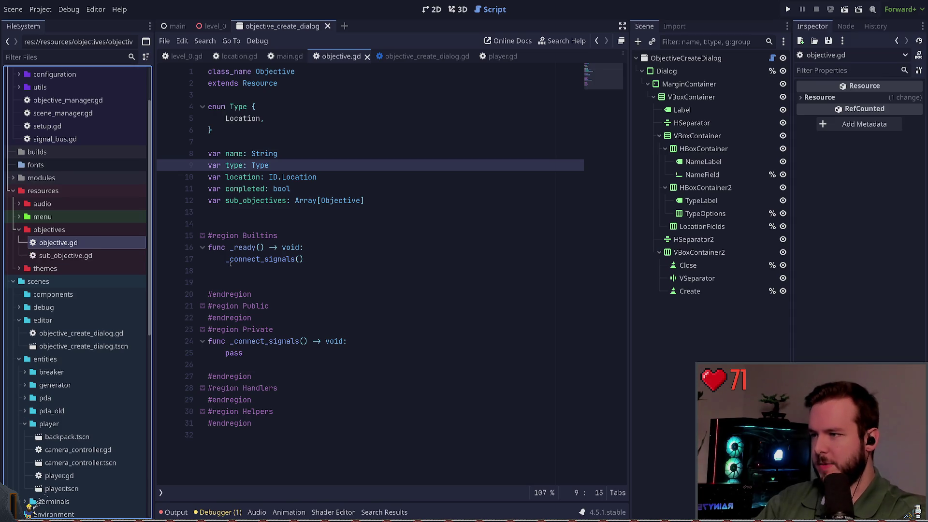
In sub_objective.gd, rename the class to SubObjective and save
left_click(120, 255)
left_click(253, 72)
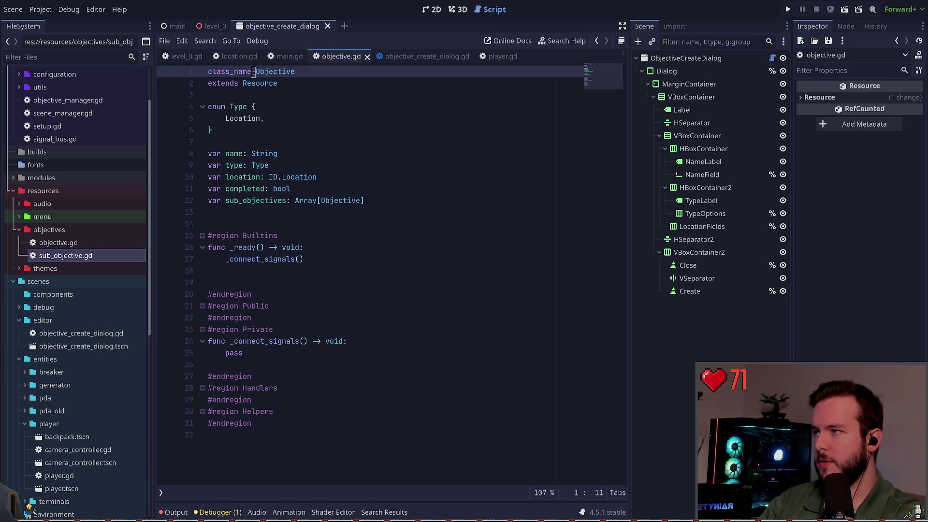
key("Home")
left_click(254, 72)
type("Sub")
key("Down")
key("Down")
key("ctrl+s")
Try replacing the enum Type block with an Objective.Type reference, then undo to restore the enum
key("Down")
key("Down")
key("Down")
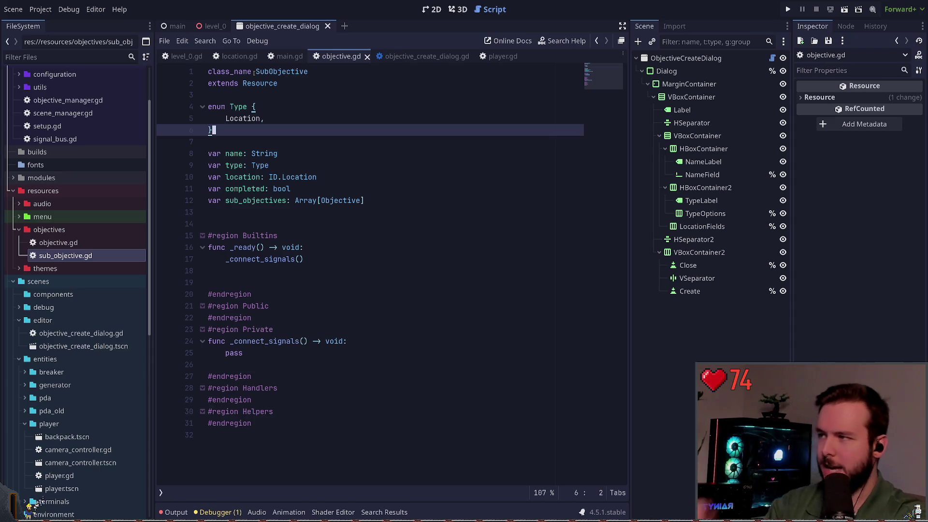
key("shift+Up")
key("shift+Up")
key("shift+Up")
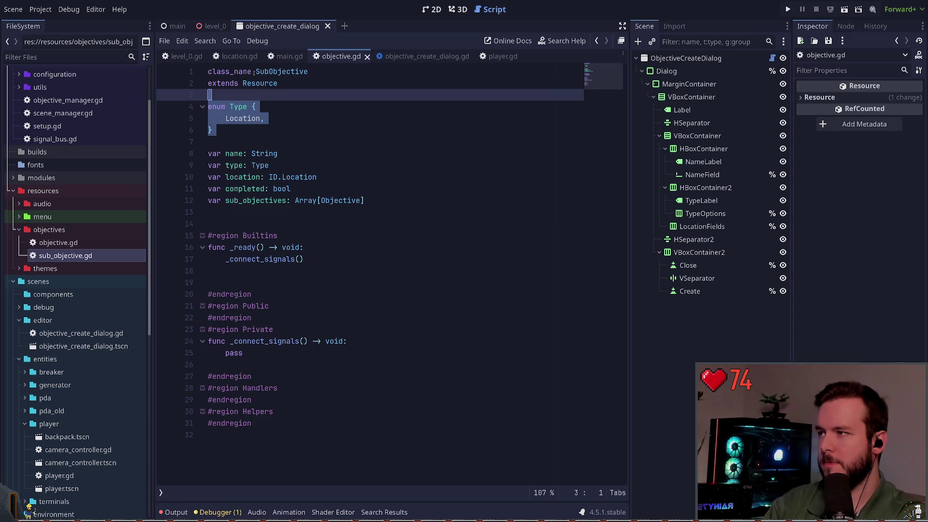
key("BackSpace")
key("ctrl+s")
key("Down")
key("Down")
key("End")
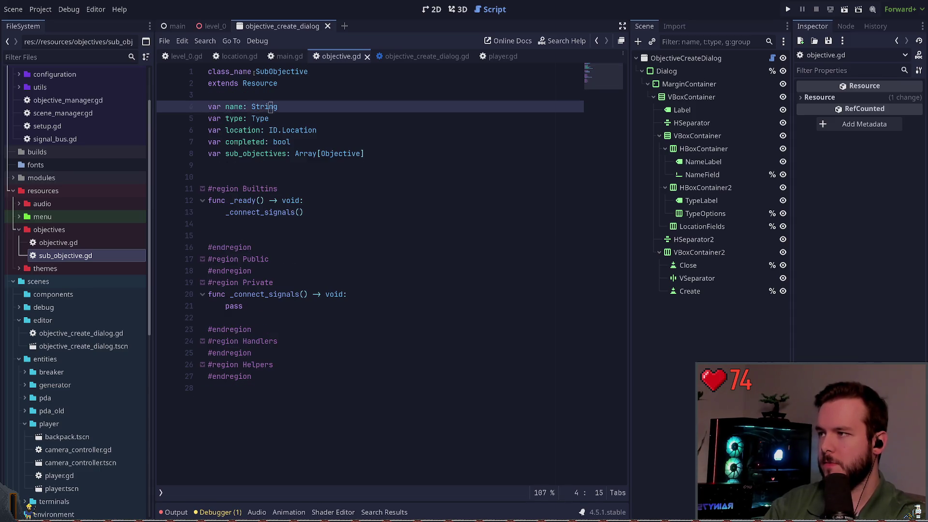
key("ctrl+BackSpace")
type("Objective.")
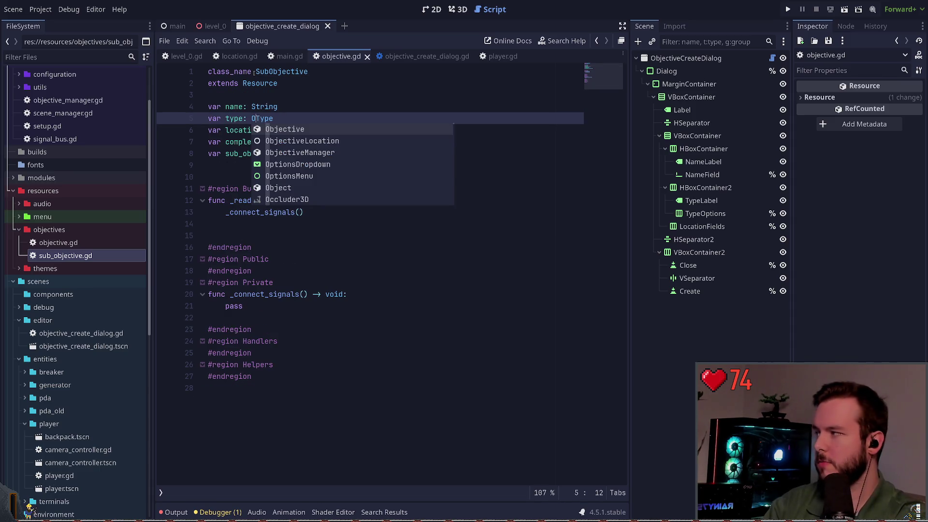
type("Type")
key("ctrl+s")
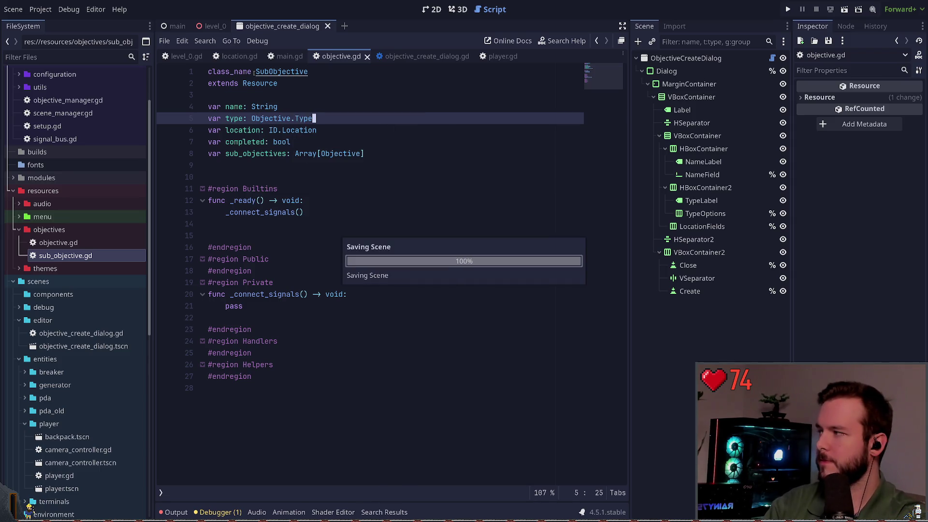
key("ctrl+z")
key("ctrl+z")
key("ctrl+z")
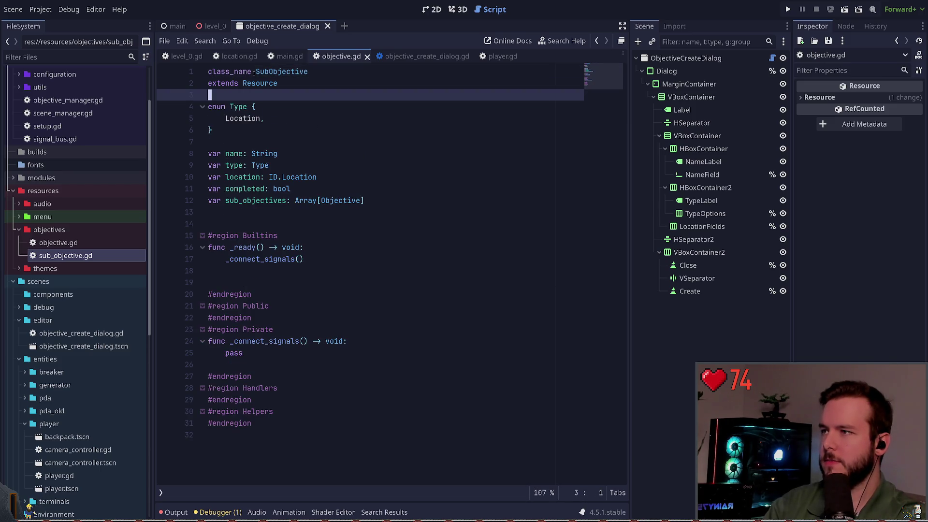
Cycle through the open scripts and check where the SubObjective class name links
key("alt+Left")
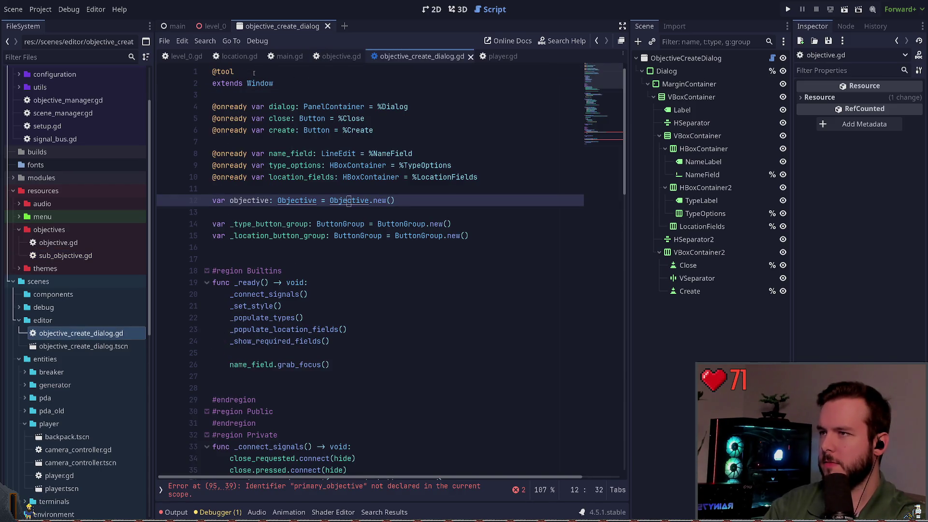
key("alt+Left")
key("alt+Left")
key("alt+Right")
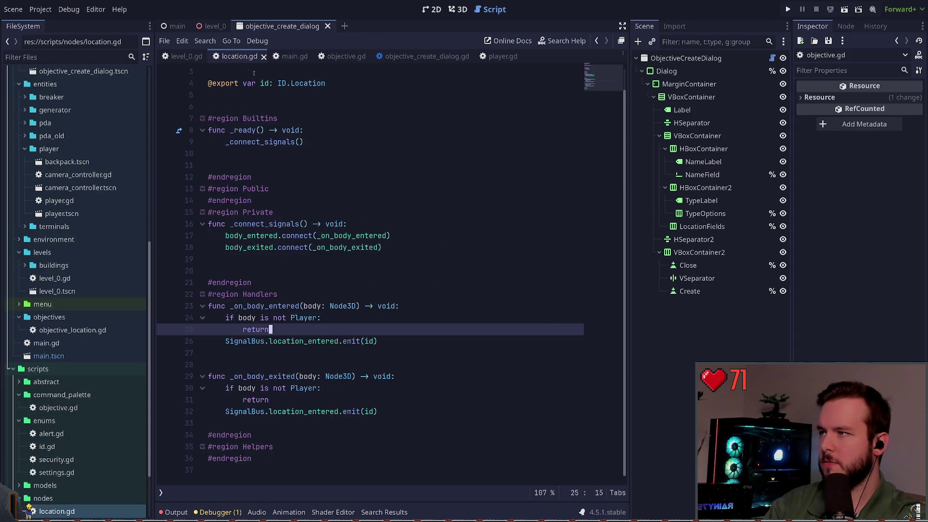
key("alt+Left")
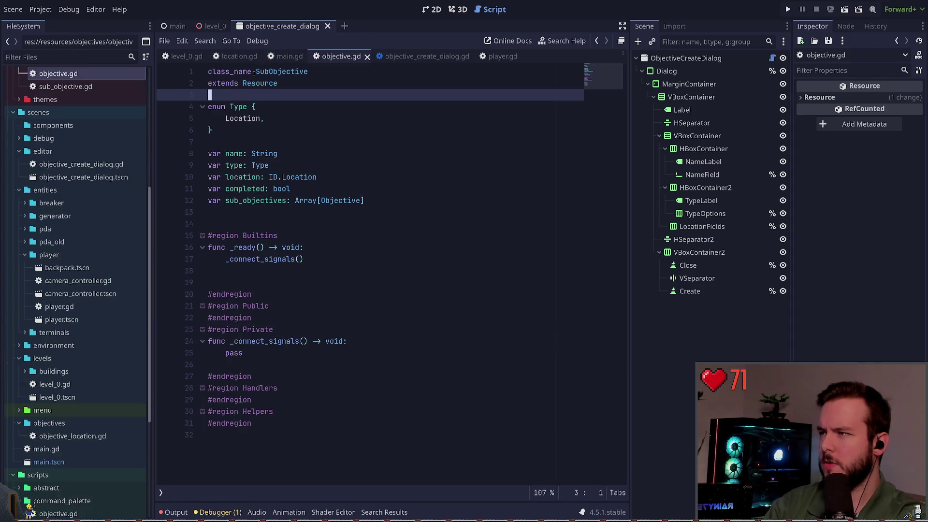
key("ctrl")
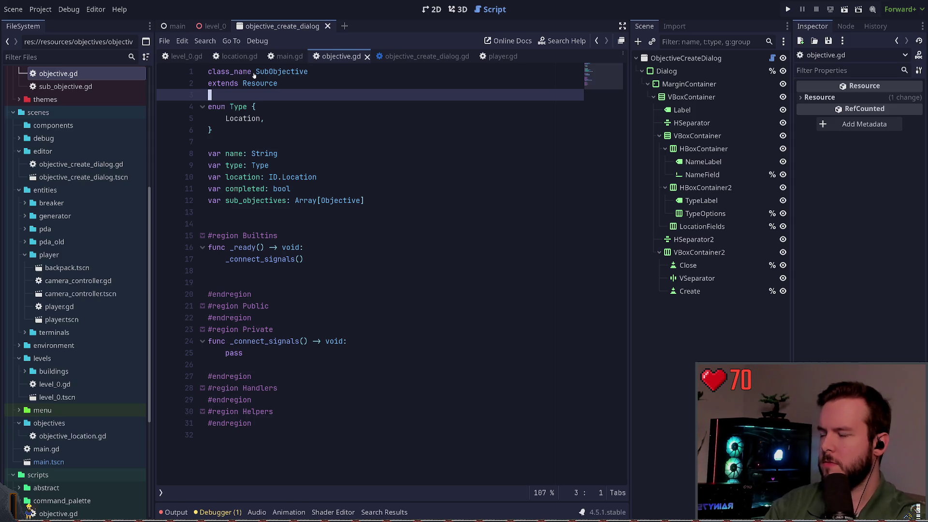
Reset and reapply the SubObjective class name in sub_objective.gd, then save it
left_click(254, 72)
key("Delete")
key("Delete")
key("Delete")
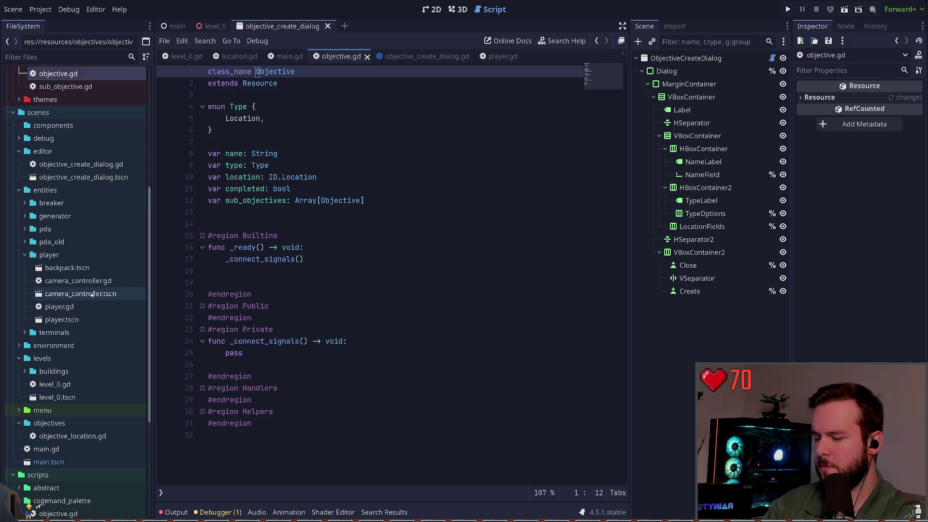
key("Down")
key("Return")
type("Sub")
key("ctrl+s")
Review the enum entries in objective.gd, then open the command palette's objective.gd script
key("Down")
key("Down")
key("Down")
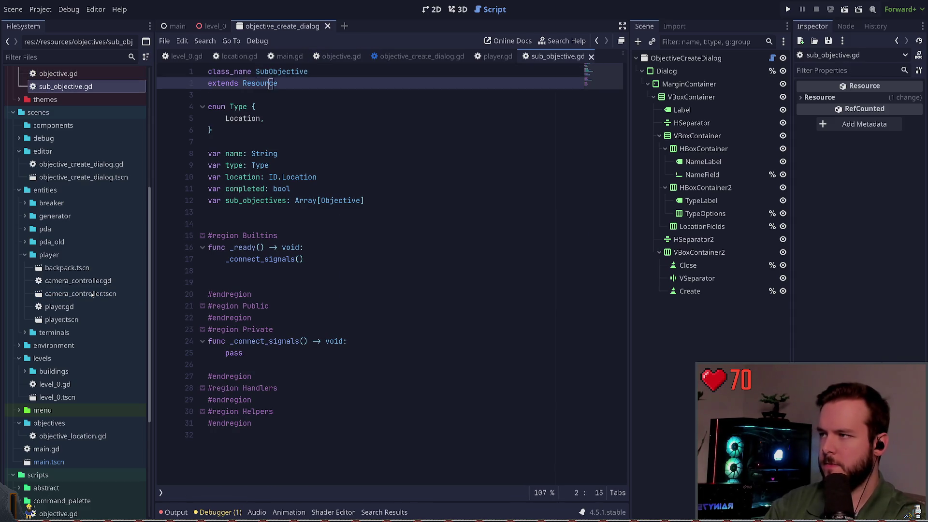
key("Down")
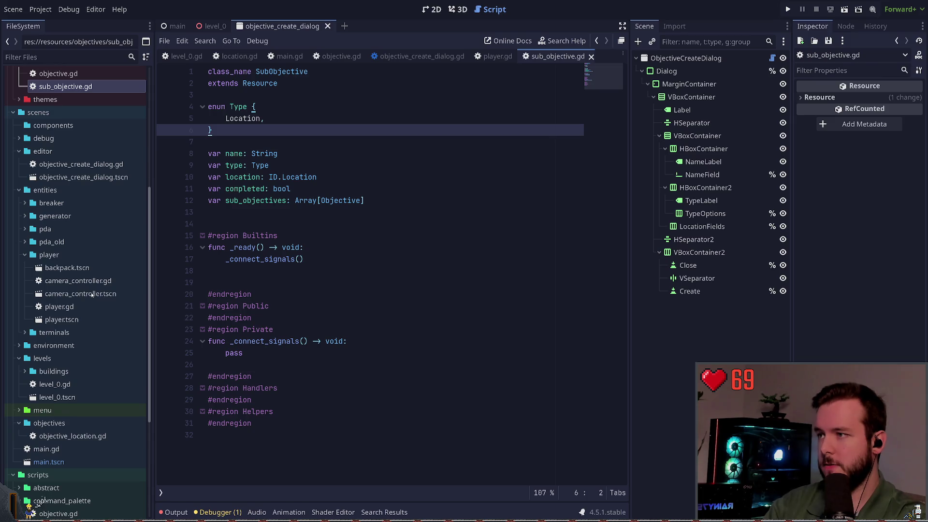
key("alt+Left")
key("Down")
key("Down")
key("Down")
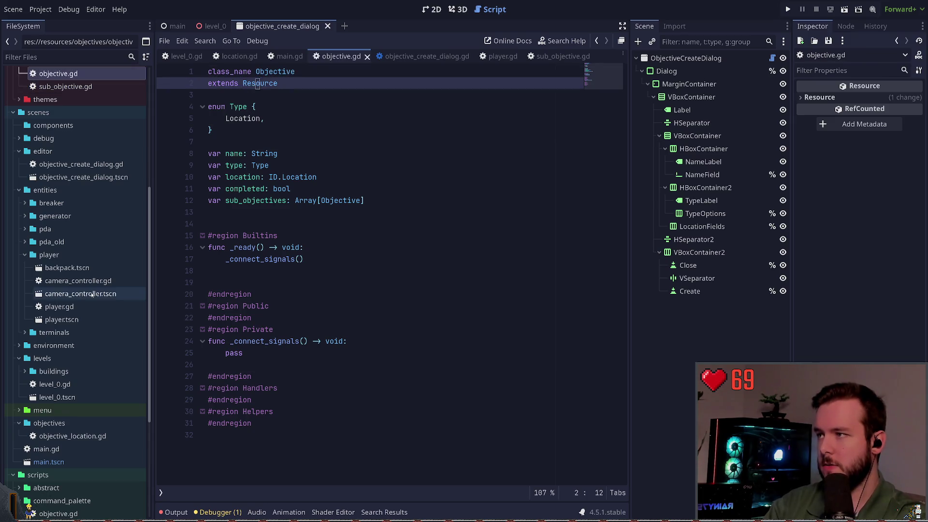
scroll(91, 294, "down", 5)
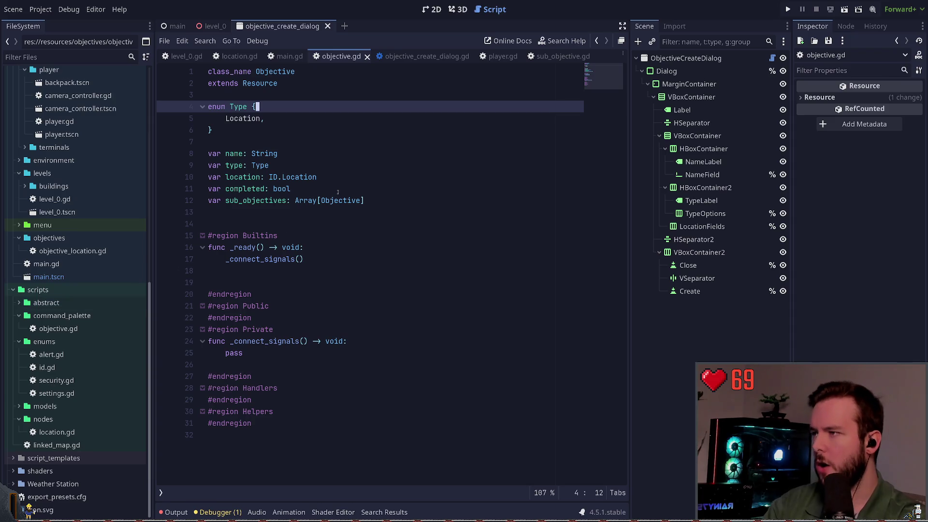
key("Down")
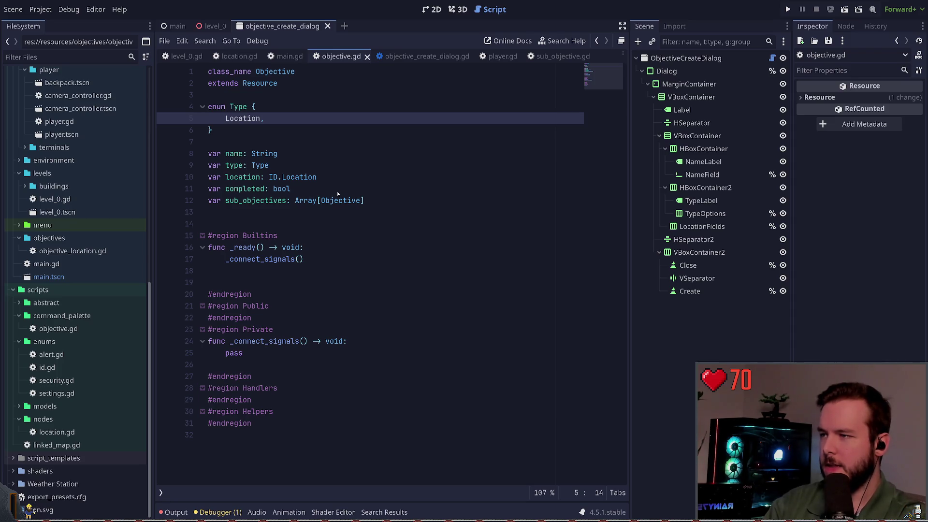
double_click(58, 328)
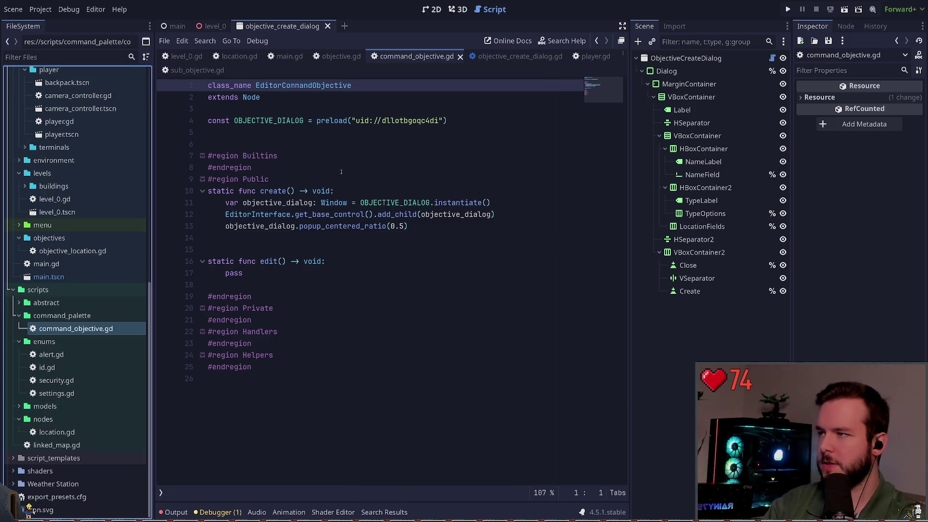
Confirm the command_objective.gd name, close that script, and return to objective.gd
left_click(367, 168)
key("ctrl+w")
key("ctrl+s")
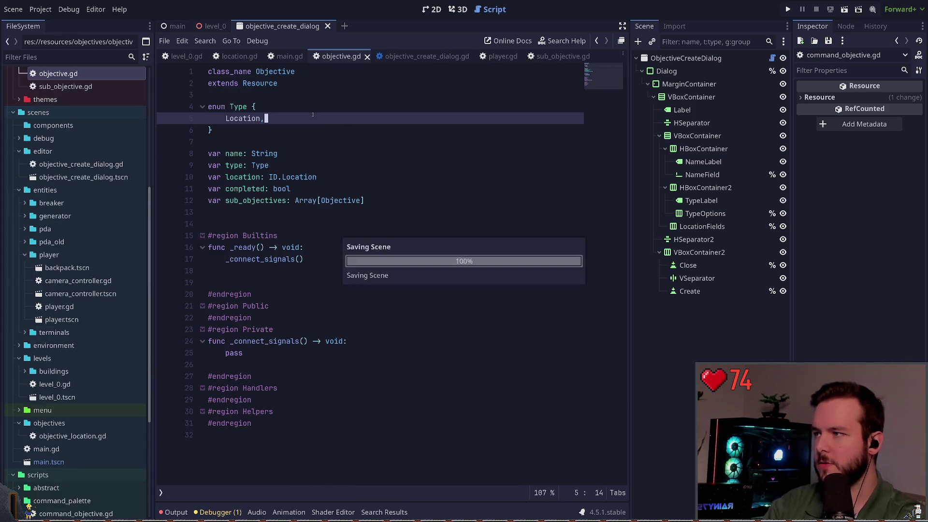
Remove the enum Type block and the type and location variables from objective.gd, and save
key("ctrl+z")
key("ctrl+s")
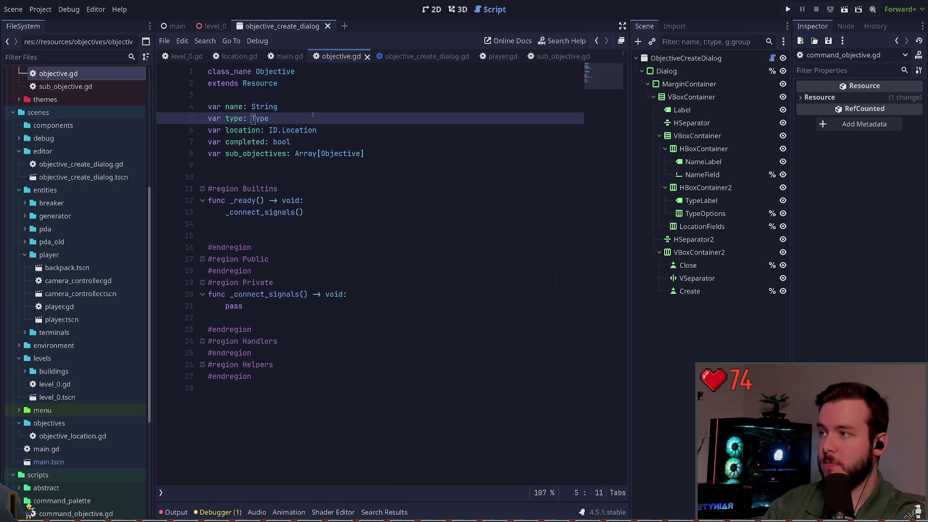
key("ctrl+x")
key("ctrl+s")
key("ctrl+z")
key("ctrl+z")
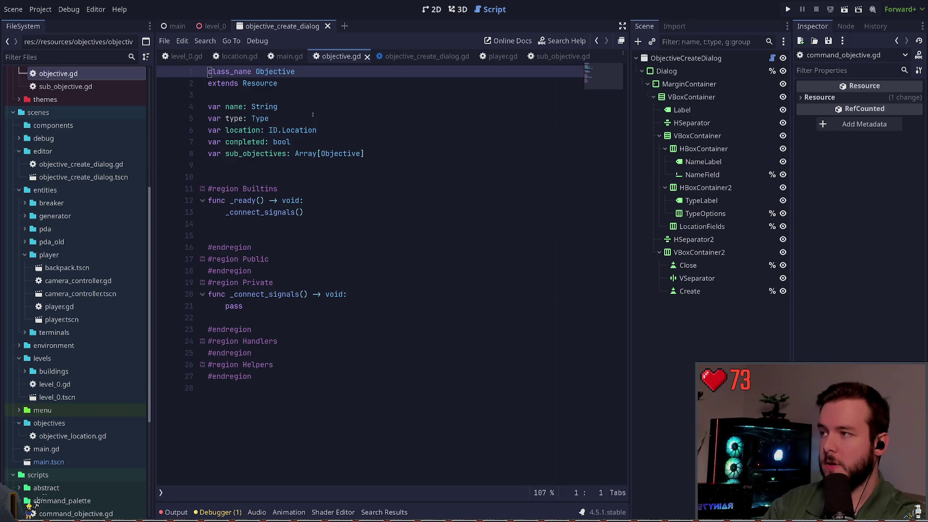
key("ctrl+y")
key("shift+Down")
key("shift+Down")
key("shift+Down")
key("Delete")
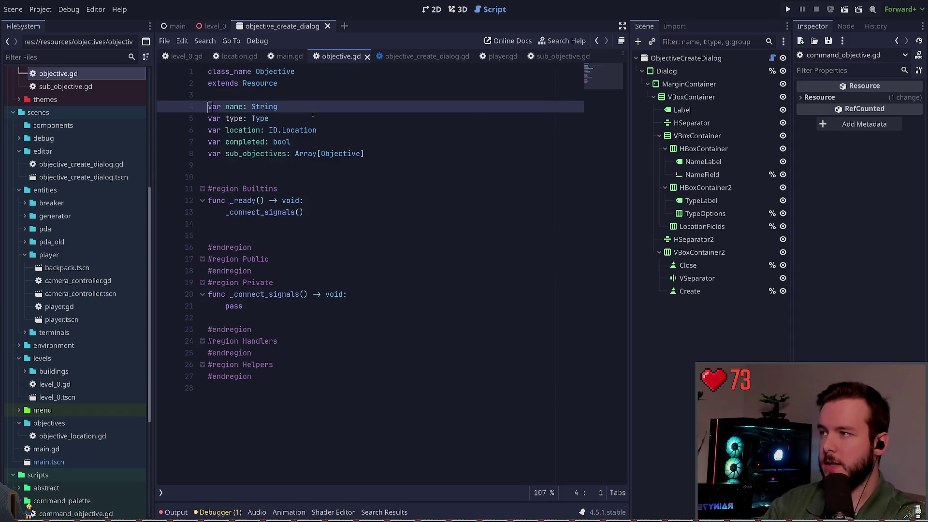
key("Down")
key("shift+Down")
key("shift+Down")
key("Delete")
key("ctrl+s")
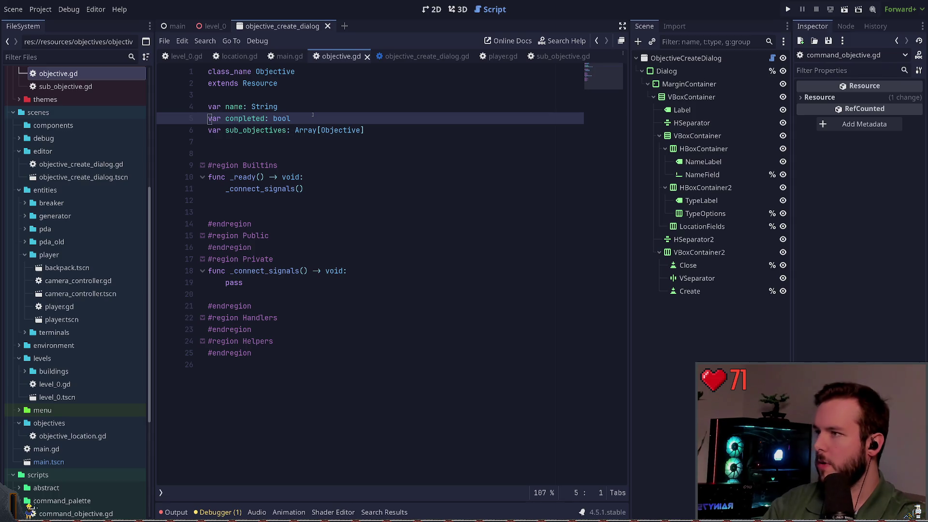
Delete the completed variable and change sub_objectives to Array[SubObjective]
key("shift+Down")
key("Delete")
key("ctrl+s")
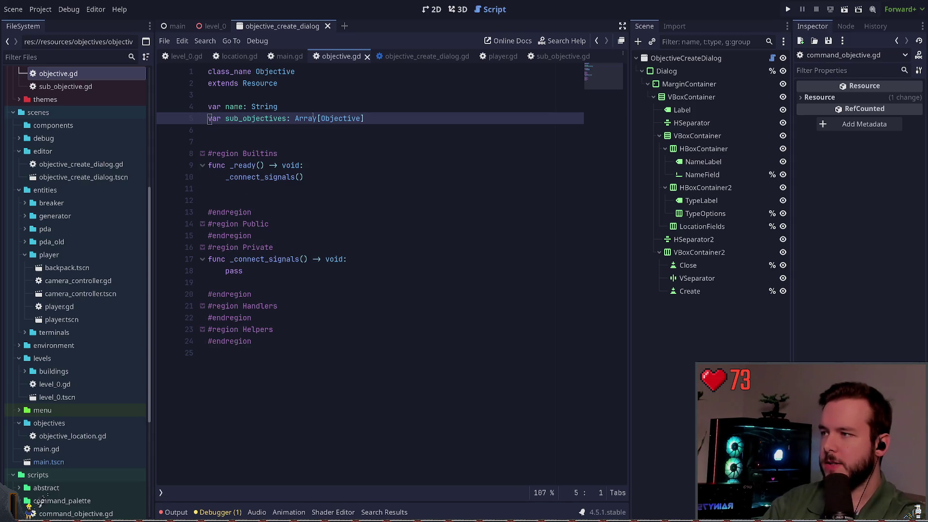
key("Down")
key("Down")
key("Down")
key("Up")
key("Up")
key("Up")
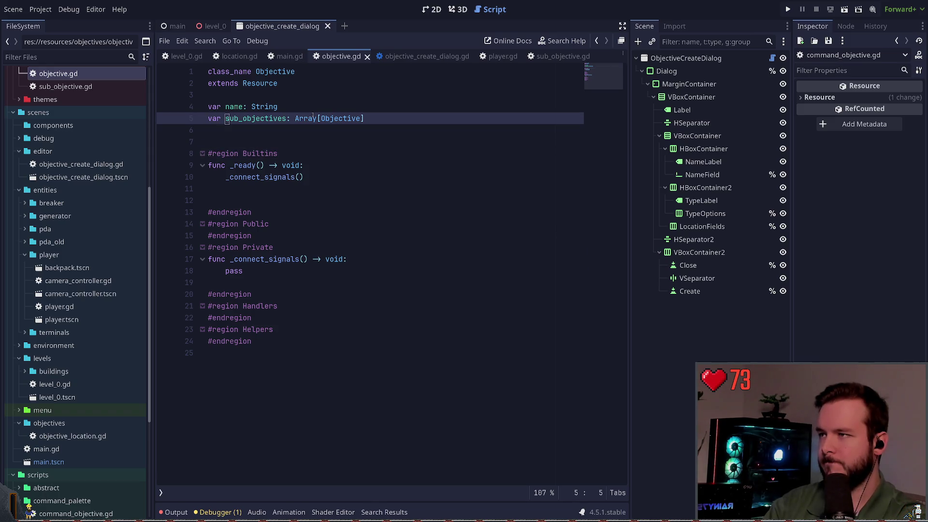
type("Sub")
key("ctrl+Left")
key("ctrl+Left")
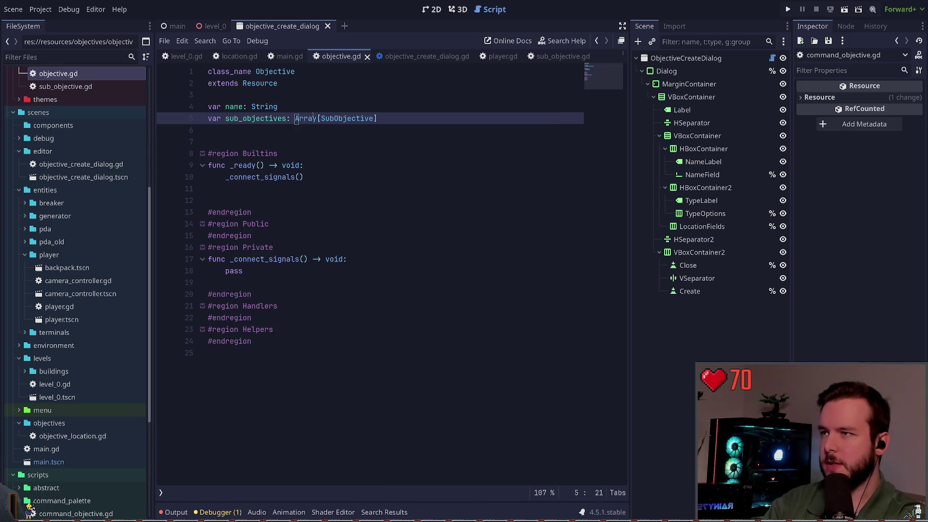
key("alt+Left")
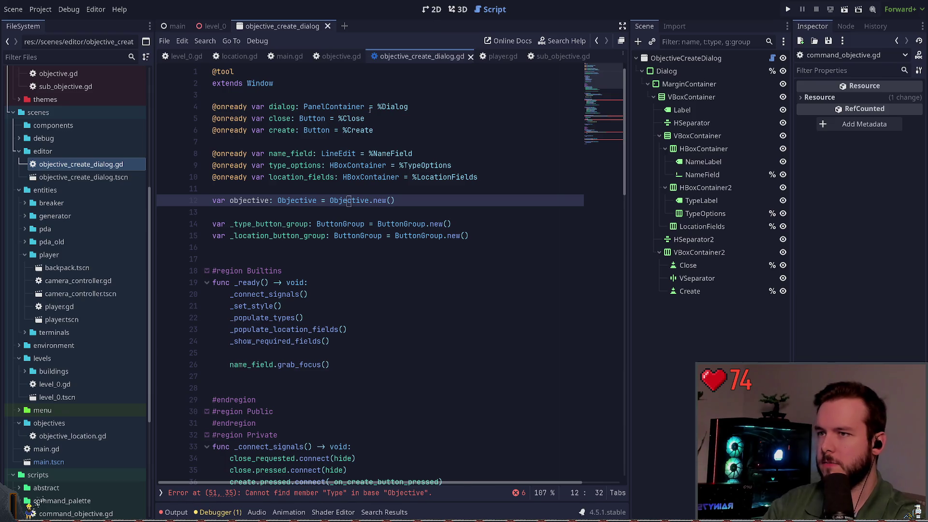
Close the leftover script and scene tabs, including player.gd, level_0, location.gd, main.gd and command_objective.gd
left_click(469, 56)
left_click(415, 57)
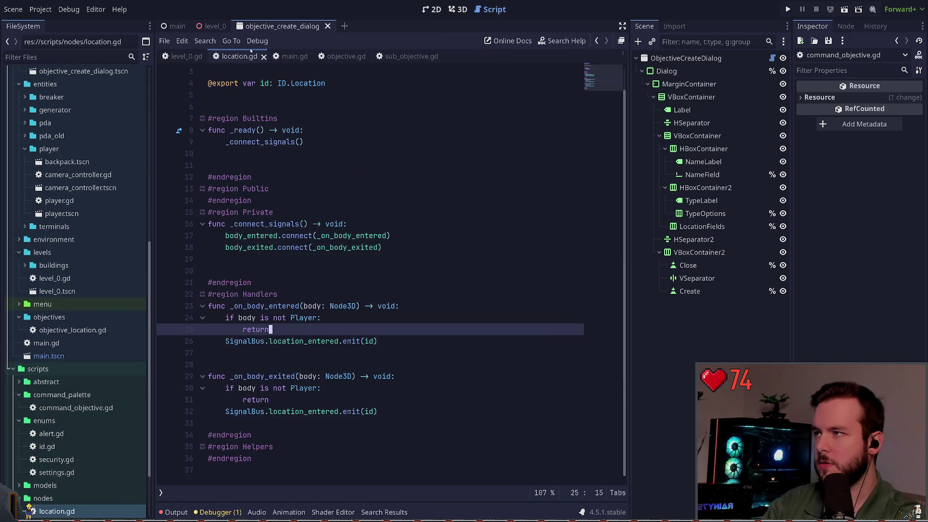
left_click(186, 57)
left_click(209, 57)
left_click(194, 57)
left_click(207, 56)
left_click(192, 57)
middle_click(191, 56)
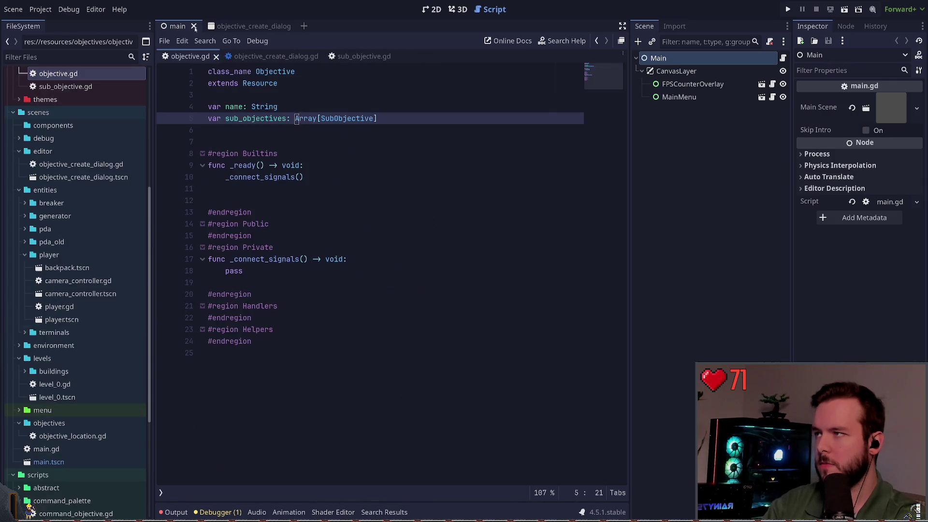
left_click(194, 26)
left_click(206, 56)
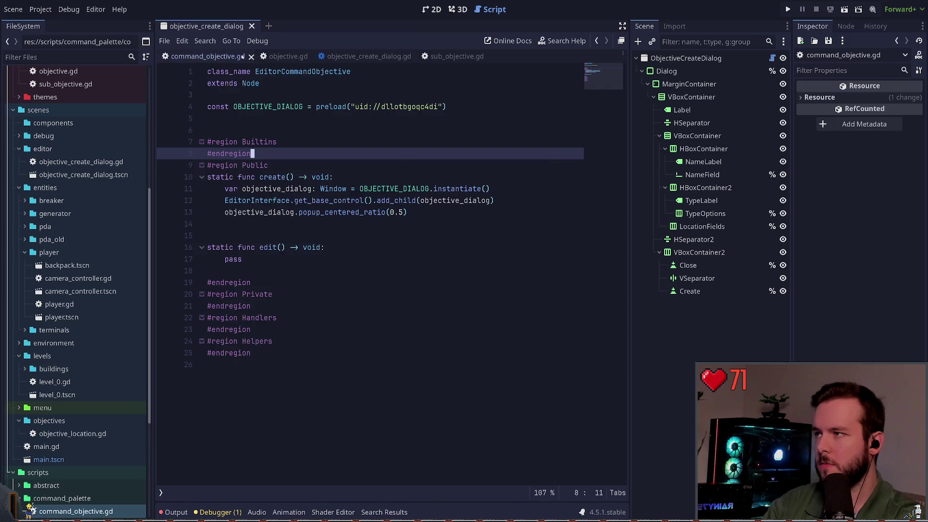
left_click(251, 57)
left_click(251, 26)
left_click(195, 56)
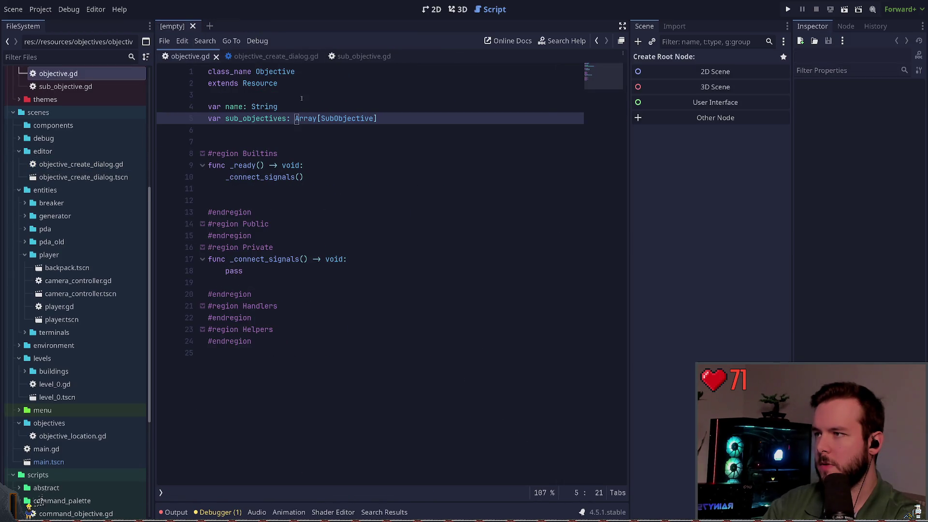
left_click(259, 58)
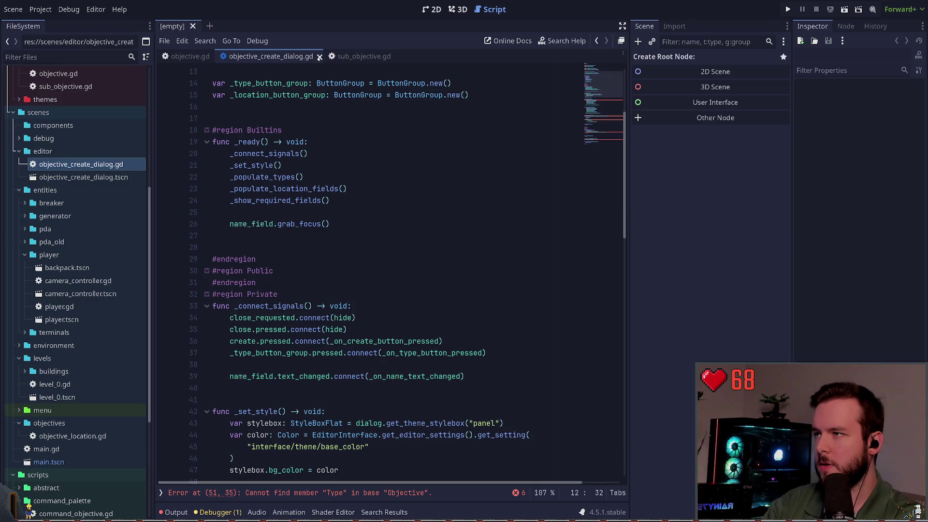
In sub_objective.gd, delete the sub_objectives variable line
left_click(364, 57)
left_click(284, 122)
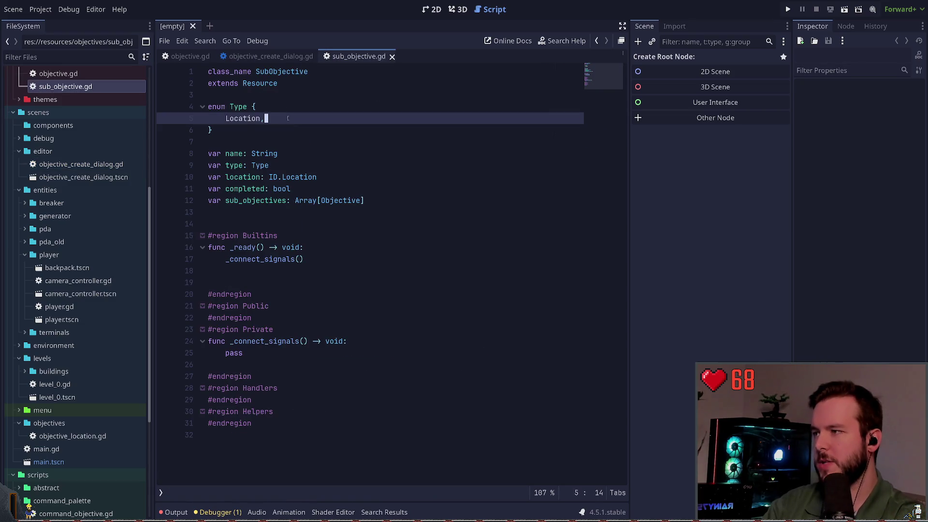
key("Down")
key("Down")
key("Down")
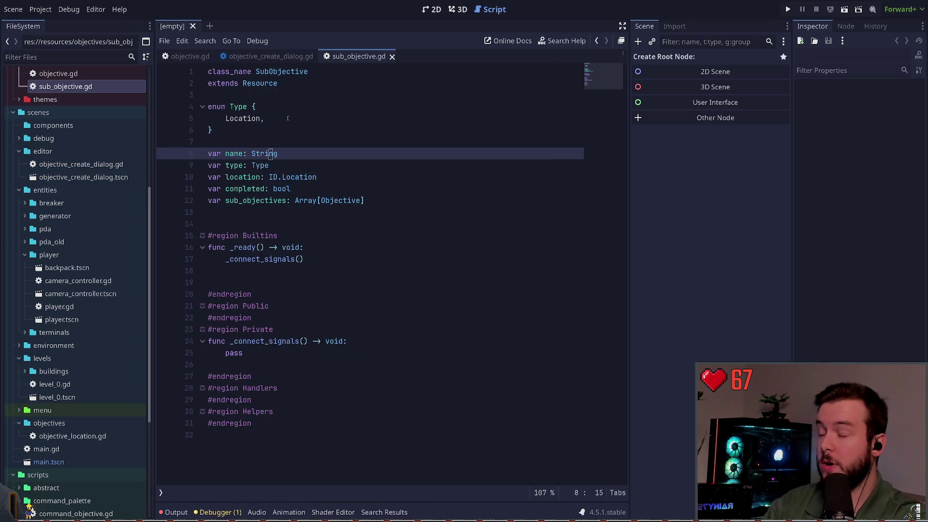
key("alt+Left")
key("alt+Right")
key("Down")
key("Down")
key("Down")
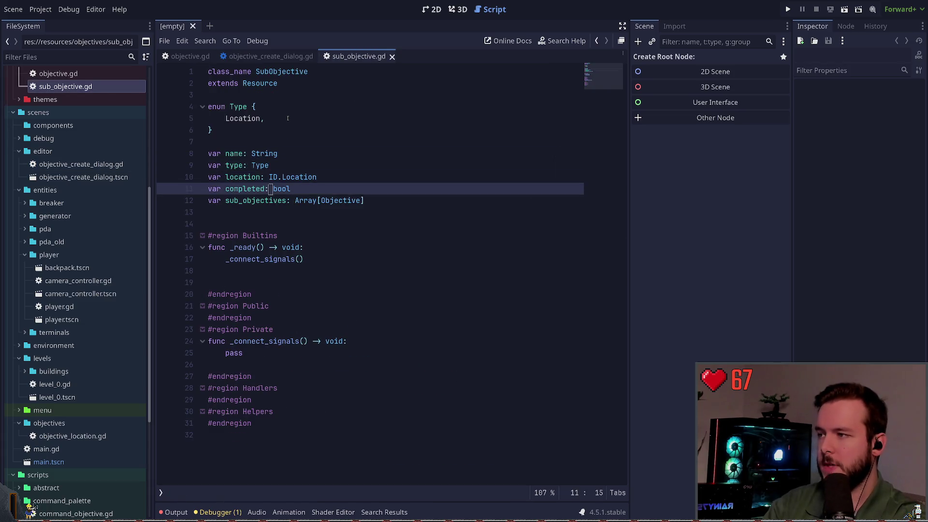
key("ctrl+shift+k")
key("Up")
key("Down")
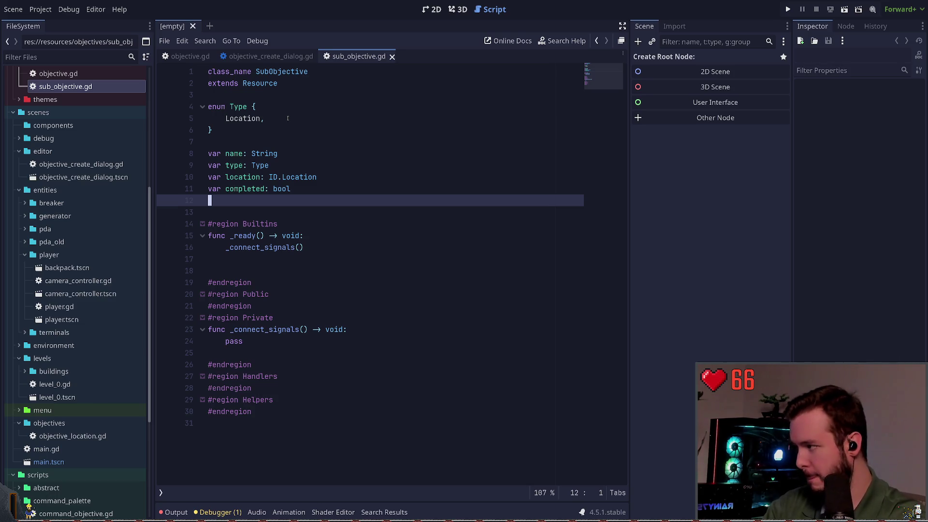
key("alt+Left")
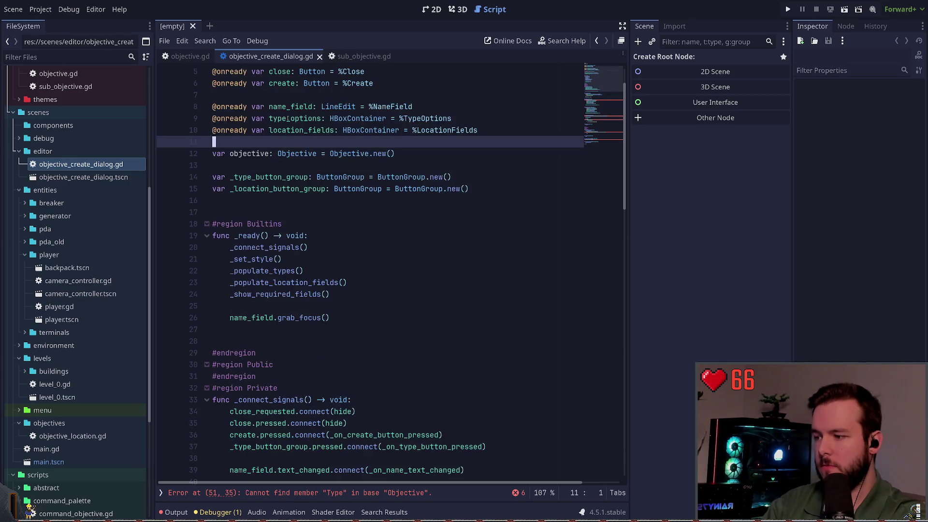
Review the objective variable declaration and the reported error line in _populate_types
key("Down")
key("Down")
key("Down")
scroll(309, 159, "down", 2)
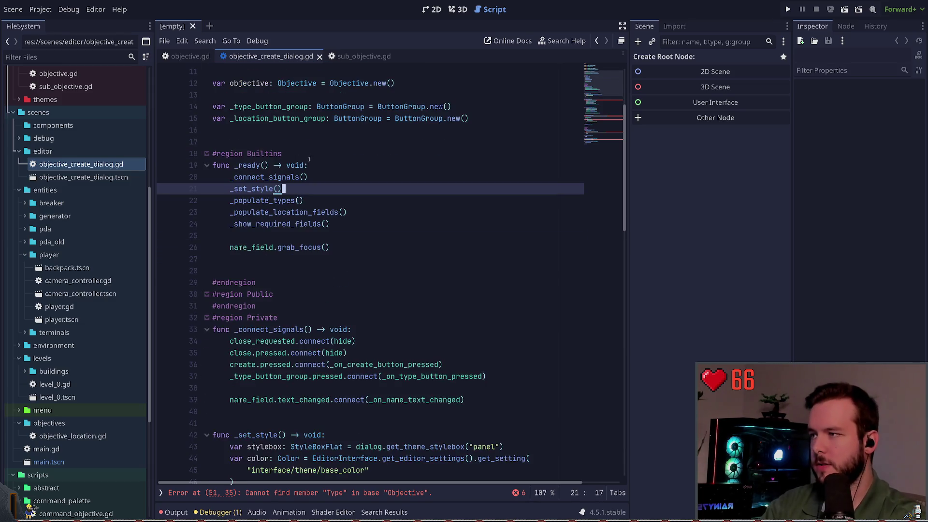
scroll(425, 154, "up", 2)
left_click(410, 153)
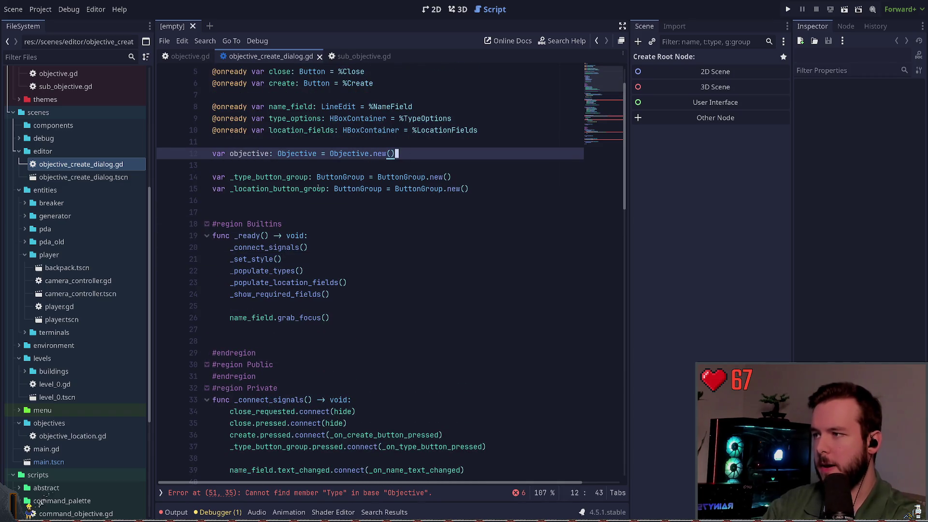
scroll(319, 187, "down", 17)
scroll(329, 166, "up", 2)
scroll(334, 241, "down", 2)
scroll(339, 311, "up", 1)
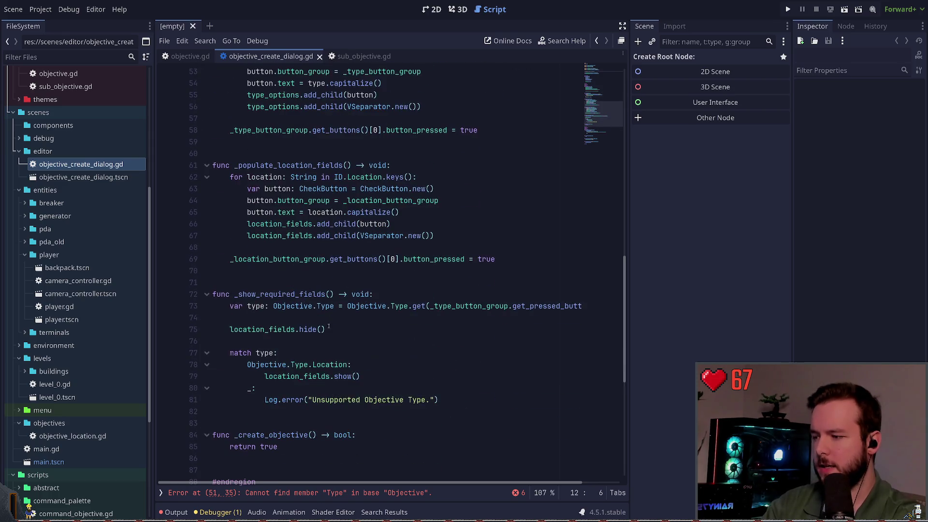
left_click(321, 492)
left_click(348, 212)
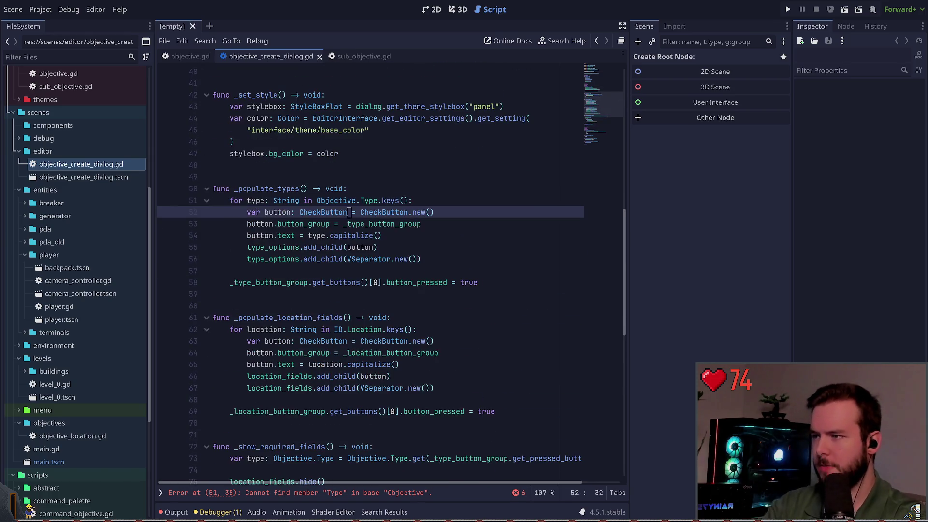
Comment out the _populate_types and location-populating functions
key("Down")
key("Down")
key("Down")
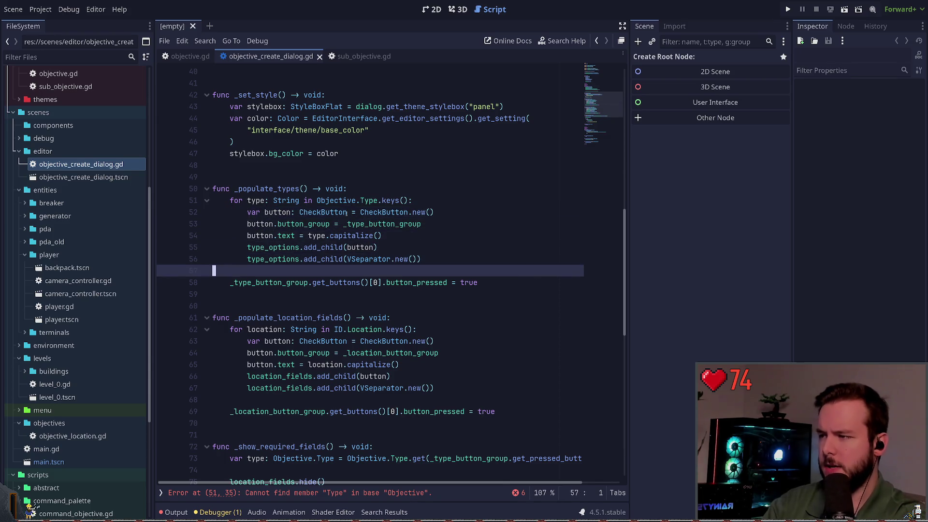
key("End")
key("shift+Up")
key("shift+Up")
key("shift+Up")
key("shift+Home")
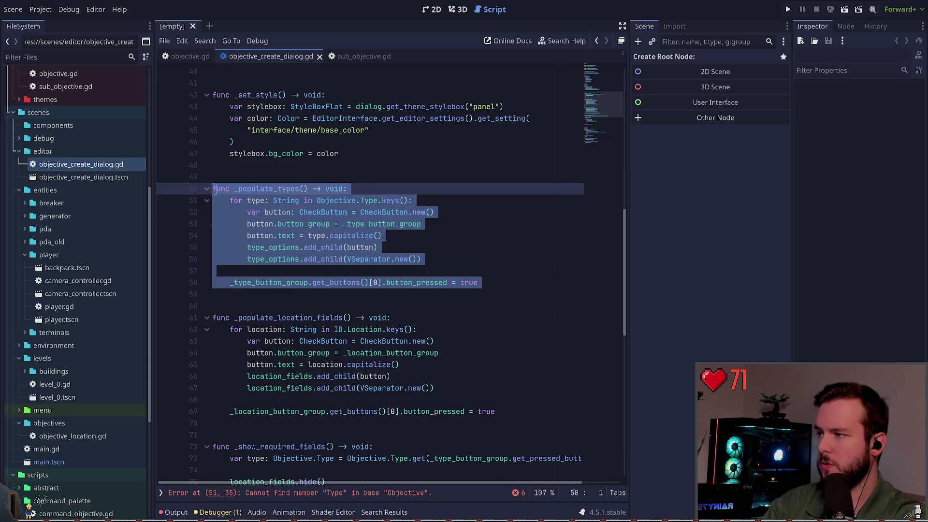
key("Left")
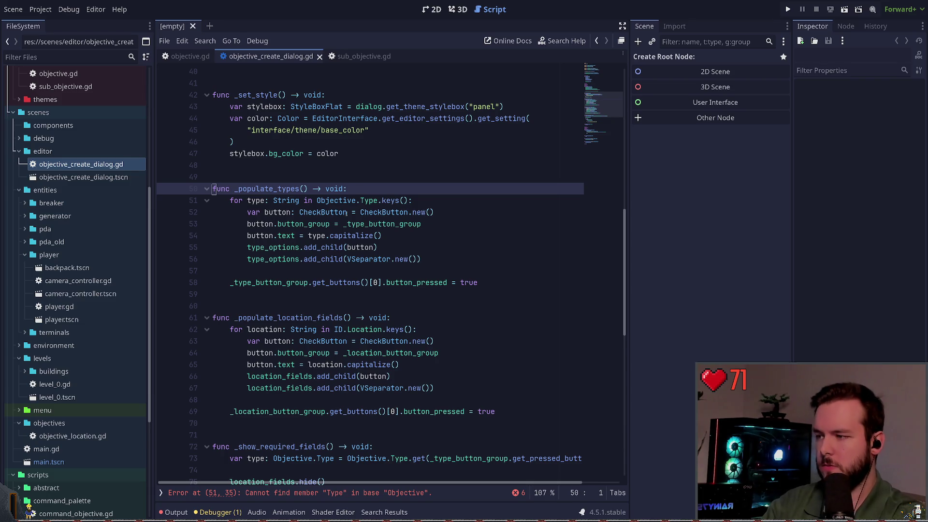
key("Down")
key("Down")
key("Down")
key("Down")
key("Down")
key("Down")
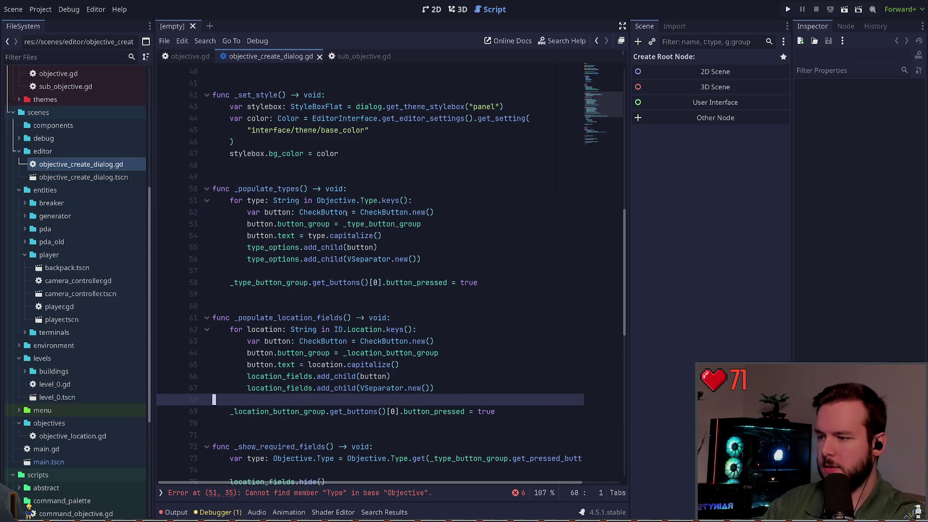
key("End")
key("shift+Up")
key("shift+Up")
key("shift+Up")
key("shift+Home")
key("shift+Up")
key("shift+Up")
key("shift+Up")
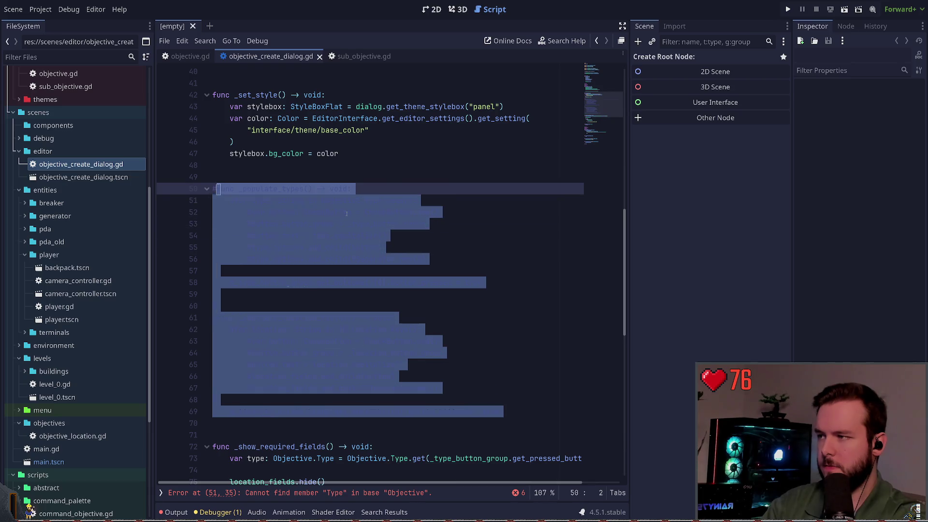
key("ctrl+k")
Comment out the two populate calls in _ready and save the script
scroll(353, 212, "up", 6)
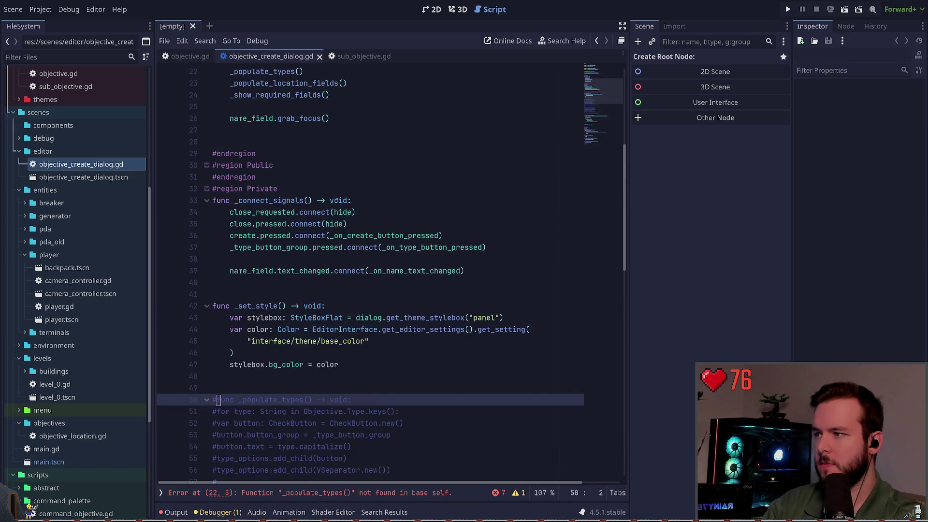
scroll(337, 200, "up", 2)
left_click(363, 174)
key("Up")
key("Up")
key("shift+Up")
key("shift+Home")
key("ctrl+k")
key("ctrl+s")
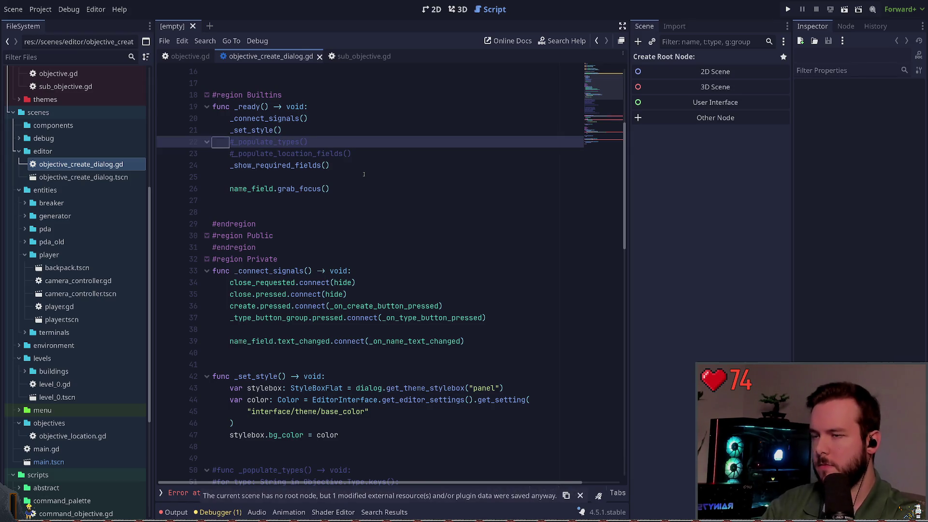
Comment out the _show_required_fields function and its call in _ready, then save
scroll(454, 234, "down", 10)
scroll(455, 234, "down", 5)
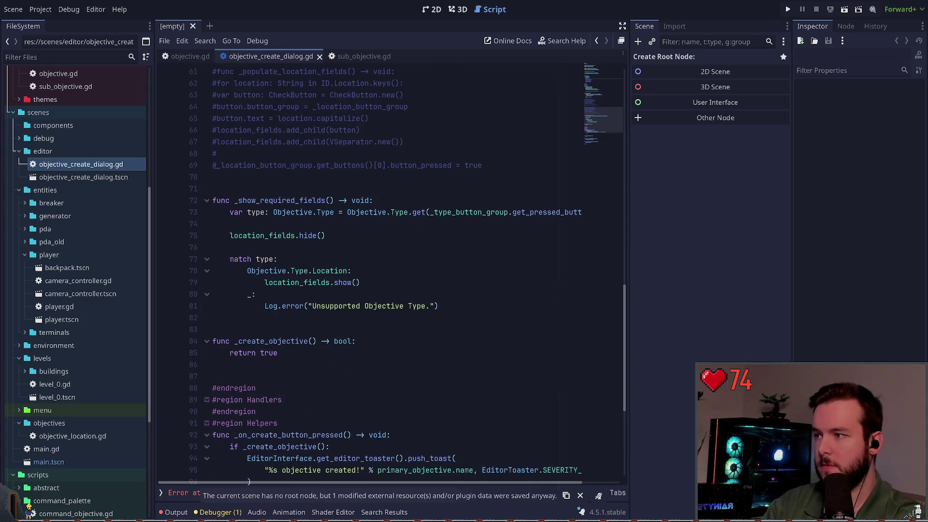
left_click(354, 226)
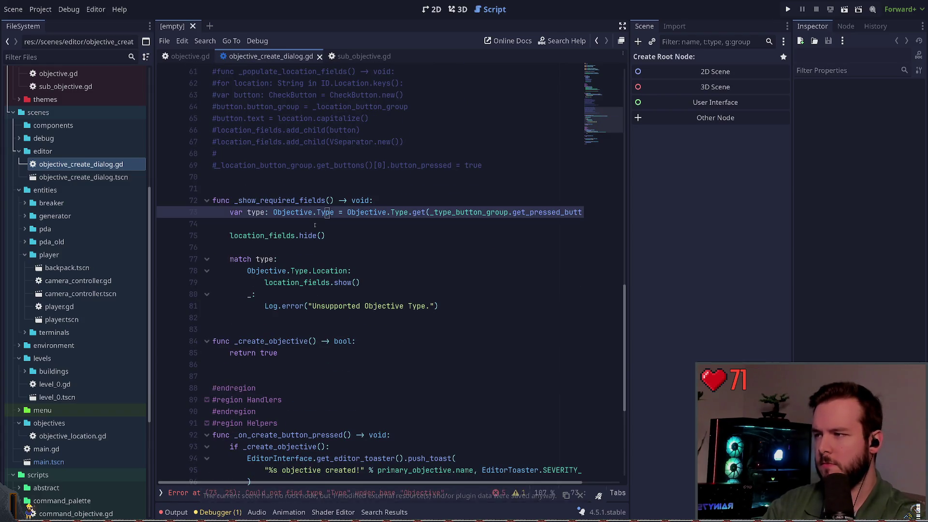
key("Down")
key("Down")
key("Down")
key("shift+Up")
key("shift+Up")
key("shift+Up")
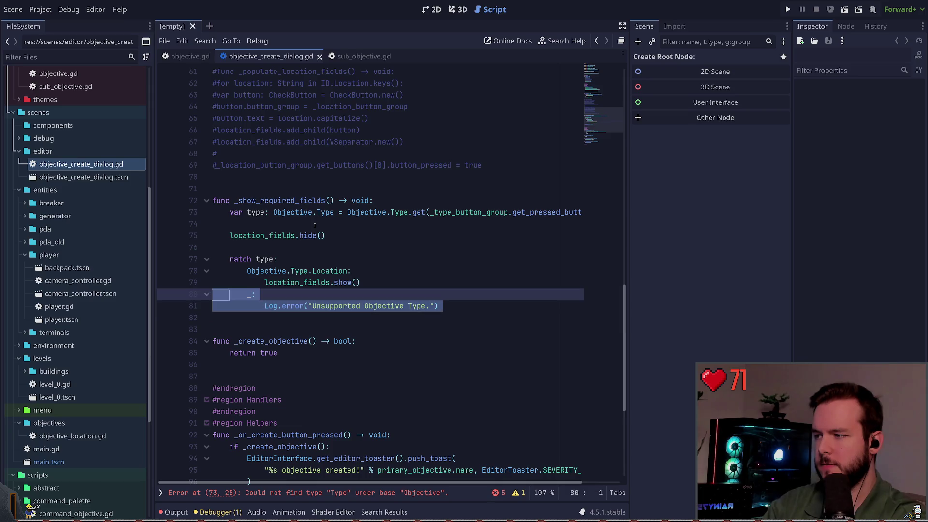
key("ctrl+k")
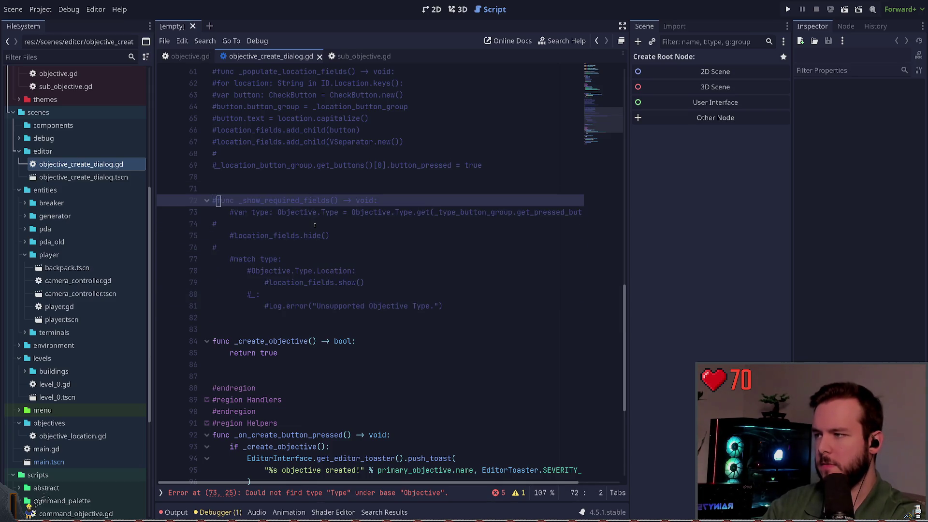
key("alt+Left")
key("Up")
key("Up")
key("Up")
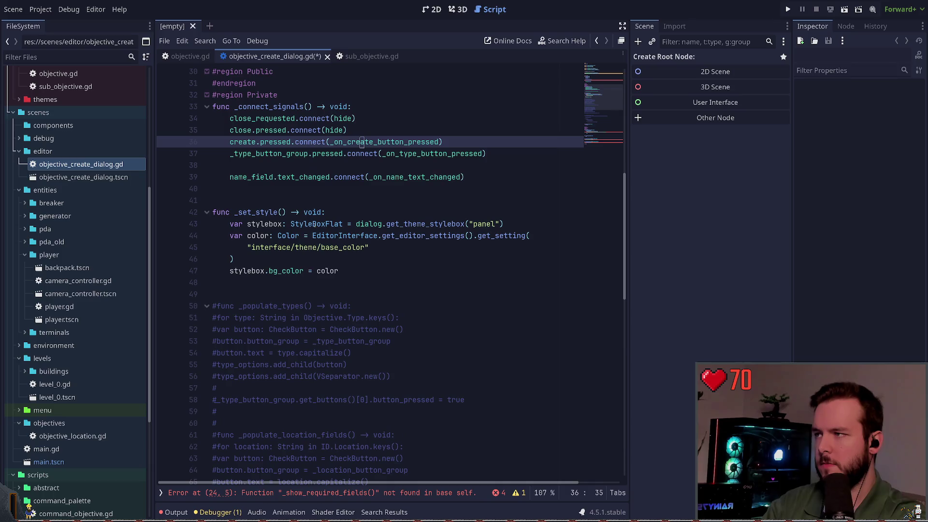
key("ctrl+k")
key("ctrl+s")
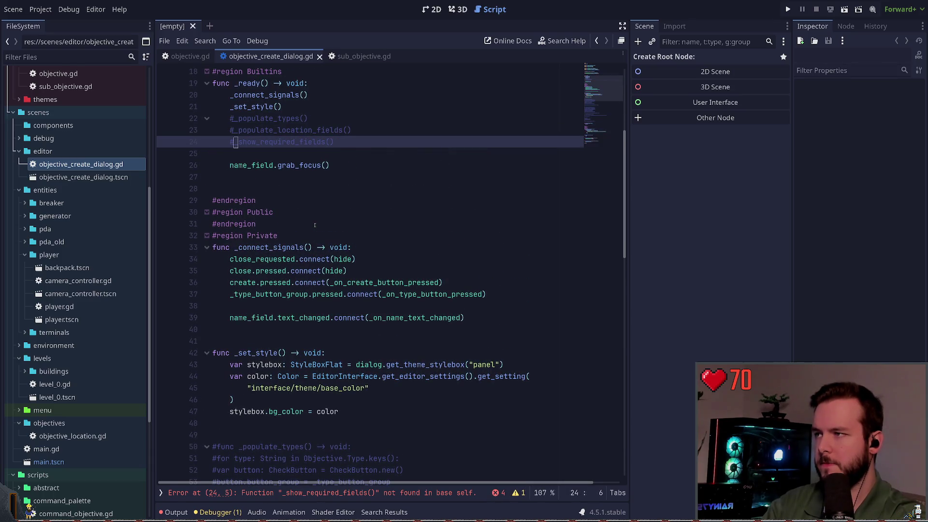
Change primary_objective.name to objective.name in the toast line and name-changed handler
key("Down")
key("Down")
key("Down")
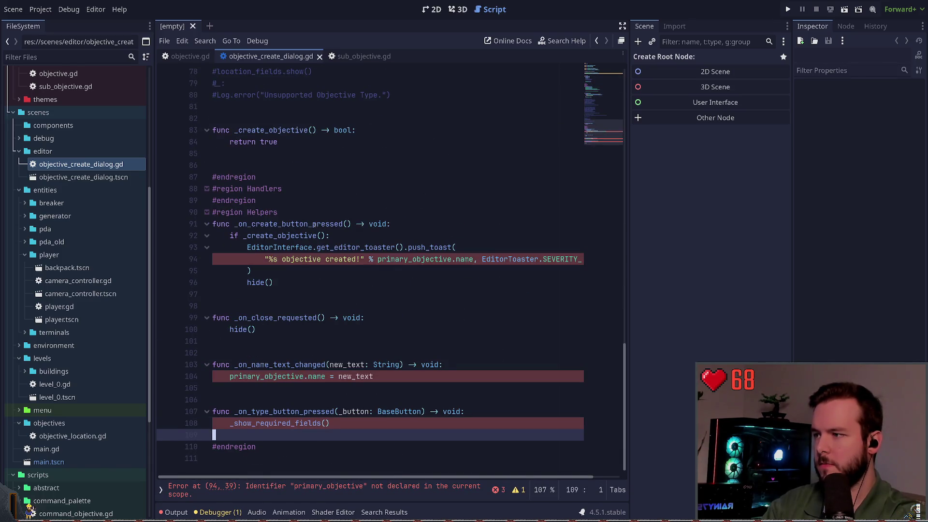
key("Up")
key("Up")
key("Up")
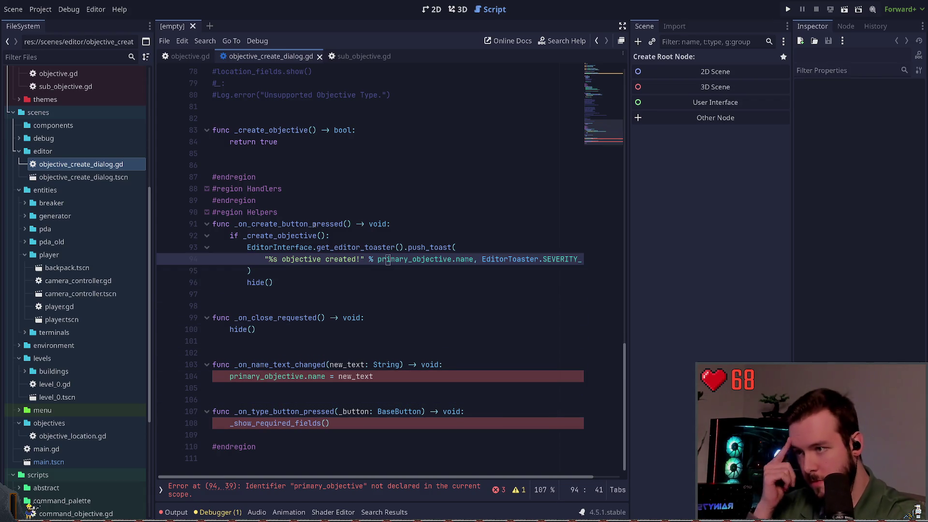
key("BackSpace")
key("BackSpace")
key("Delete")
key("Delete")
key("Delete")
key("Down")
key("Down")
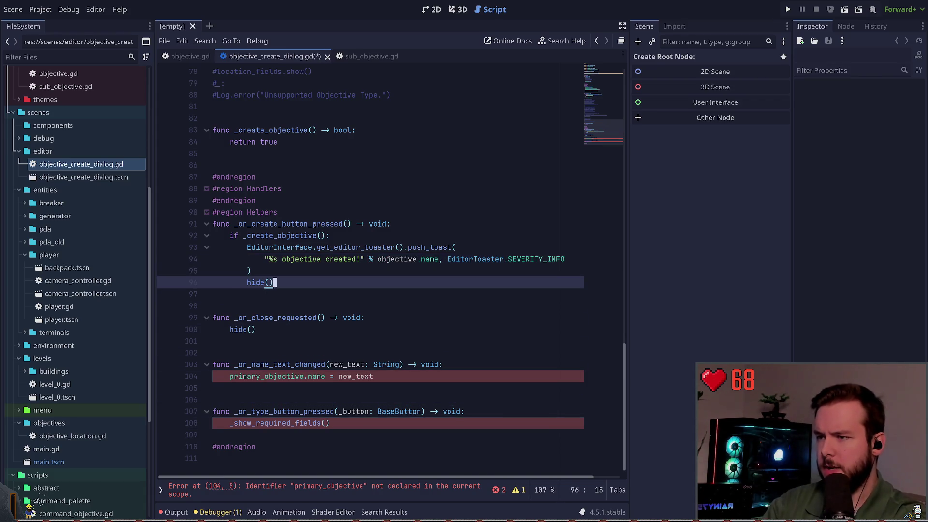
key("Down")
key("ctrl+s")
key("Down")
key("Down")
key("Down")
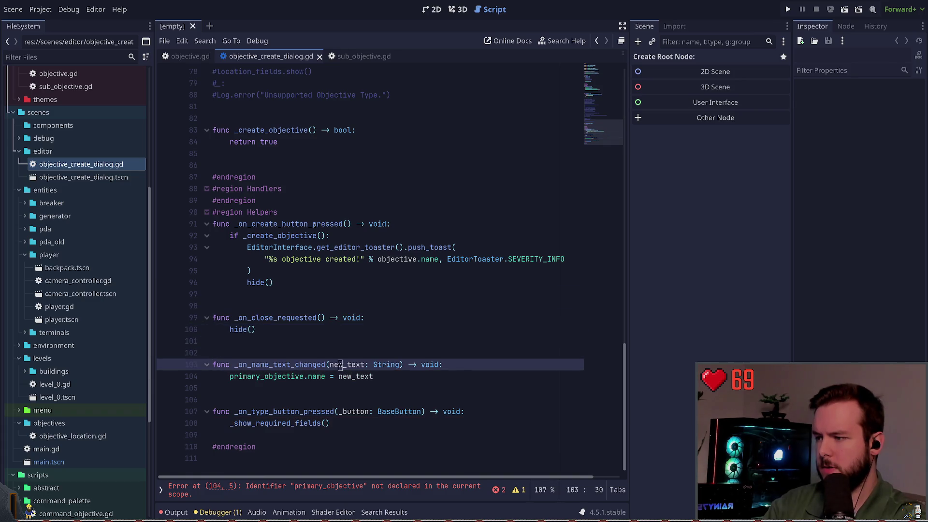
key("Down")
key("Home")
key("shift+Right")
key("shift+Right")
key("shift+Right")
key("Delete")
key("ctrl+s")
Put pass in the type-button handler and comment out its _show_required_fields call
key("Down")
key("Down")
key("Down")
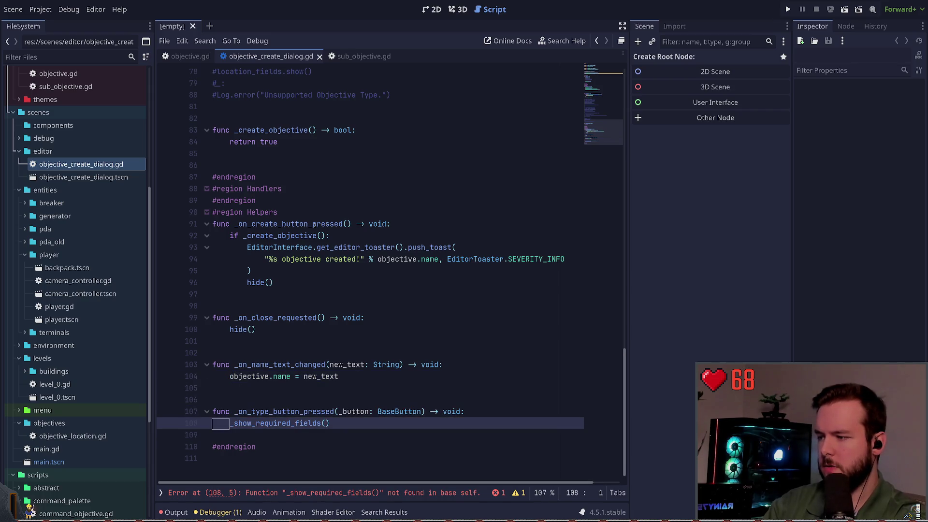
key("Up")
key("End")
key("Return")
type("pass")
key("Down")
key("ctrl+k")
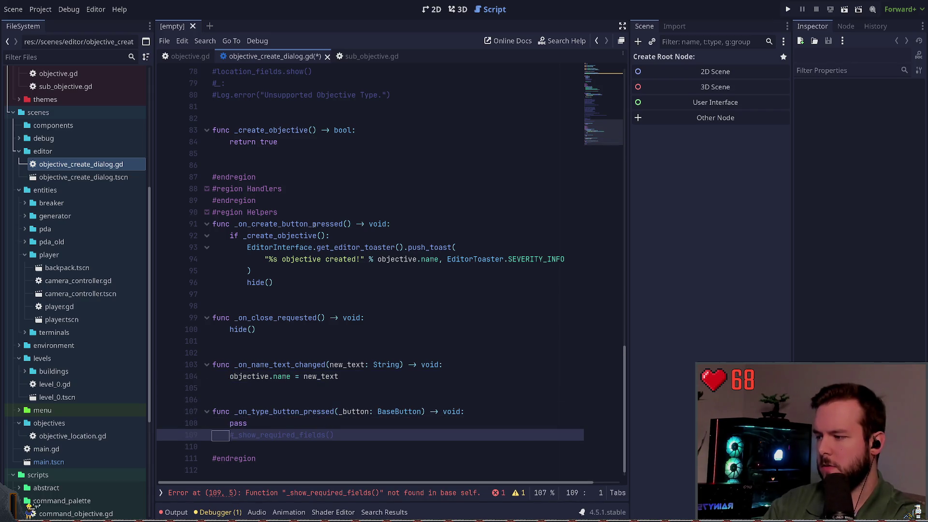
scroll(315, 225, "up", 20)
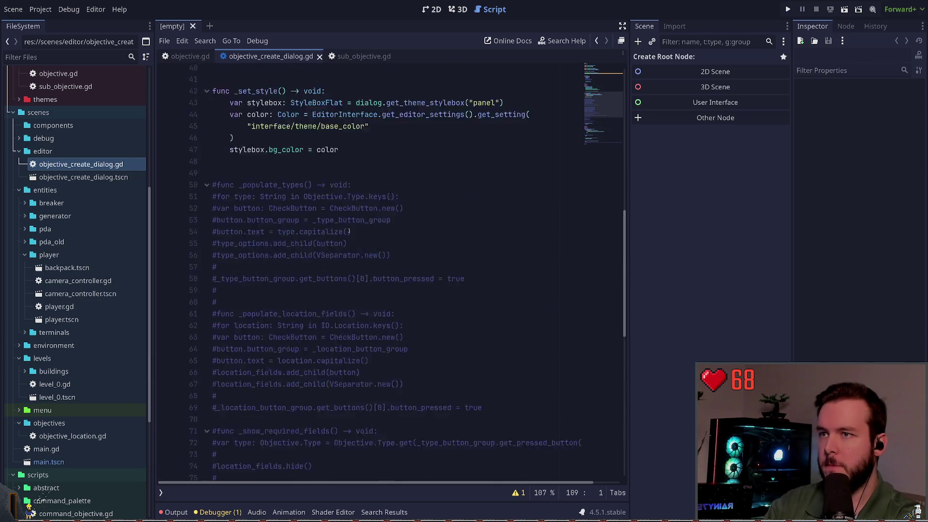
Start writing a _create_objective() call on a new line after _set_style in _ready
scroll(345, 226, "up", 2)
left_click(399, 247)
scroll(367, 231, "down", 3)
left_click(350, 212)
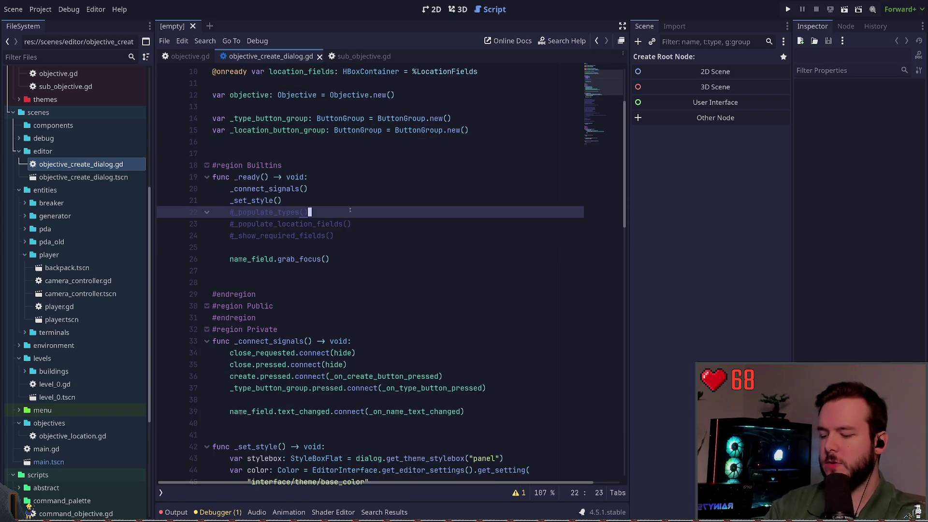
key("Up")
key("Return")
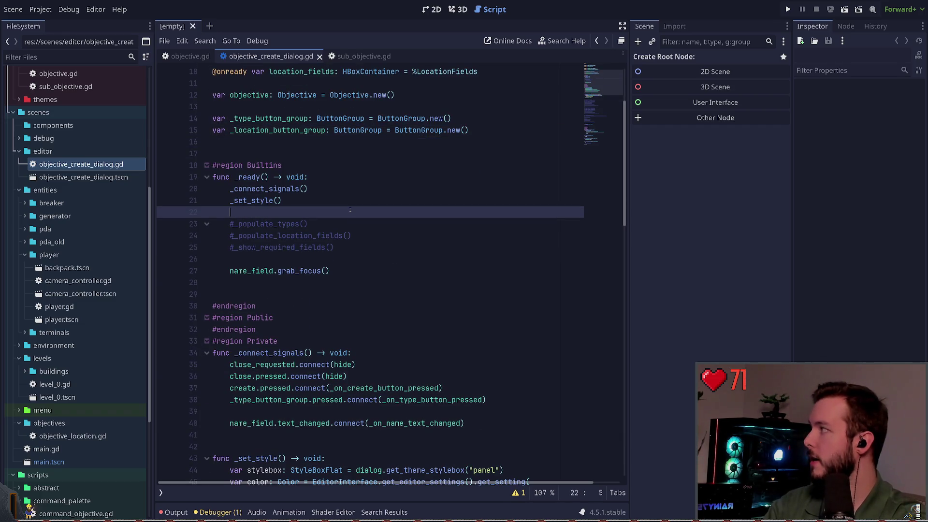
type("reate_")
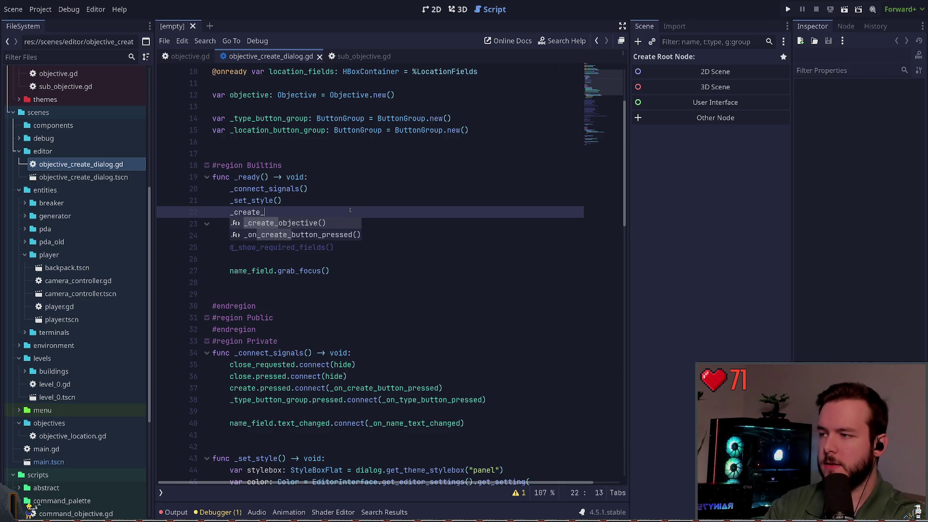
type("objec")
key("BackSpace")
key("BackSpace")
key("BackSpace")
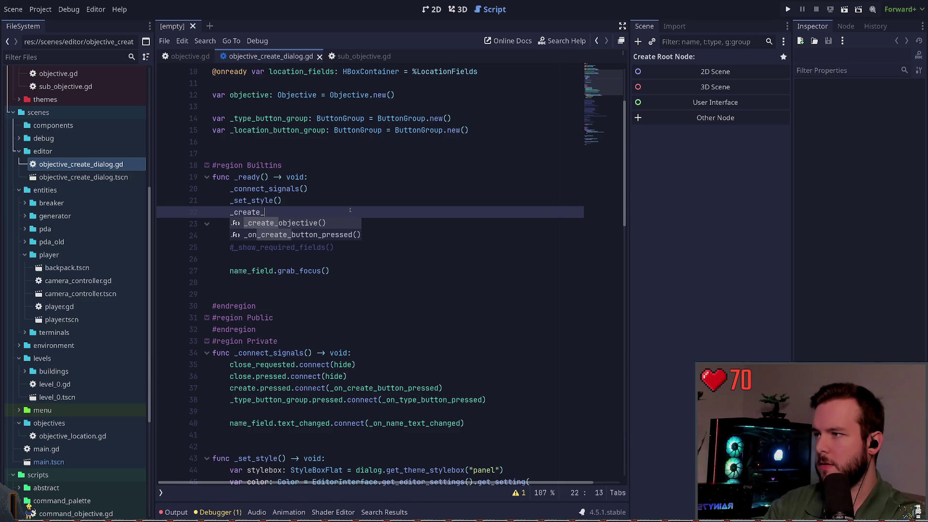
key("BackSpace")
key("BackSpace")
key("BackSpace")
key("BackSpace")
key("BackSpace")
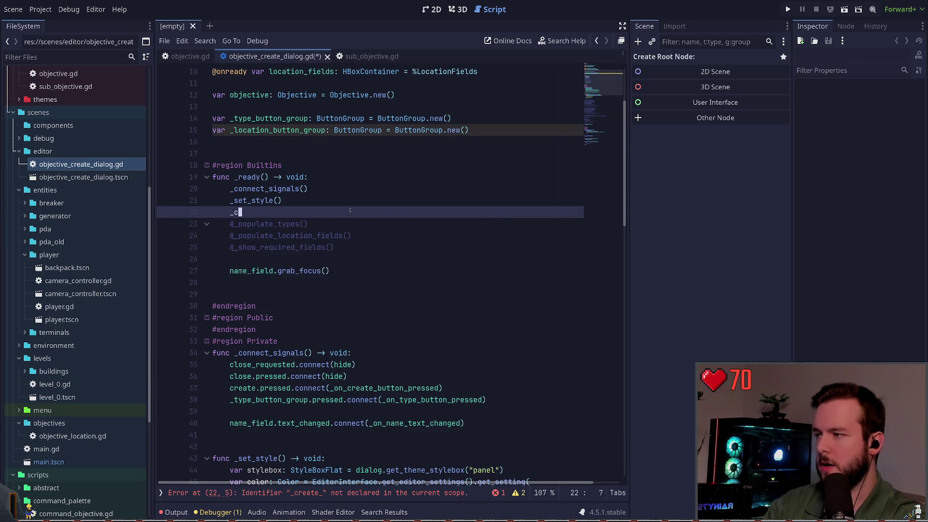
key("ctrl+s")
Delete the unfinished call line and open the objective_create_dialog scene
key("ctrl+space")
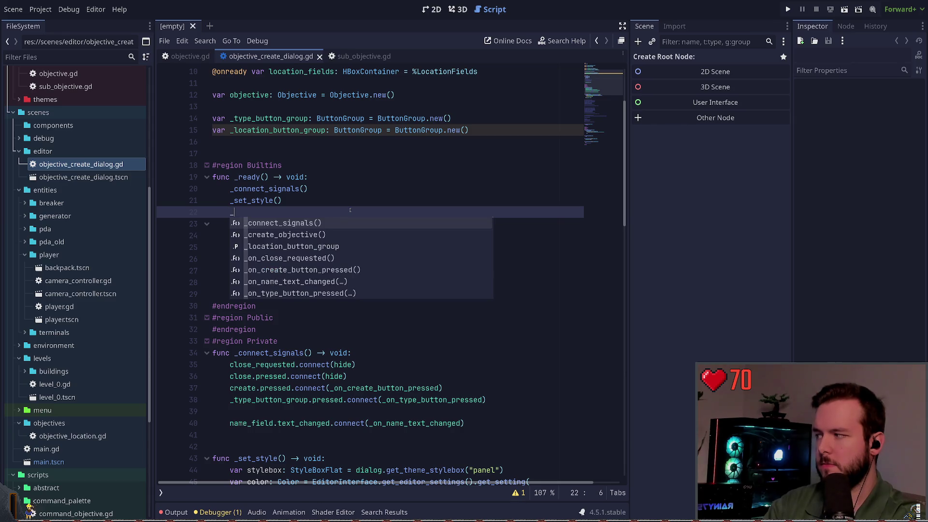
key("Escape")
key("ctrl+shift+k")
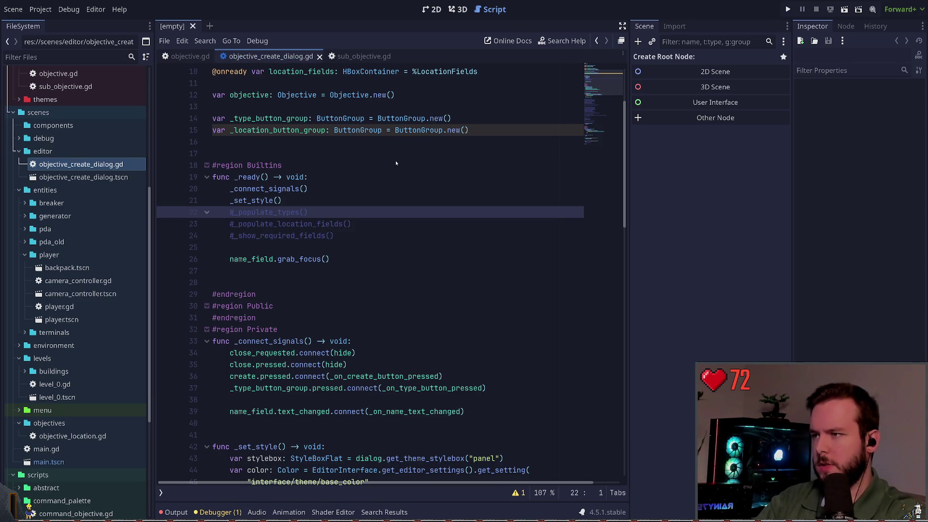
key("ctrl+F1")
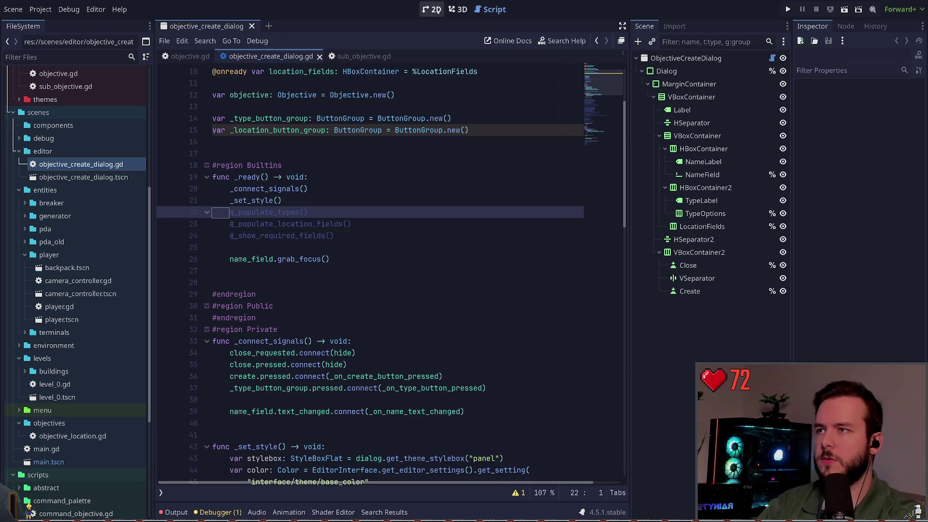
Save the dialog scene and inspect the NameLabel, NameField and HBoxContainer2 Type row nodes
key("ctrl+s")
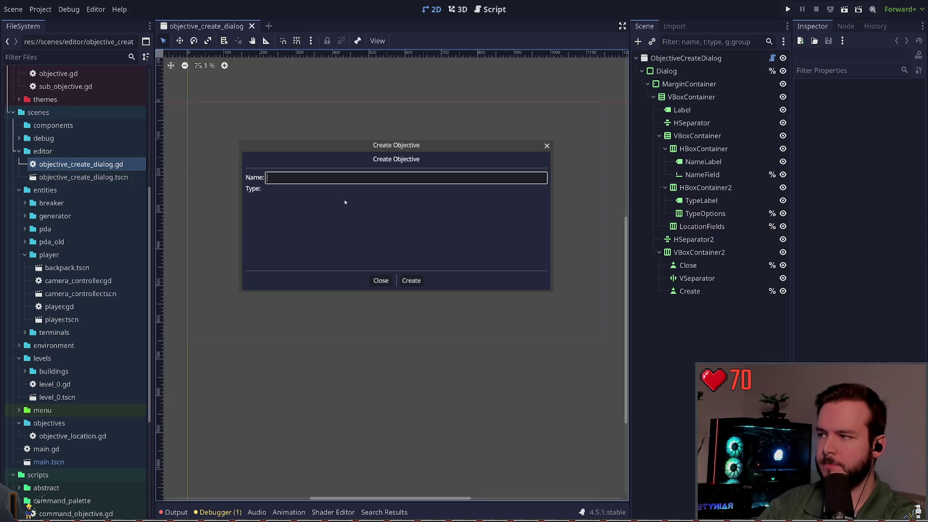
left_click(692, 191)
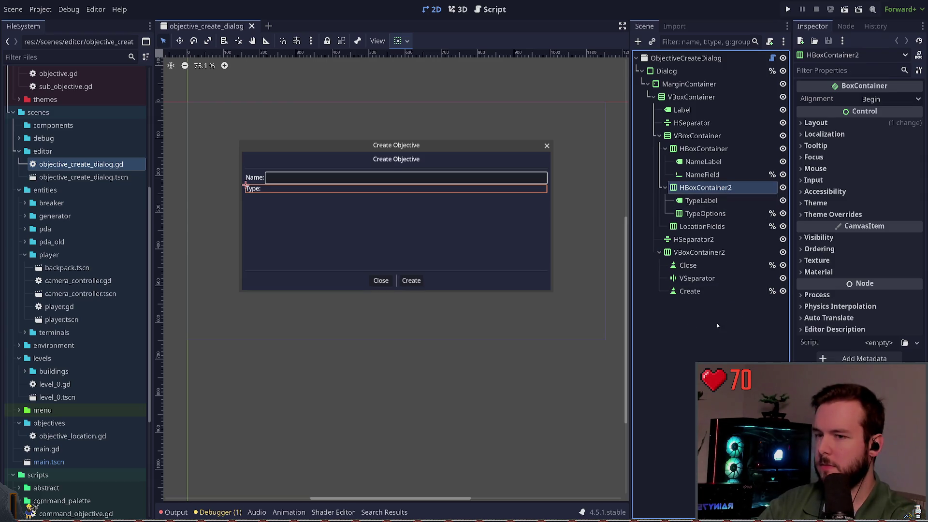
left_click(678, 309)
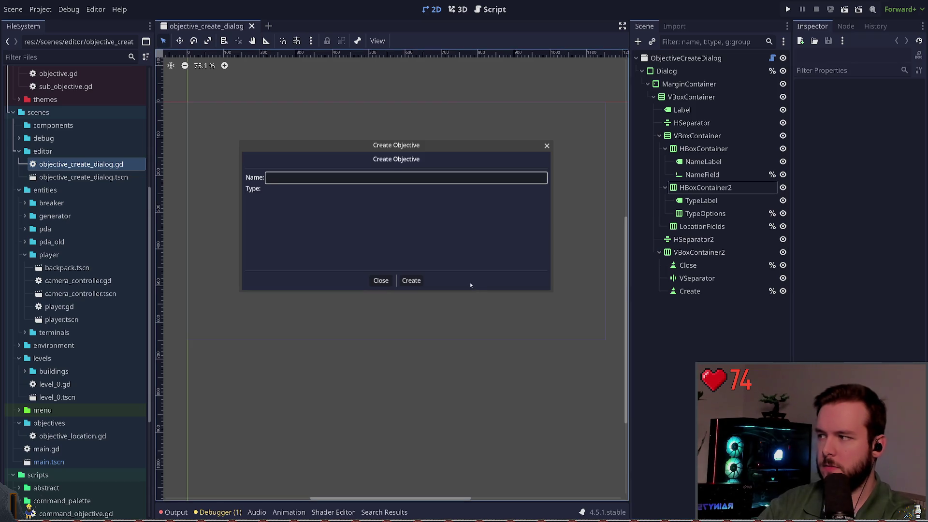
left_click(706, 187)
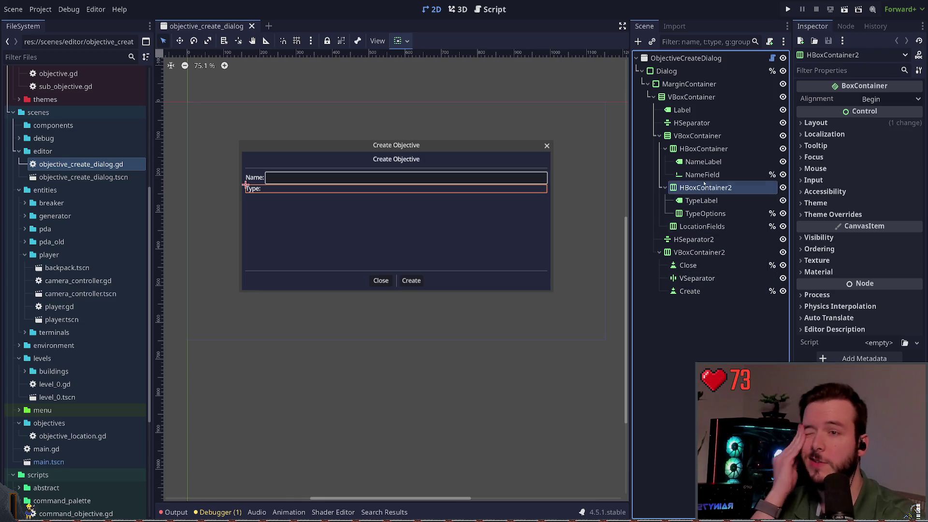
left_click(719, 175)
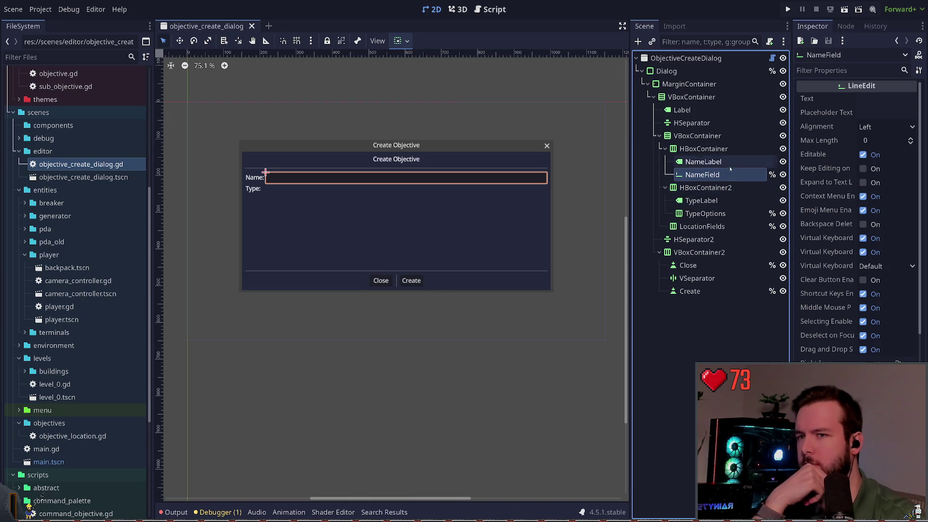
left_click(727, 164)
left_click(726, 174)
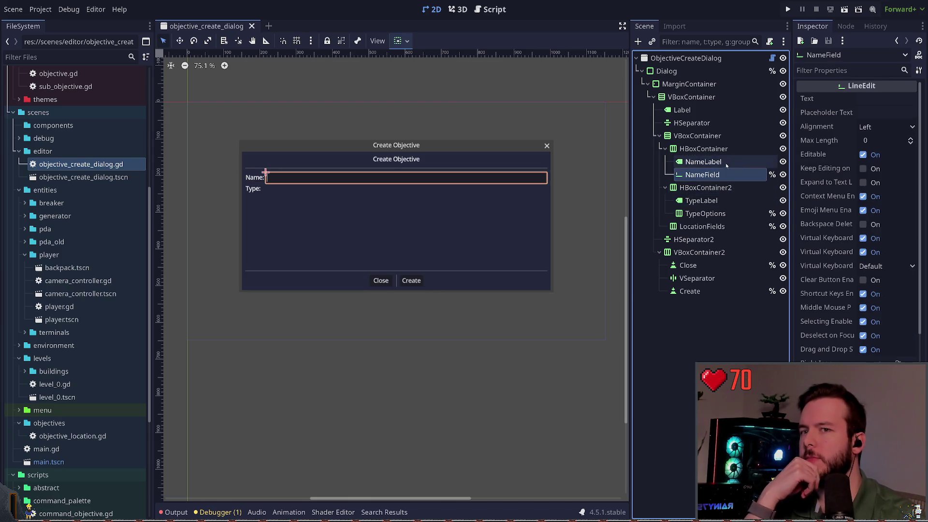
left_click(725, 163)
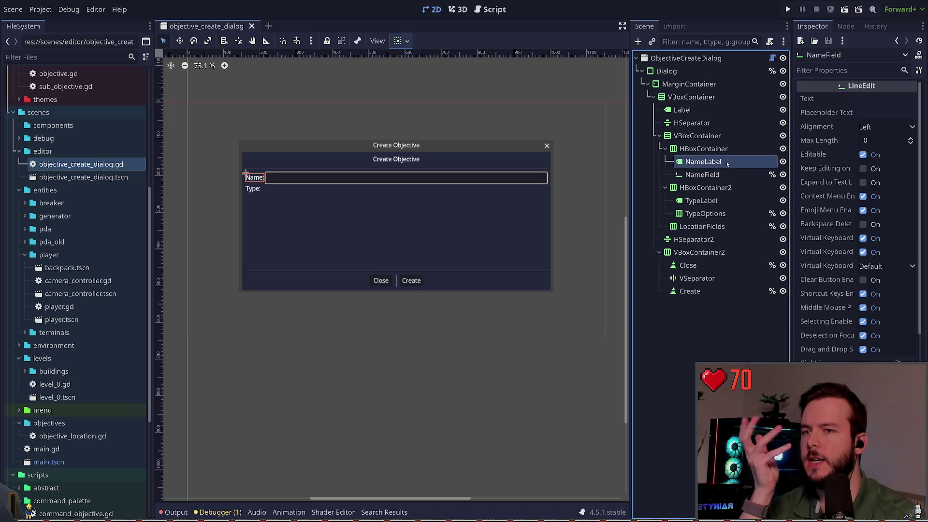
left_click(704, 182)
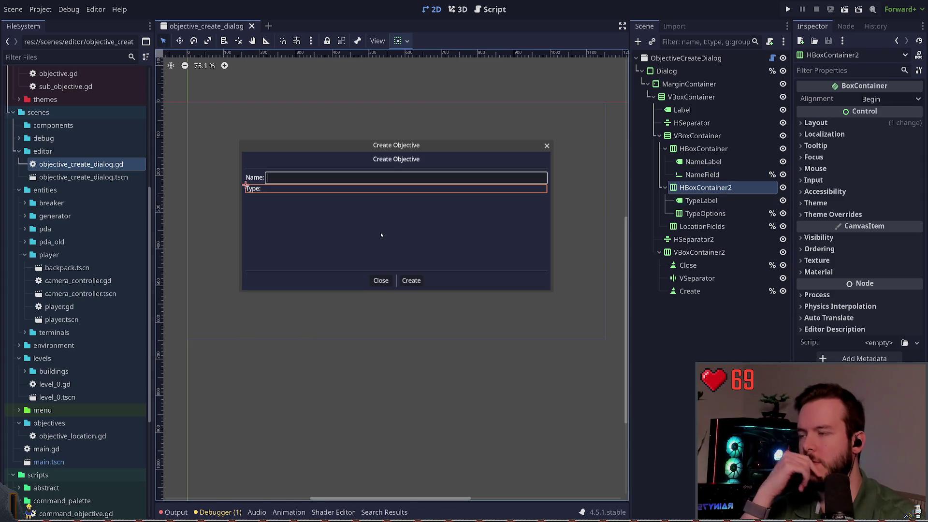
Open objective.gd and select its name and sub_objectives declarations
left_click(491, 9)
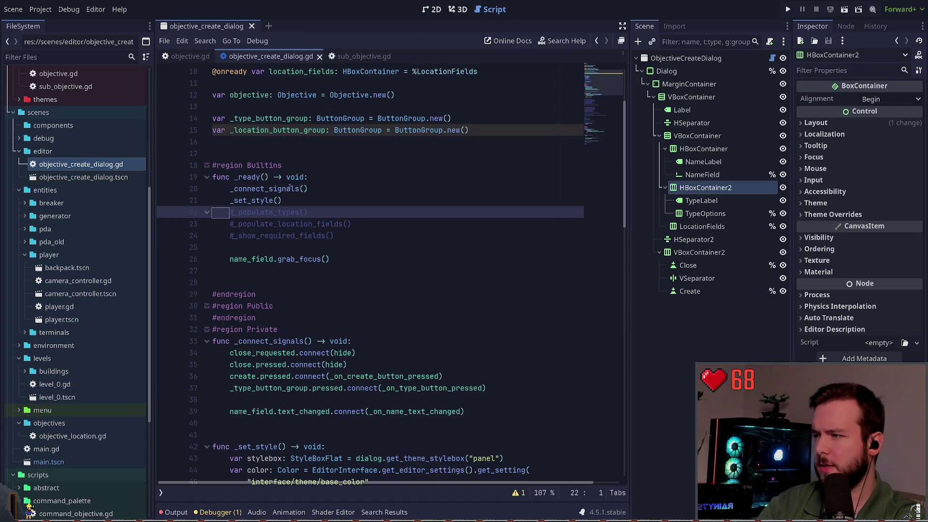
left_click(188, 56)
left_click_drag(401, 119, 184, 108)
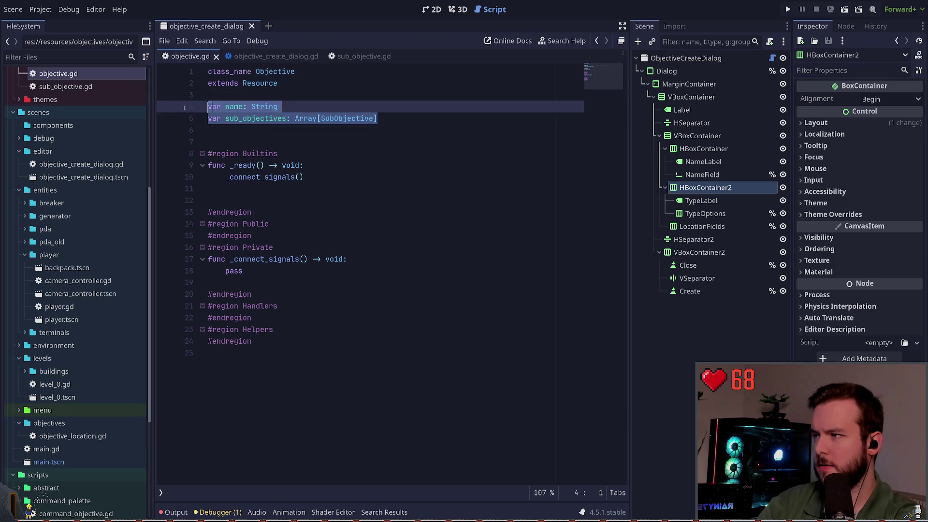
In the 2D view, hide the HBoxContainer2 Type row and duplicate it
left_click(457, 9)
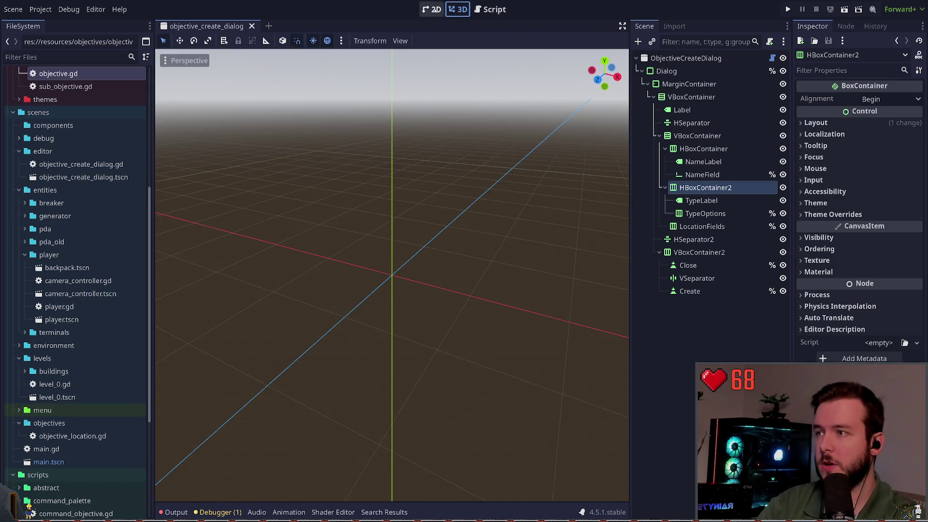
left_click(432, 9)
left_click(783, 188)
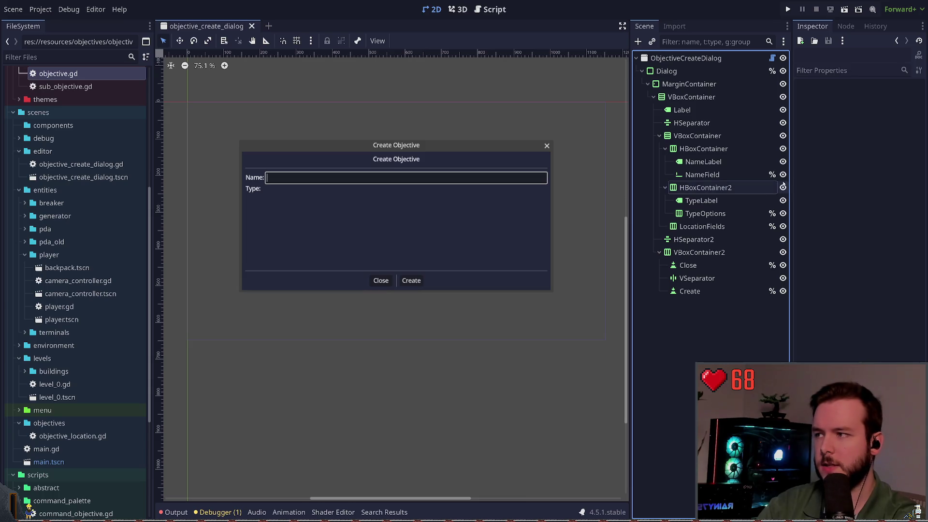
key("ctrl+d")
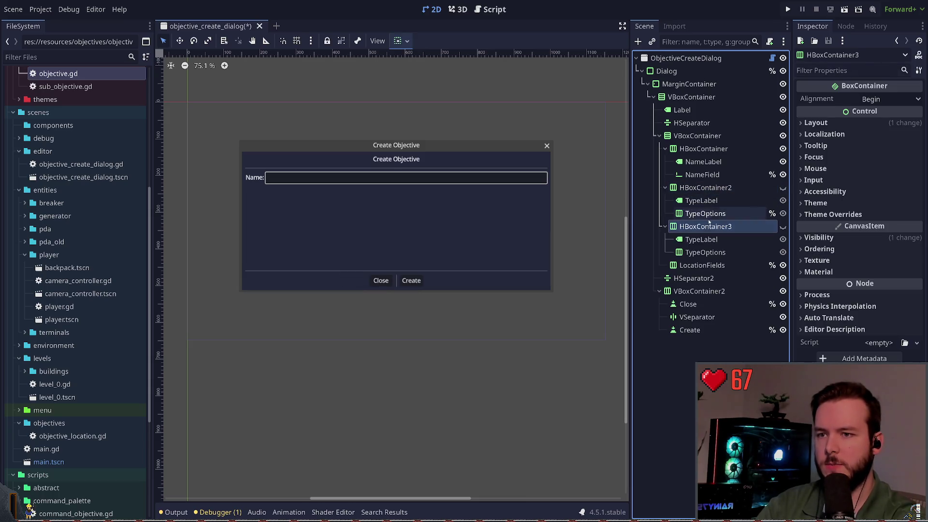
Compare the TypeLabel and TypeOptions copies, then delete the original HBoxContainer2 row
left_click(715, 202)
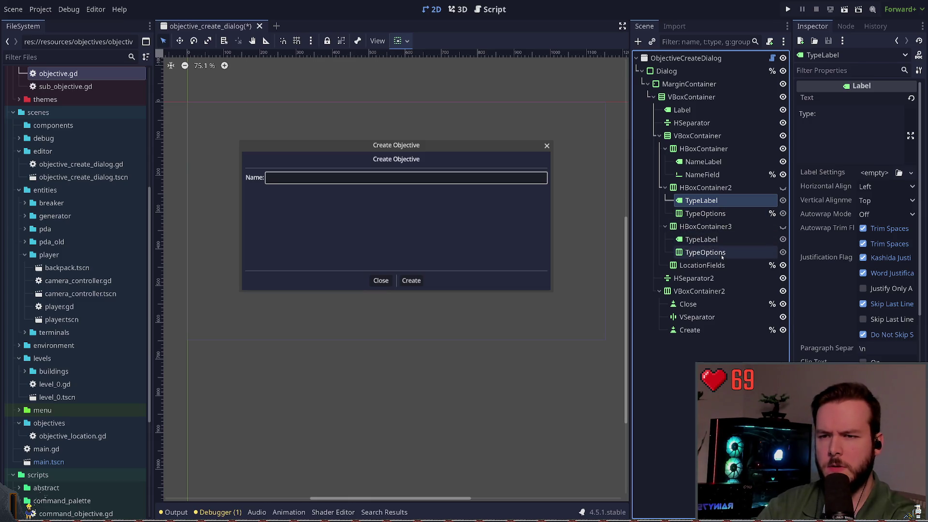
left_click(724, 254)
left_click(705, 213)
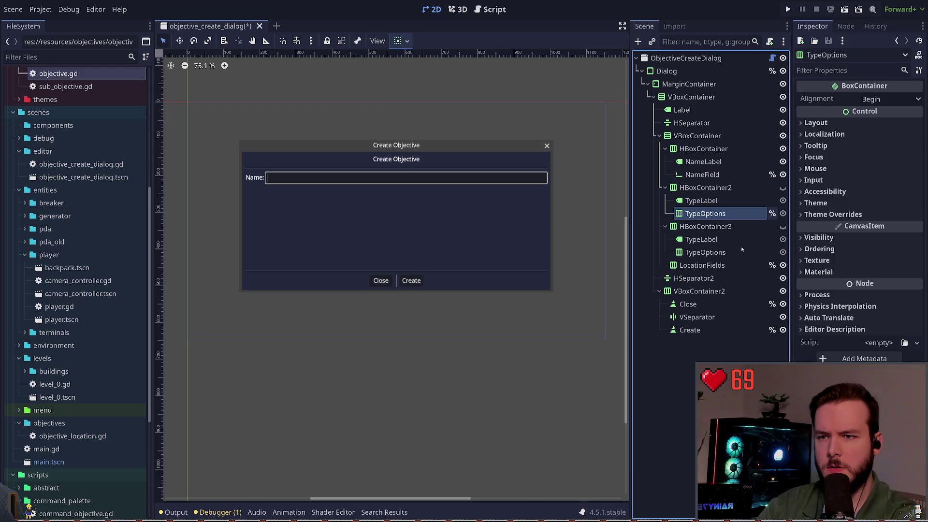
left_click(724, 252)
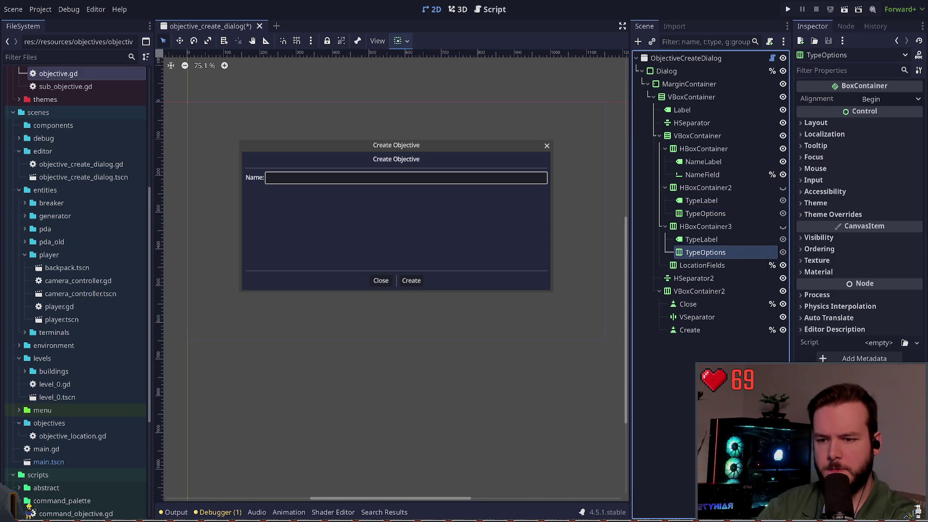
left_click(730, 214)
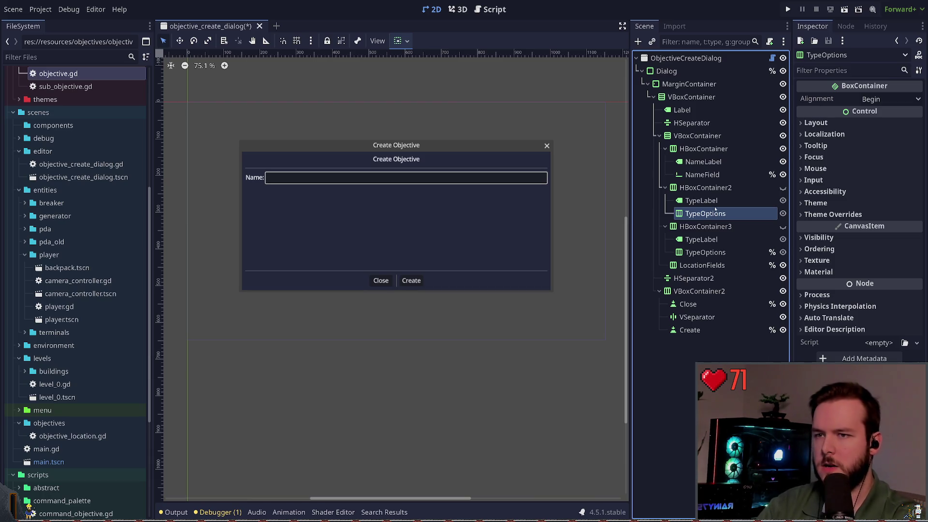
left_click(709, 190)
left_click(743, 191)
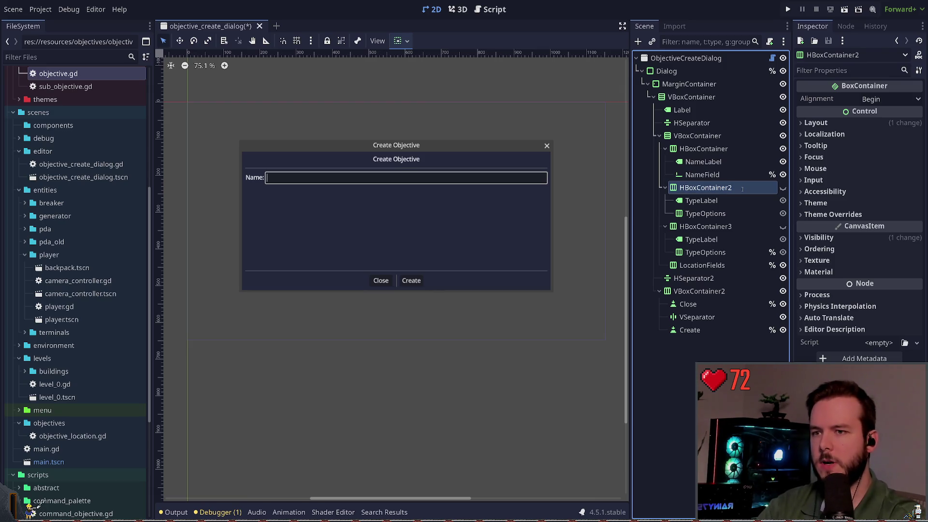
key("Delete")
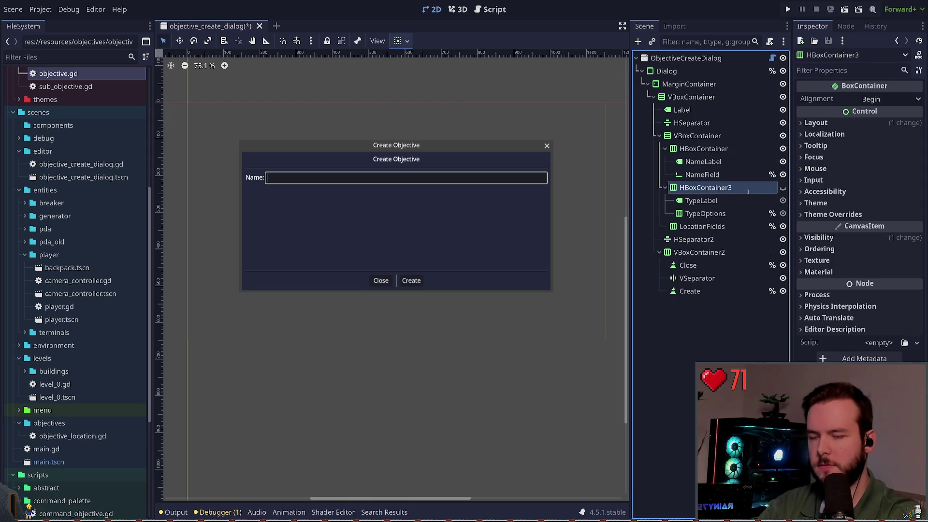
left_click(710, 149)
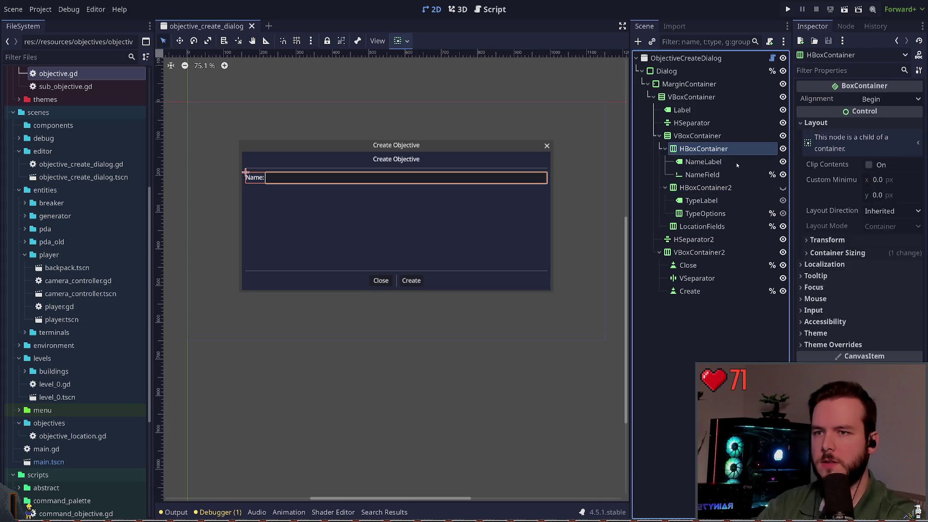
Add a VBoxContainer just below the Name row, rename it SubObjectives, and save
key("ctrl+a")
type("vb")
key("Return")
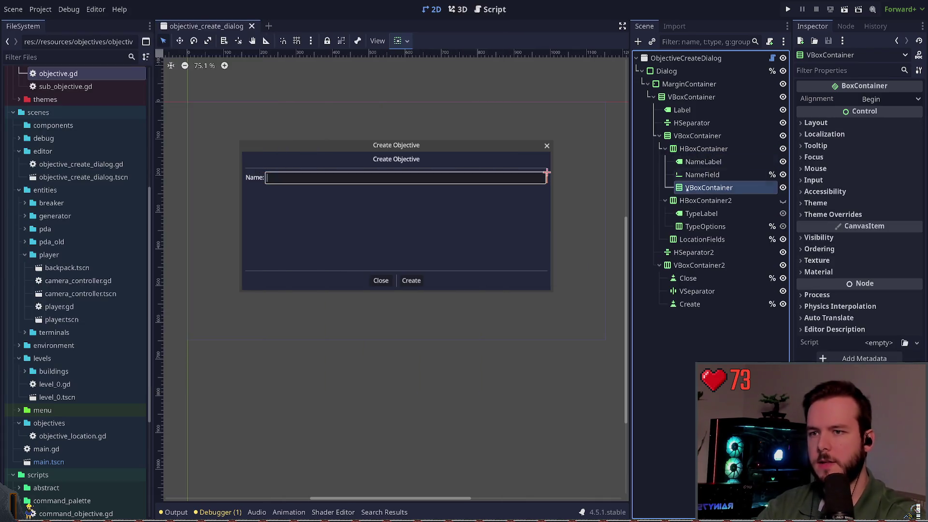
mouse_move(708, 187)
left_mouse_down()
mouse_move(697, 157)
mouse_move(686, 198)
mouse_move(674, 196)
mouse_move(686, 188)
left_mouse_up()
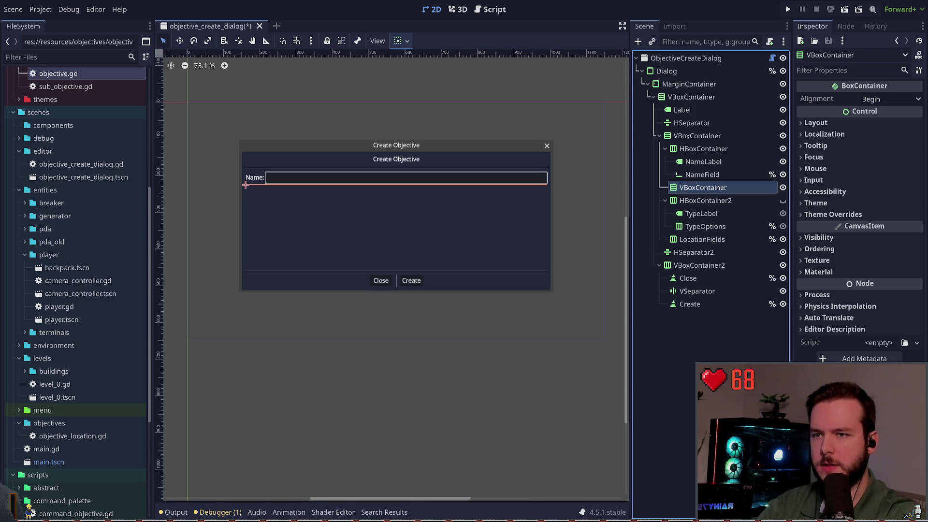
type("SubObjectives")
key("Return")
key("ctrl+s")
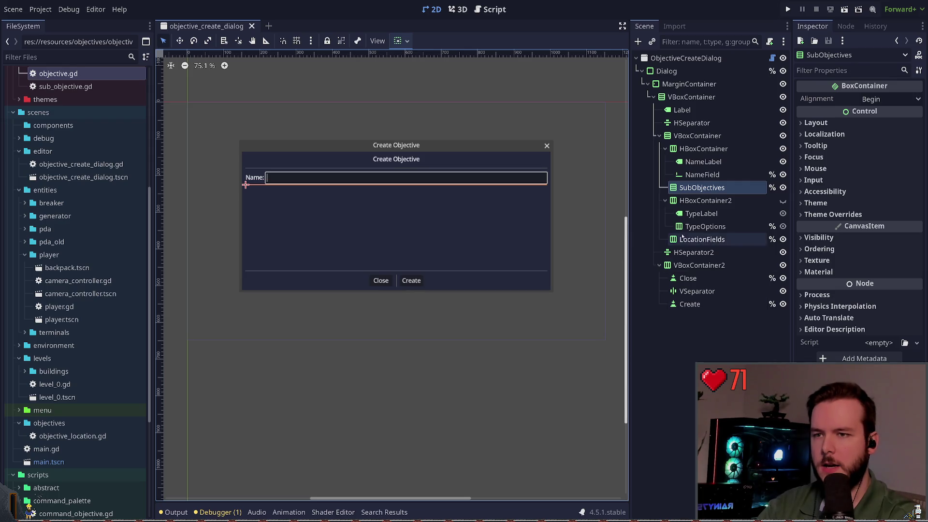
left_click(694, 150)
left_click(696, 140)
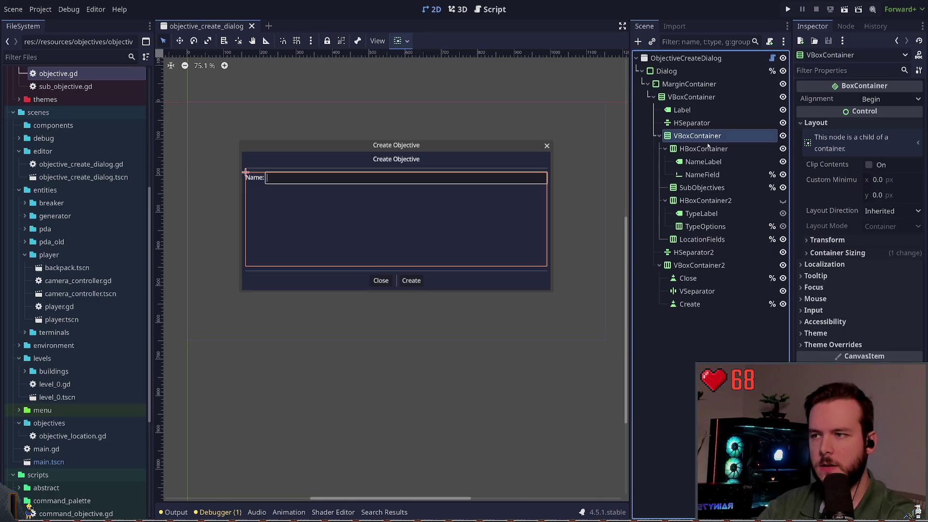
Add an HSeparator and position it below the Name row
key("ctrl+a")
type("hs")
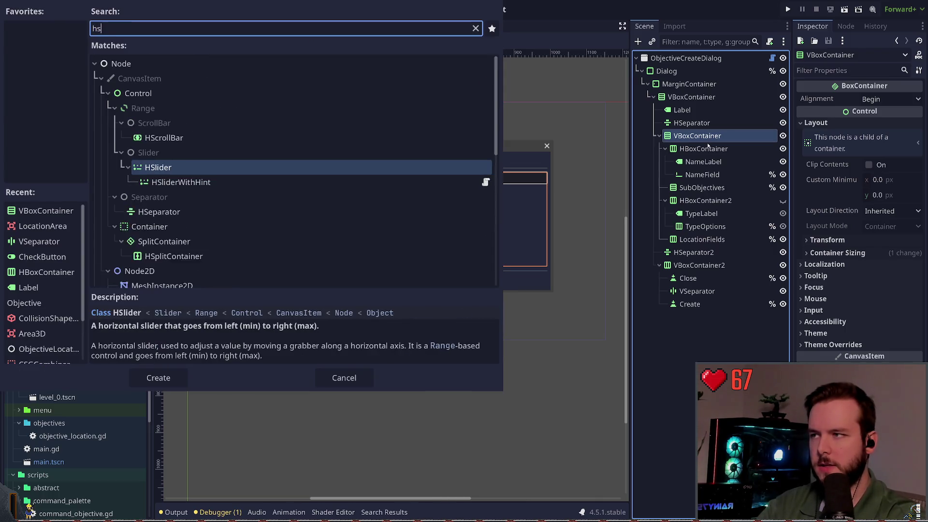
type("ep")
key("Return")
mouse_move(694, 251)
left_mouse_down()
mouse_move(699, 183)
mouse_move(685, 195)
mouse_move(665, 193)
mouse_move(670, 203)
mouse_move(681, 144)
mouse_move(691, 171)
left_mouse_up()
left_click(700, 161)
left_click(665, 161)
left_click(687, 347)
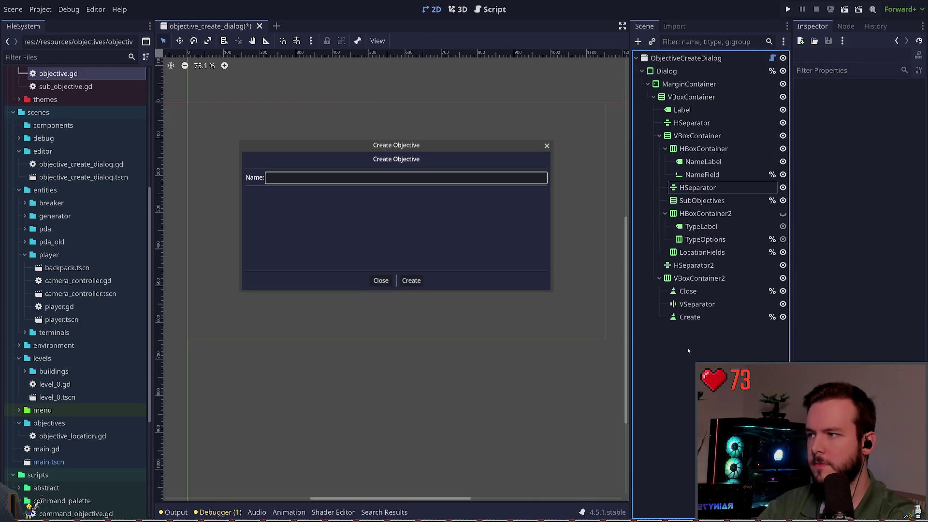
Give the HSeparator a Separation constant override of 12 and save the scene
left_click(696, 187)
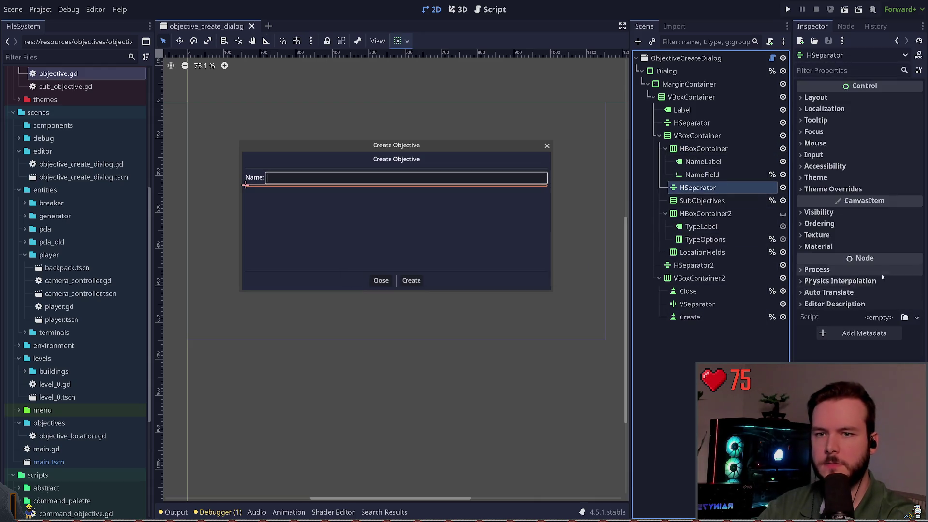
left_click(832, 189)
left_click(831, 200)
left_click(816, 213)
left_click(889, 213)
type("12")
key("Return")
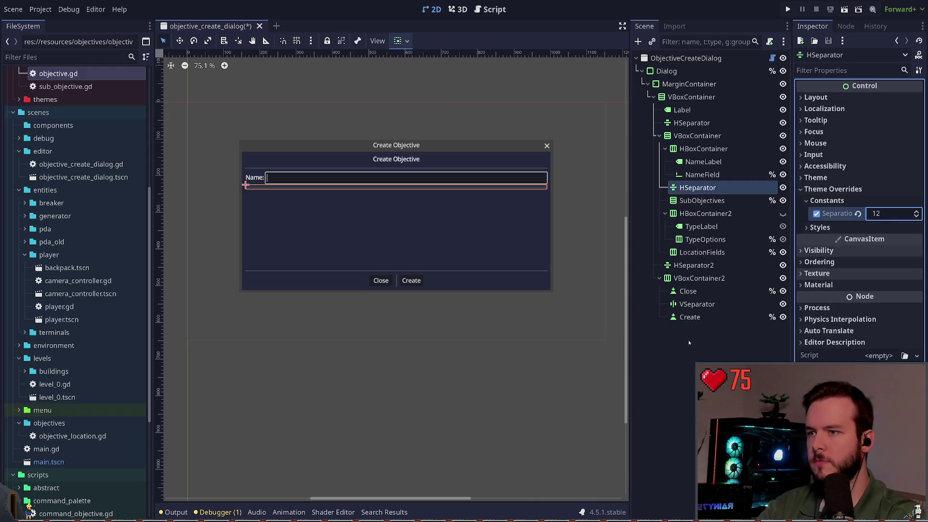
left_click(698, 340)
key("ctrl+s")
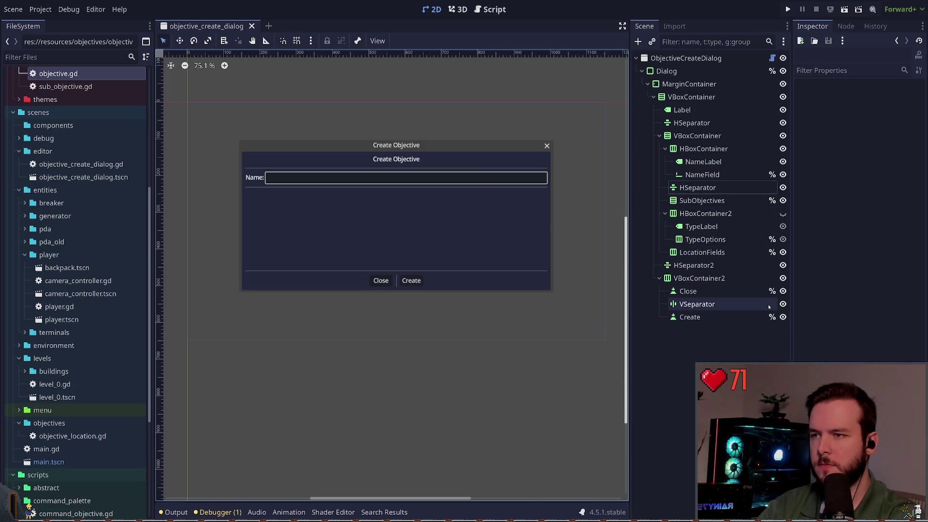
Delete the HSeparator, undo to restore it, then open the dialog's attached script
left_click(723, 187)
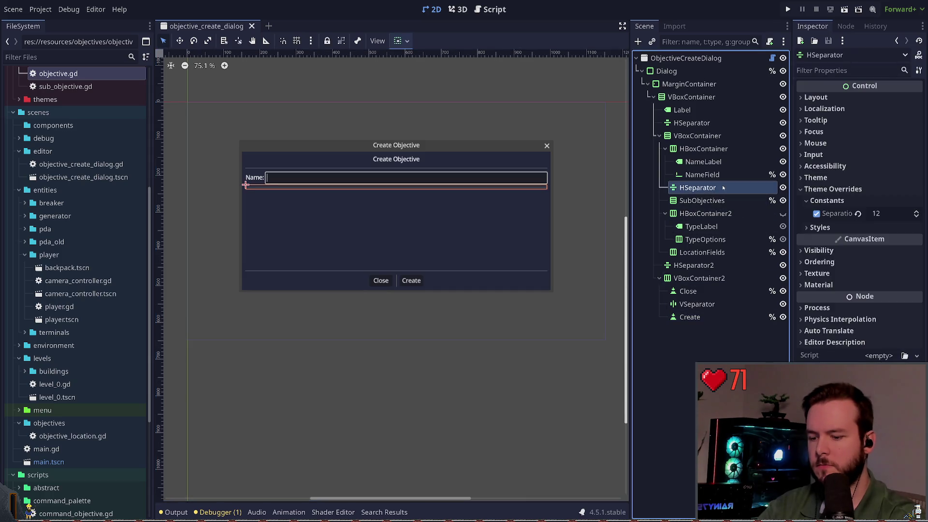
key("Delete")
left_click(701, 188)
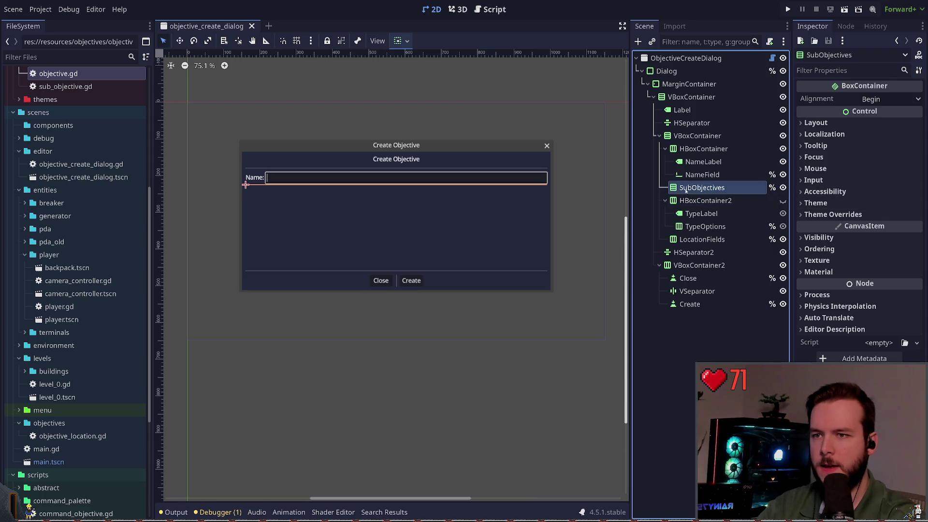
key("ctrl+z")
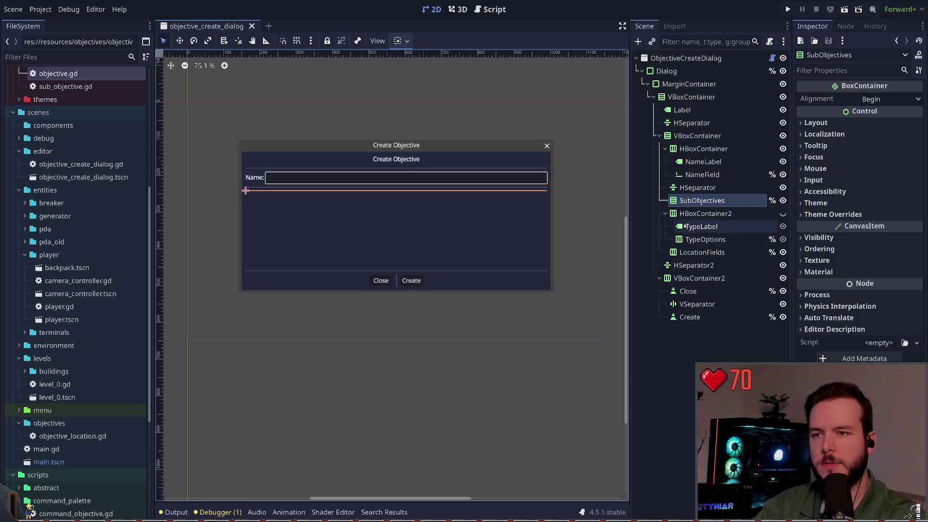
left_click(710, 213)
left_click(719, 201)
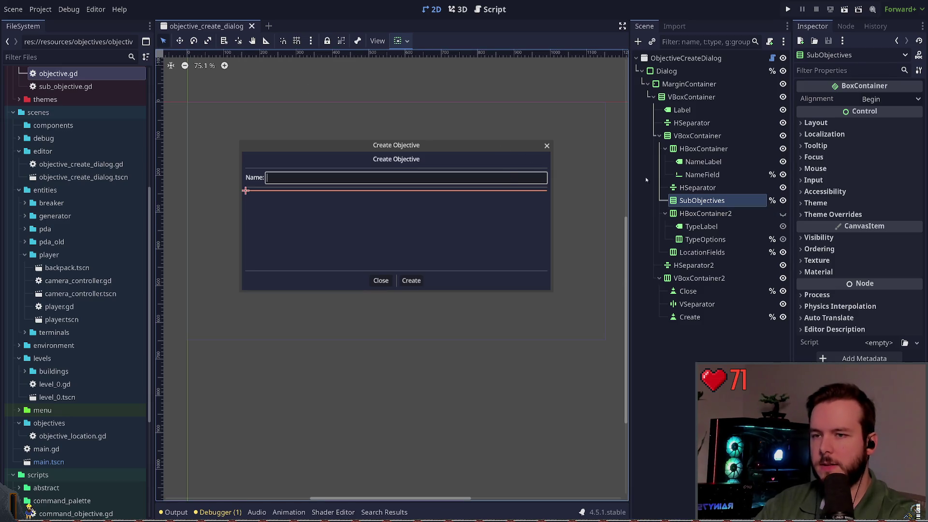
left_click(771, 58)
scroll(358, 204, "up", 2)
Create a User Interface scene named sub_objective in scenes/editor and view it in 2D
scroll(52, 340, "up", 5)
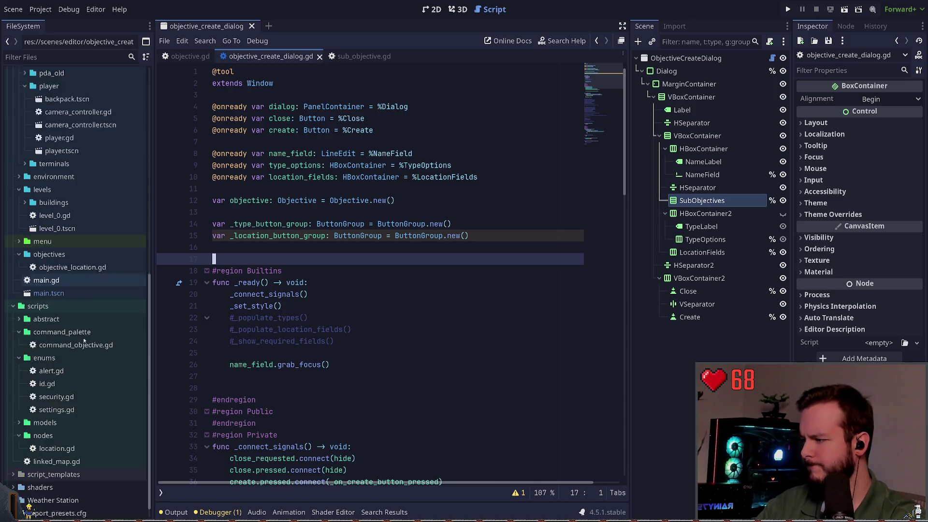
scroll(51, 341, "down", 4)
left_click(83, 218)
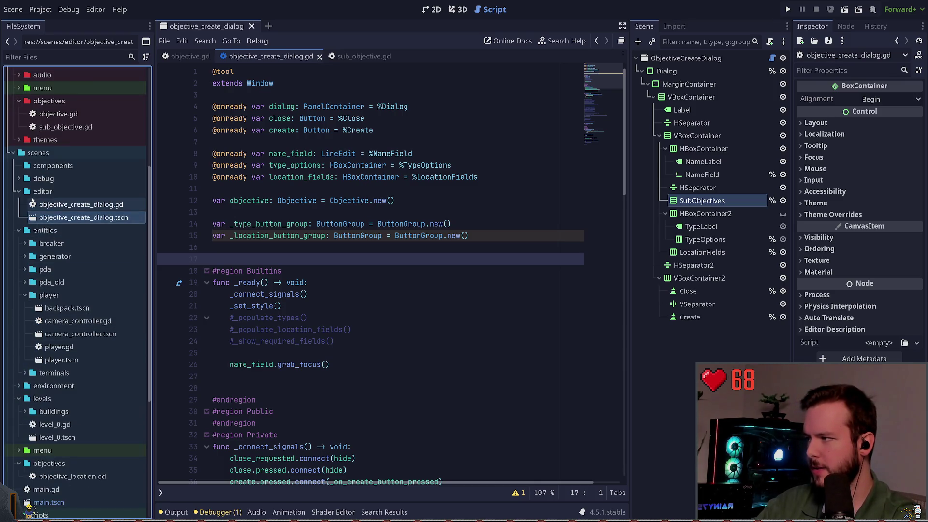
left_click(73, 191)
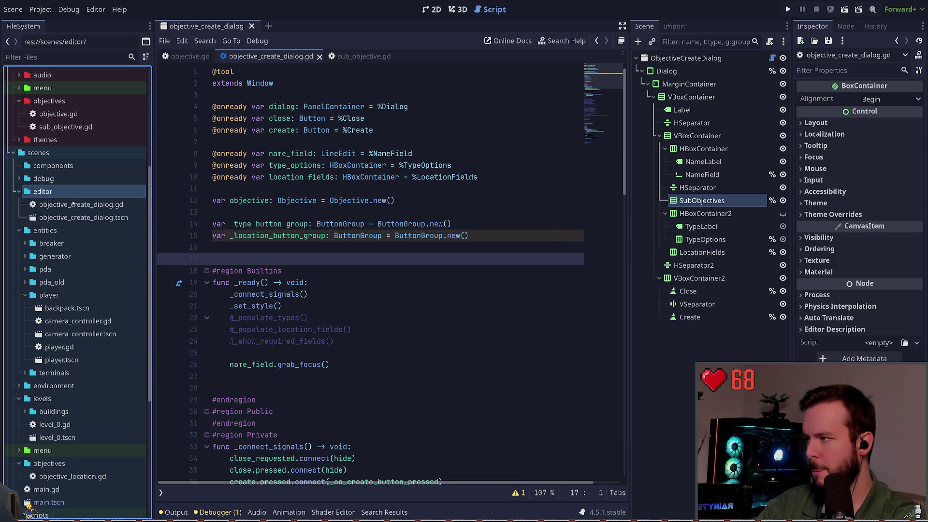
key("ctrl+n")
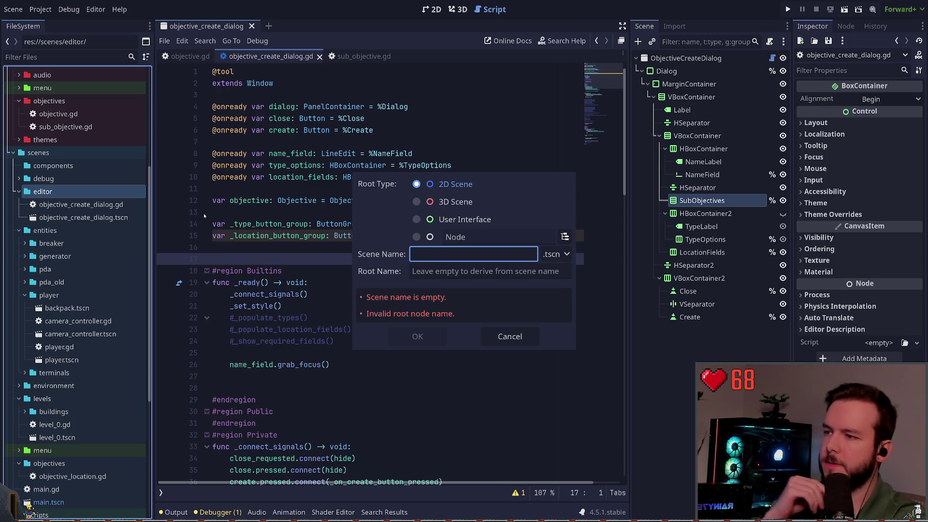
type("subj")
key("BackSpace")
key("BackSpace")
key("BackSpace")
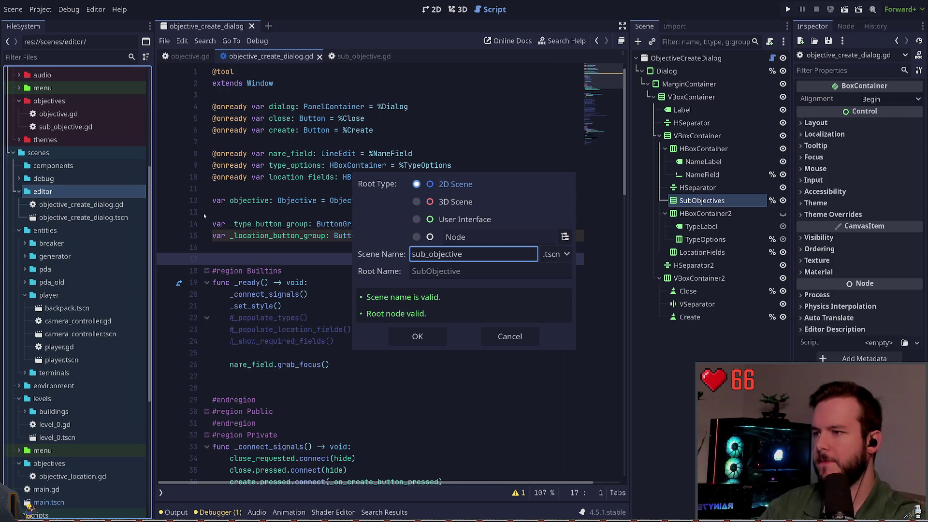
left_click(466, 220)
left_click(417, 336)
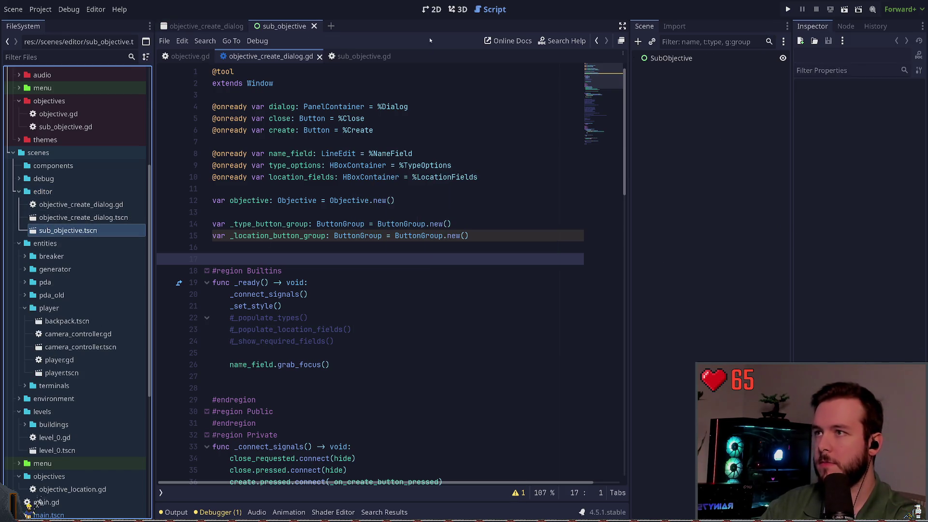
left_click(432, 10)
Start adding an HSeparator child to the SubObjective root, then cancel it
scroll(426, 206, "up", 3)
left_click(694, 58)
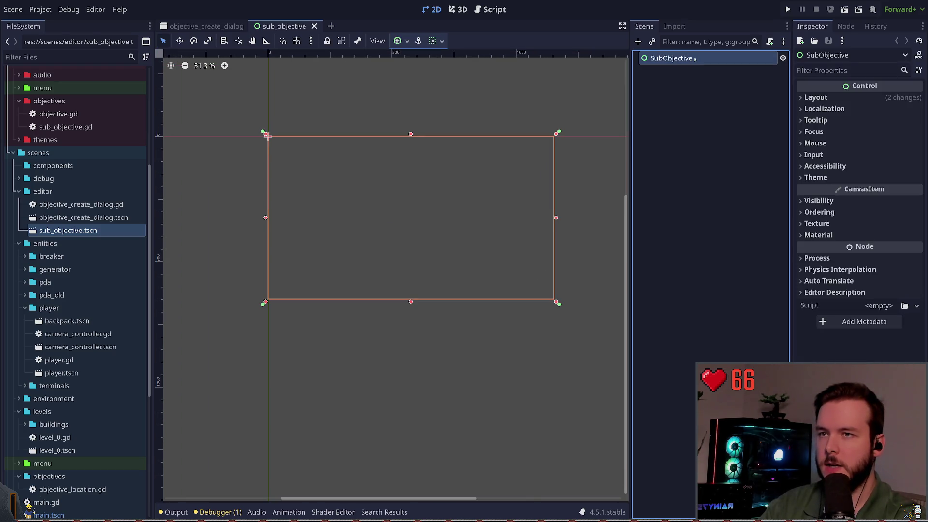
key("ctrl+a")
type("hsep")
key("Escape")
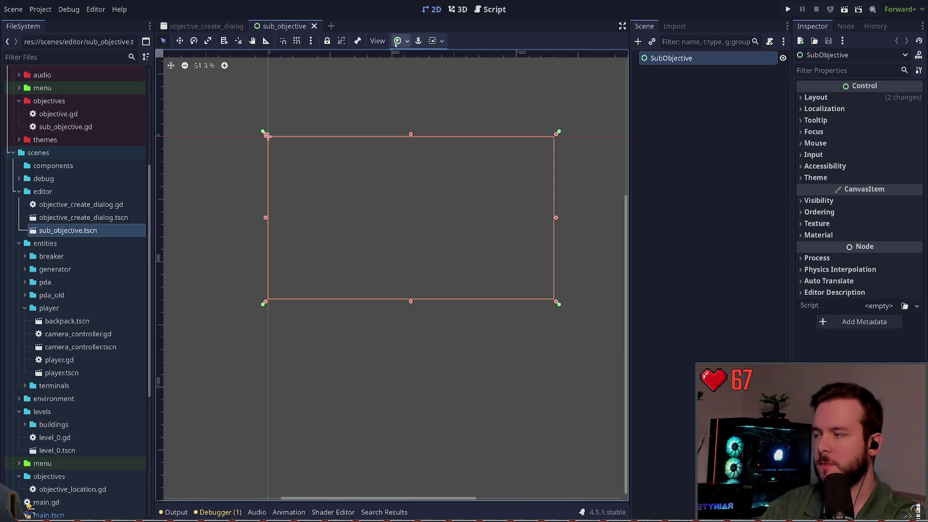
Show sub_objective.gd in the script editor and highlight its name, type, location and completed fields
key("ctrl+F3")
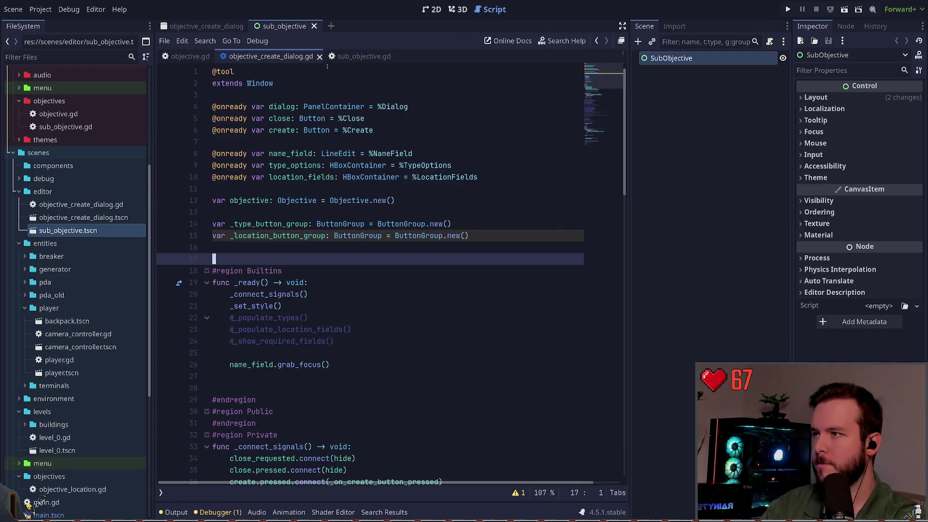
left_click(185, 57)
key("ctrl+shift+period")
key("ctrl+shift+period")
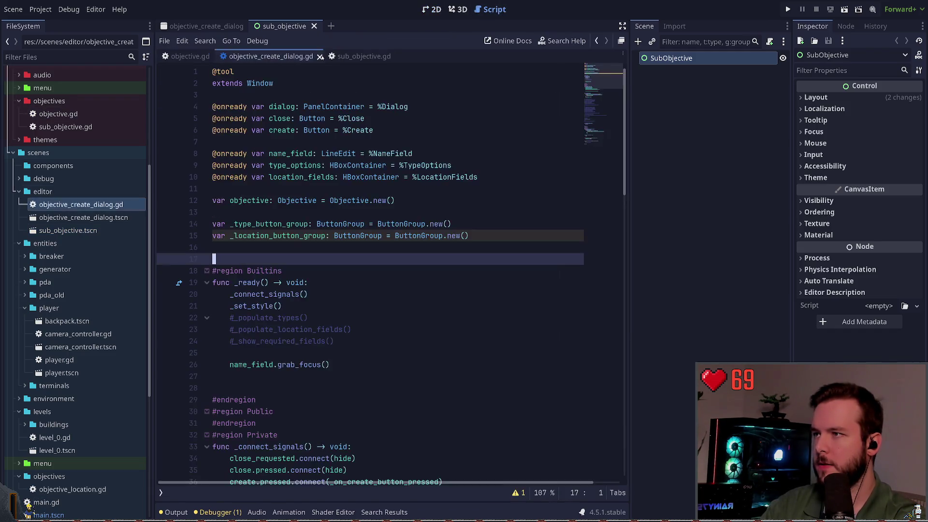
key("shift+Up")
key("shift+Up")
key("shift+Up")
key("shift+Up")
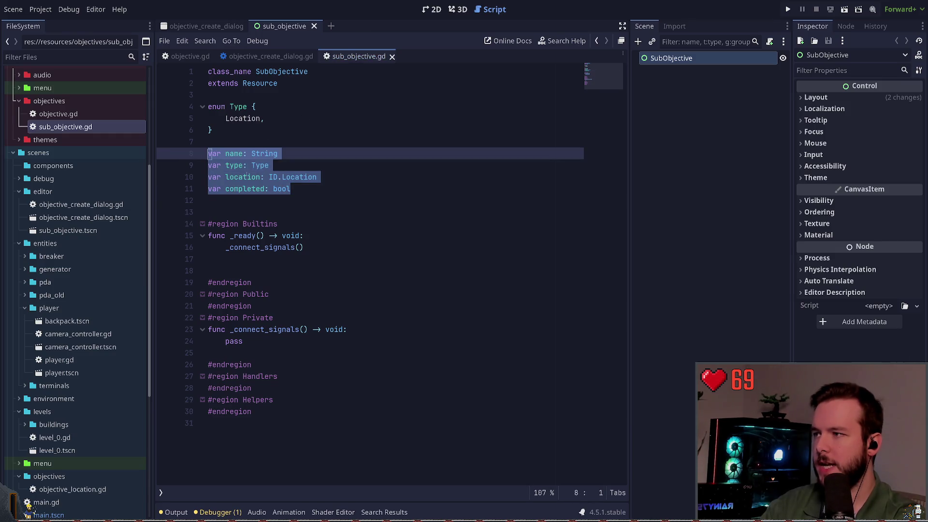
double_click(233, 153)
double_click(234, 165)
double_click(242, 177)
double_click(246, 188)
key("End")
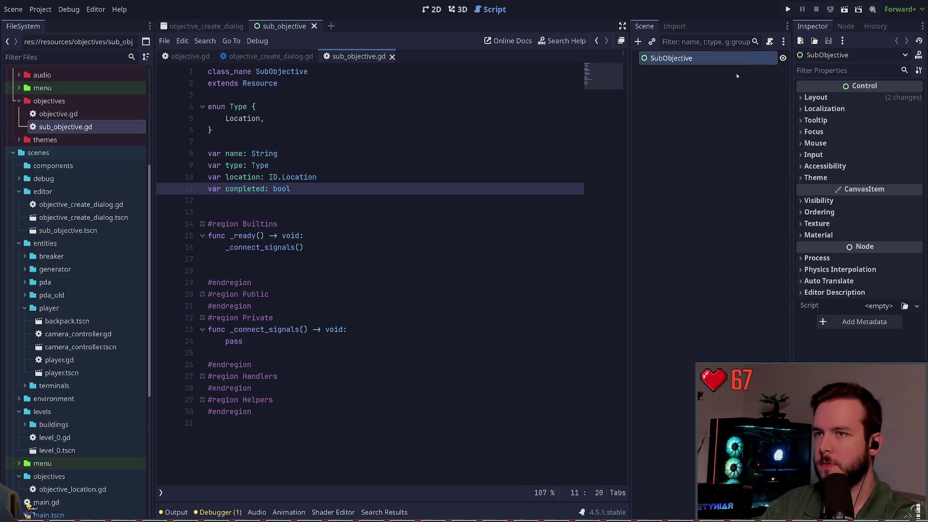
left_click(701, 97)
key("ctrl+a")
Add a Label and a VBoxContainer under SubObjective, with the VBoxContainer placed above the Label
type("label")
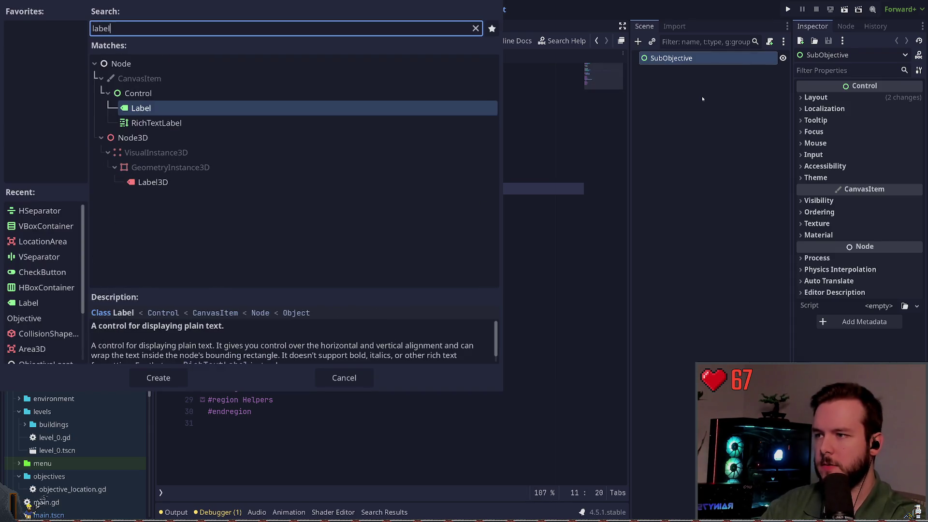
key("Return")
left_click(696, 58)
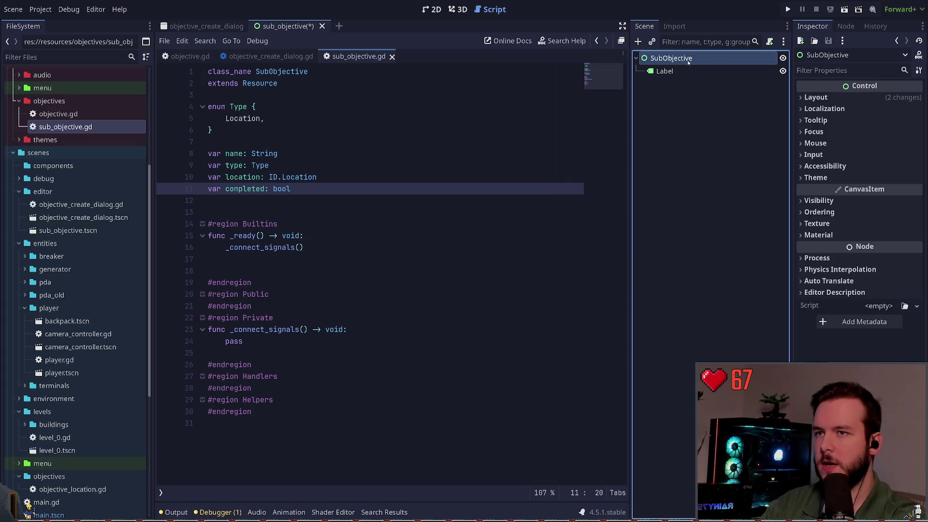
key("ctrl+a")
type("vb")
key("Return")
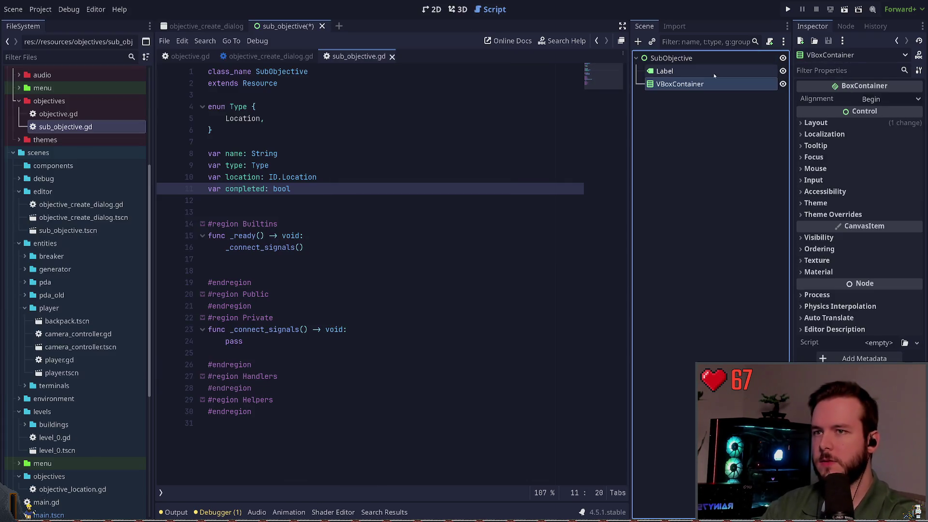
left_click_drag(679, 84, 667, 74)
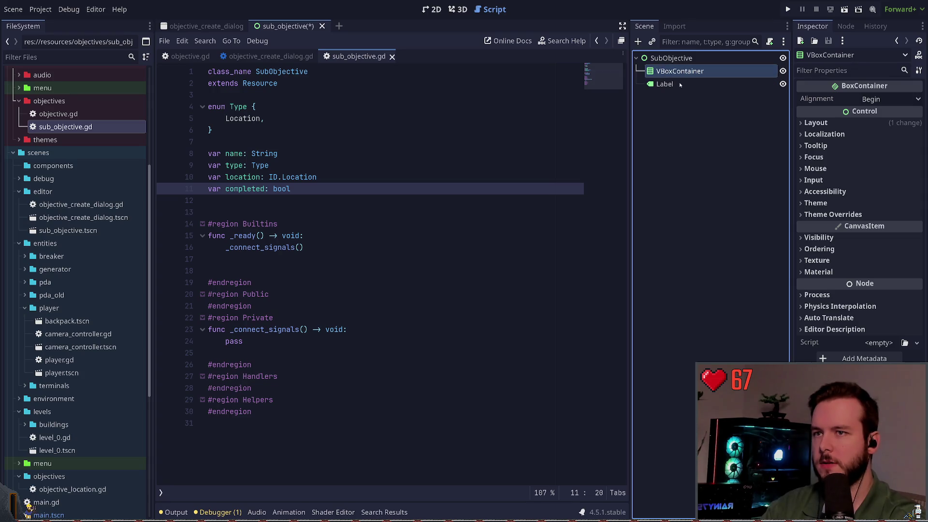
Fill the VBoxContainer with four HBoxContainer rows and move the Label into the first row
key("ctrl+a")
type("hbox")
key("Return")
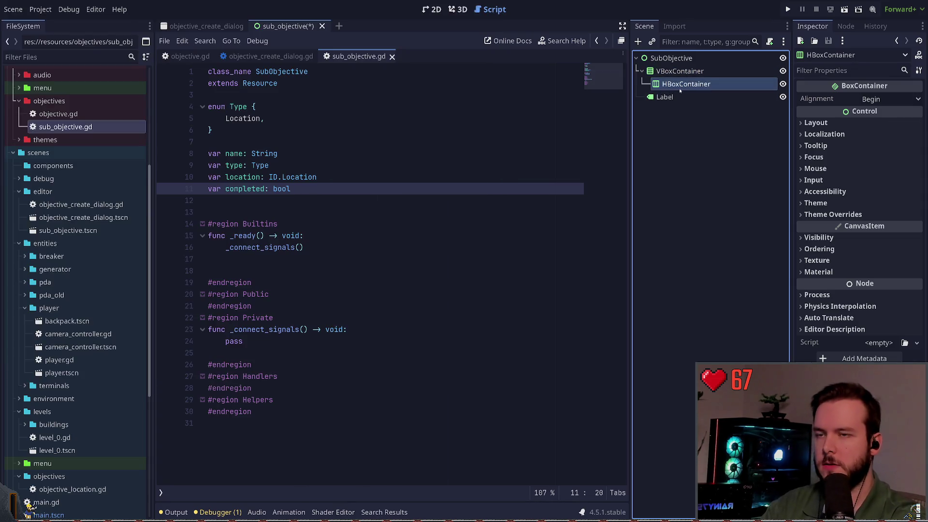
key("ctrl+d")
key("ctrl+d")
key("ctrl+d")
left_click_drag(664, 135, 683, 86)
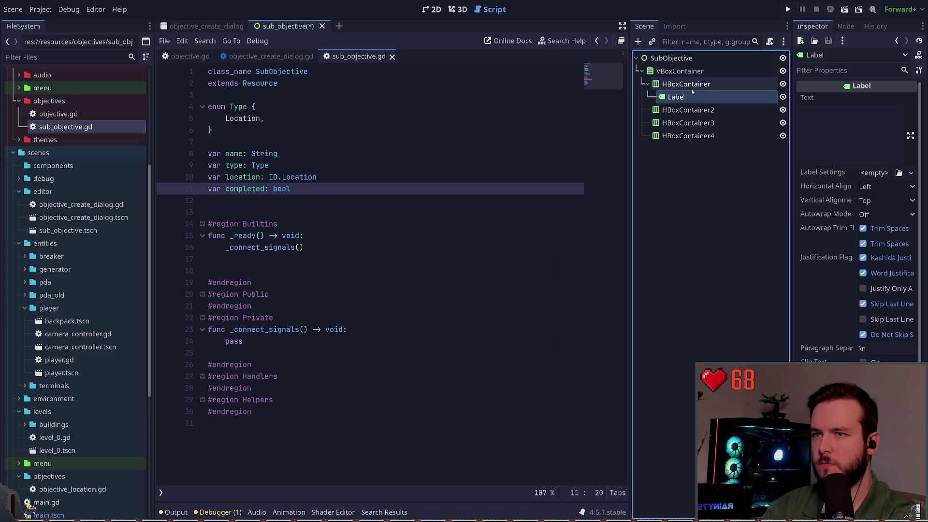
left_click(256, 58)
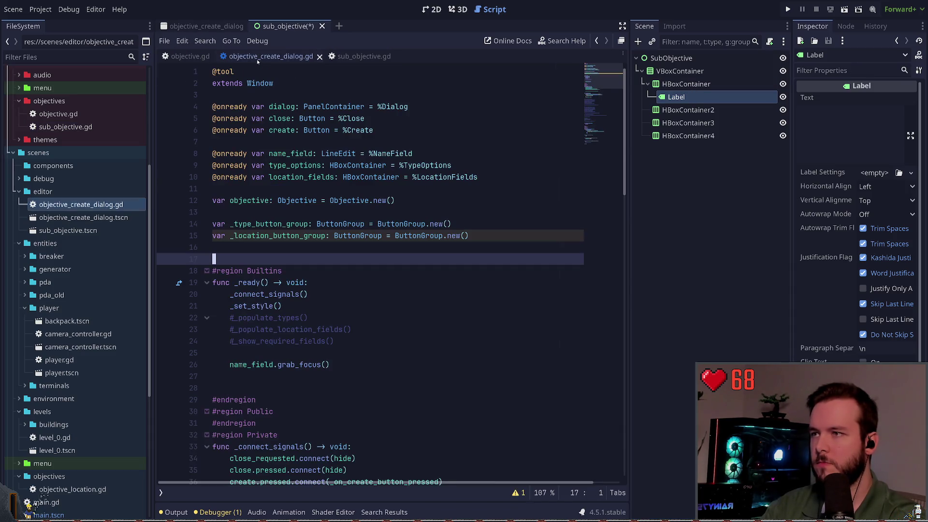
Copy the NameField node from objective_create_dialog into the first row of sub_objective
left_click(213, 30)
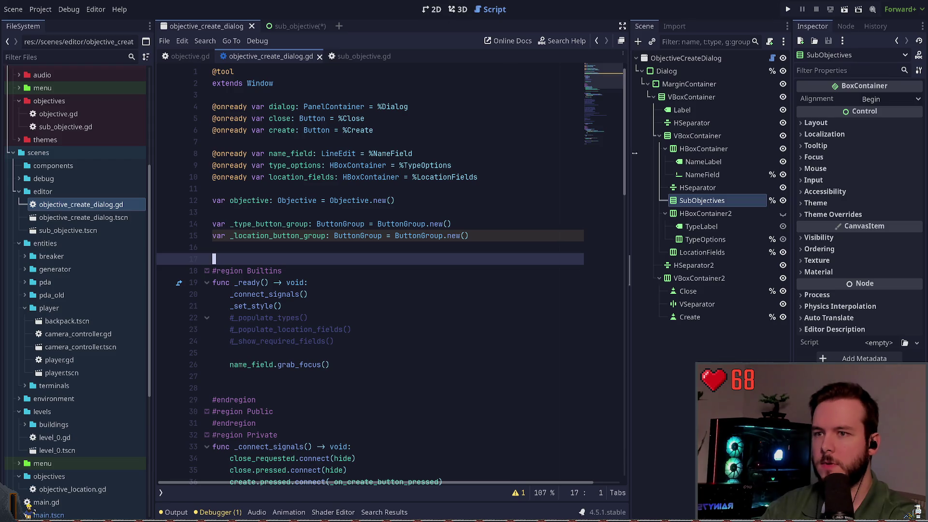
left_click(711, 163, "ctrl")
key("Down")
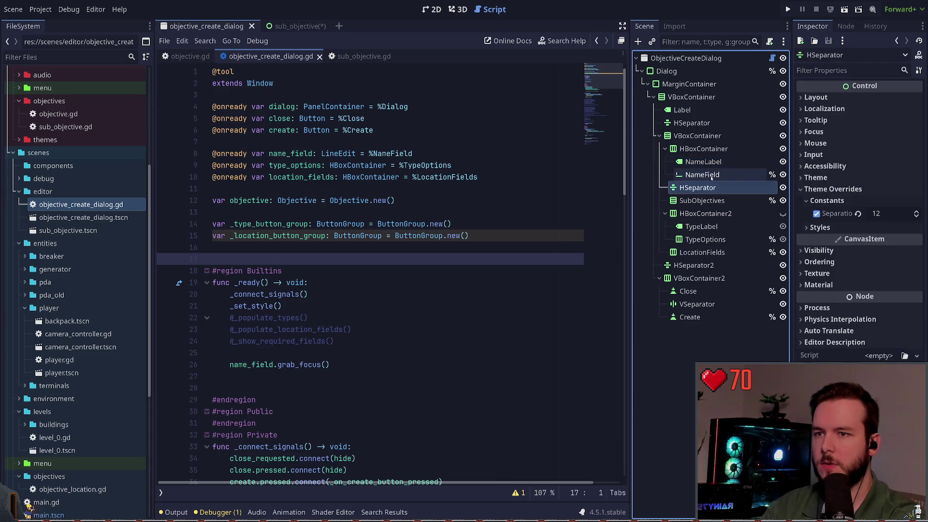
key("Up")
left_click(319, 28)
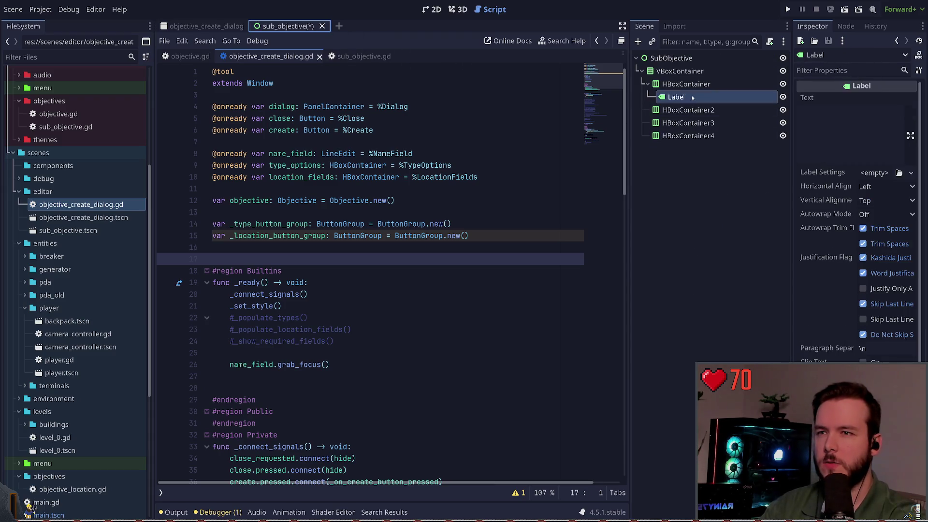
left_click(681, 110)
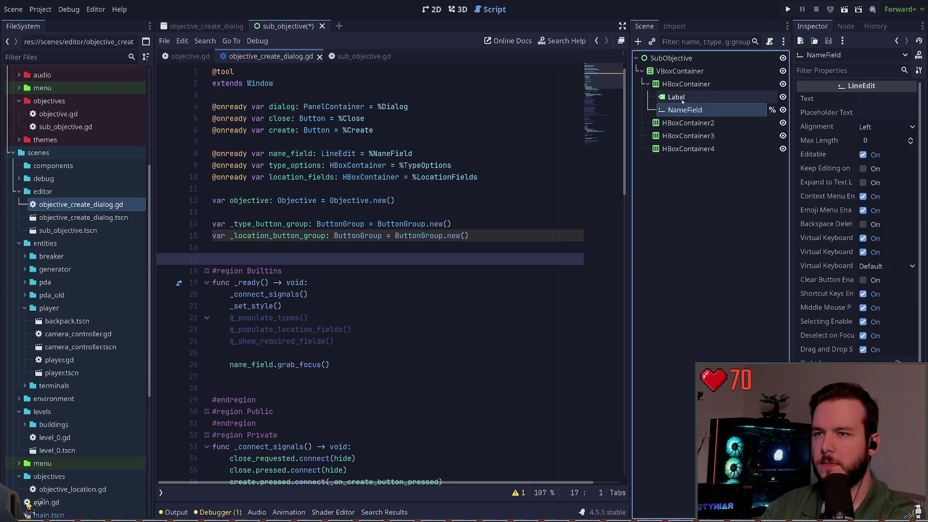
Rename the first row's Label to NameLabel, set its text to 'Name:' and save
left_click(677, 97)
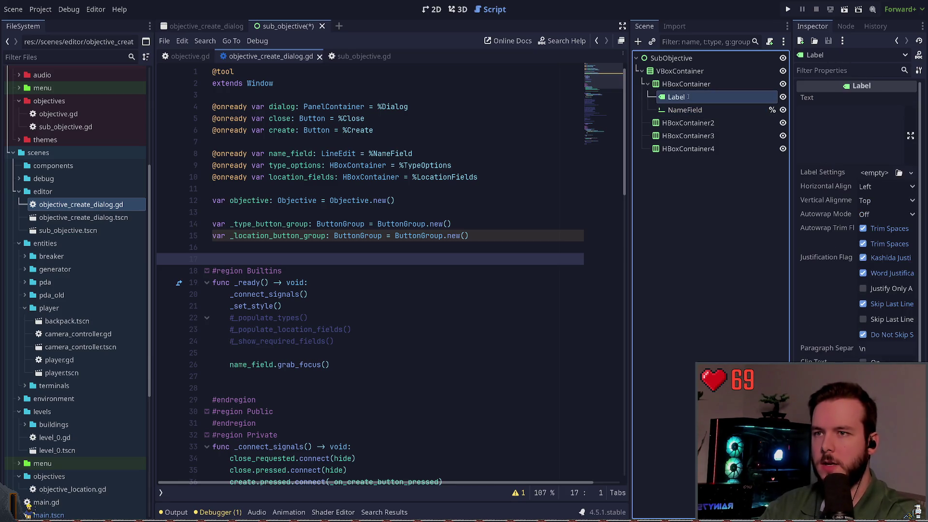
type("Name")
key("Return")
key("ctrl+s")
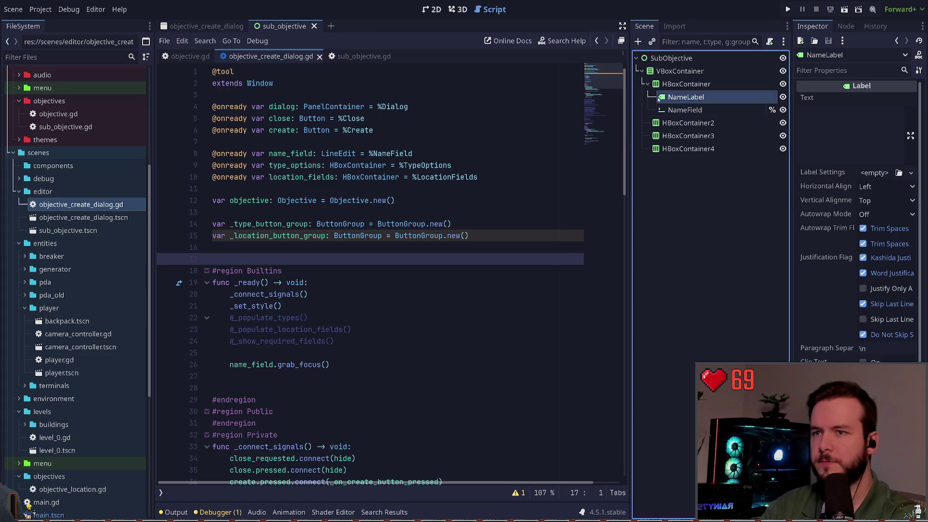
left_click(677, 84)
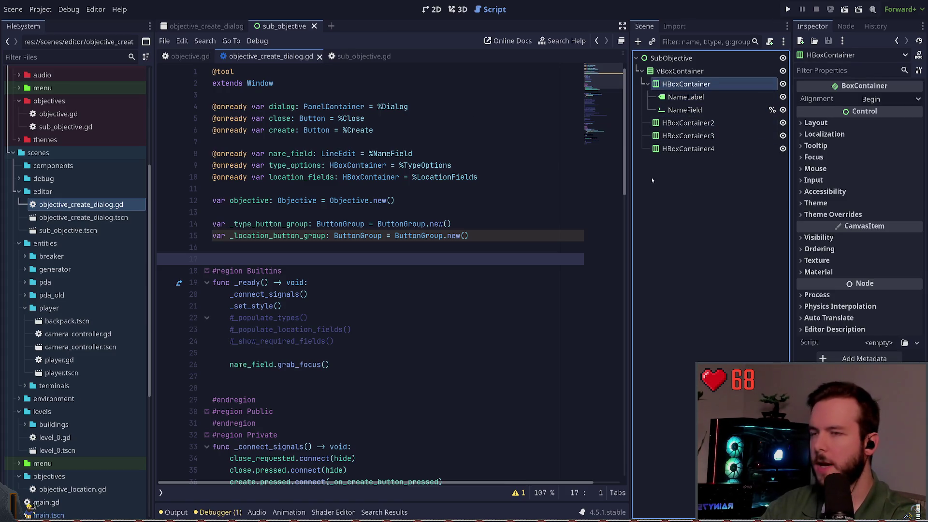
left_click(687, 98)
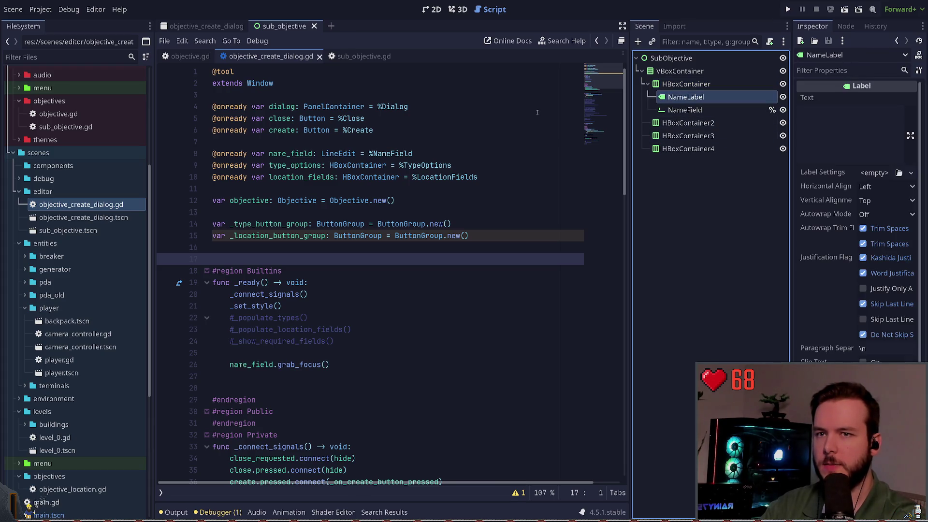
double_click(832, 120)
type("Name:")
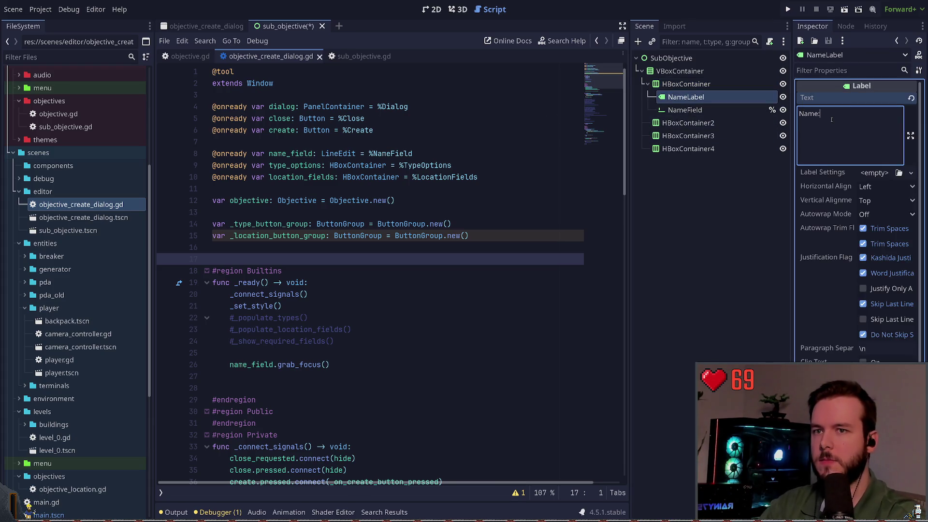
key("ctrl+s")
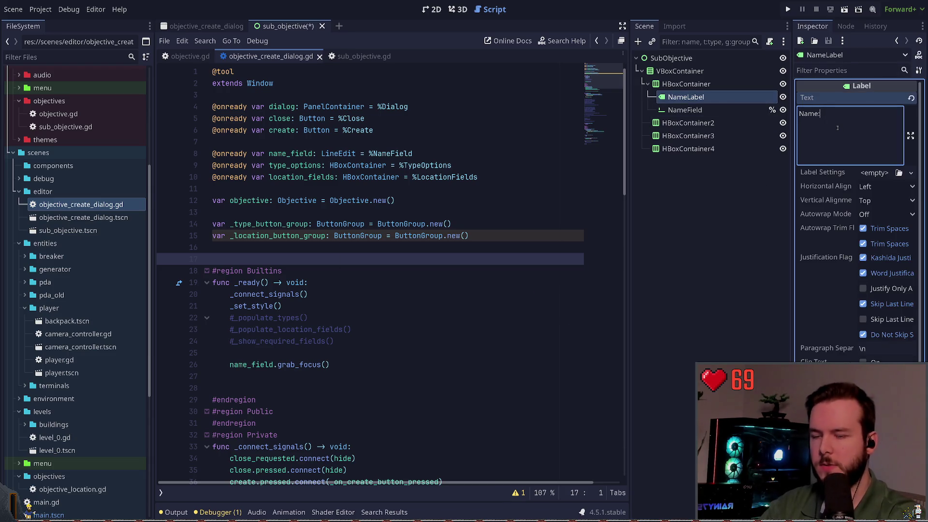
Check HBoxContainer2 and NameField, then bring up the SubObjective resource script
left_click(687, 123)
left_click(700, 109)
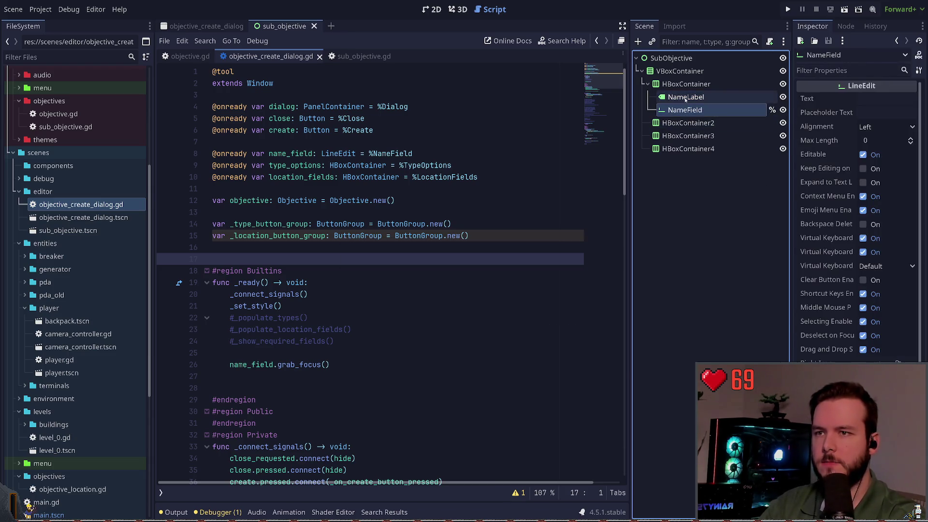
left_click(688, 122)
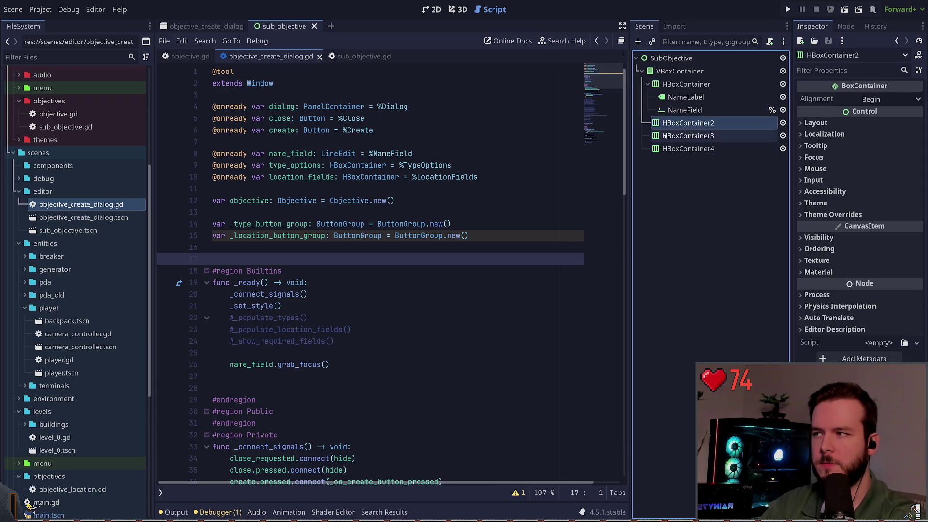
left_click(360, 56)
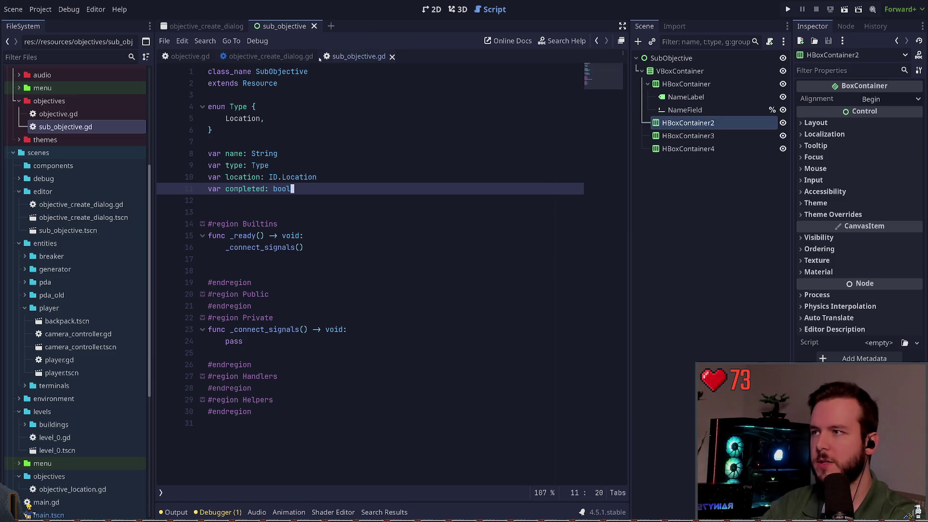
Copy the commented _populate_types block from objective_create_dialog.gd into the SubObjective resource script
left_click(256, 57)
scroll(314, 189, "down", 10)
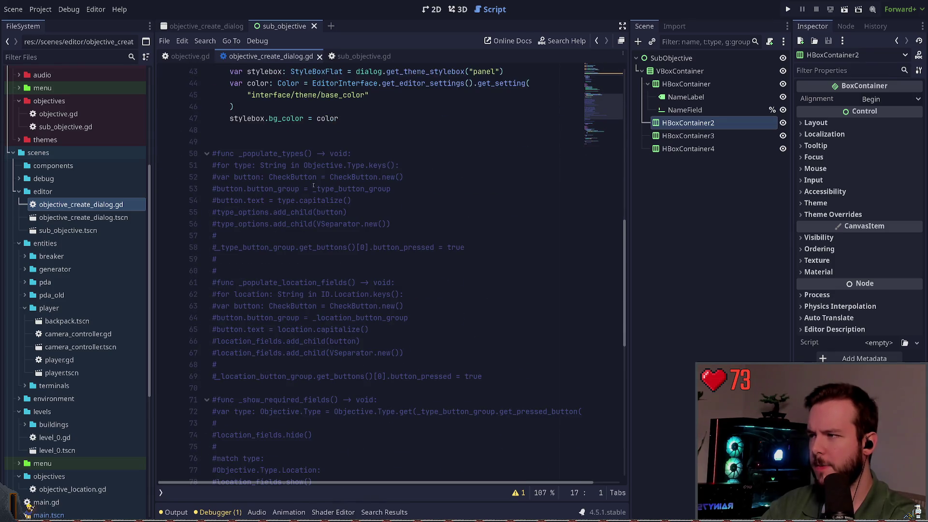
scroll(314, 186, "down", 2)
mouse_move(214, 84)
left_mouse_down()
mouse_move(394, 153)
mouse_move(497, 173)
left_mouse_up()
left_click(363, 57)
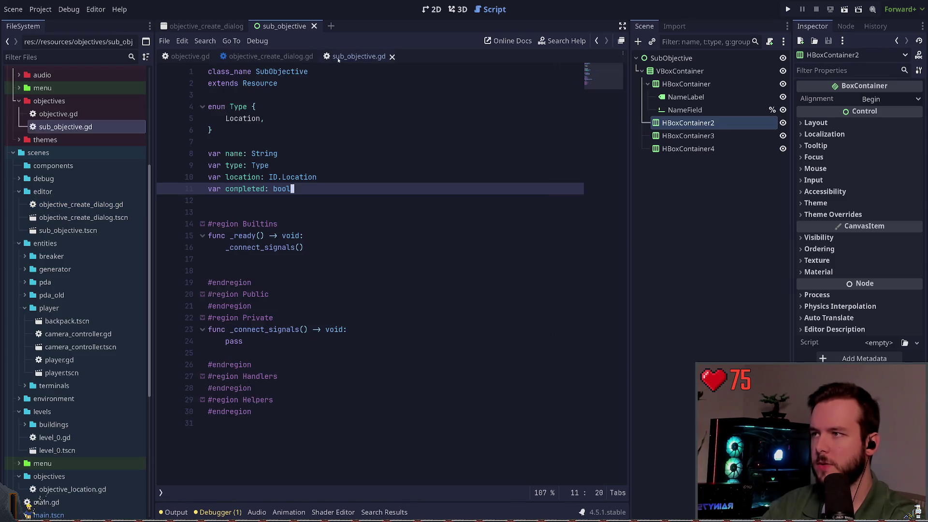
left_click(329, 344)
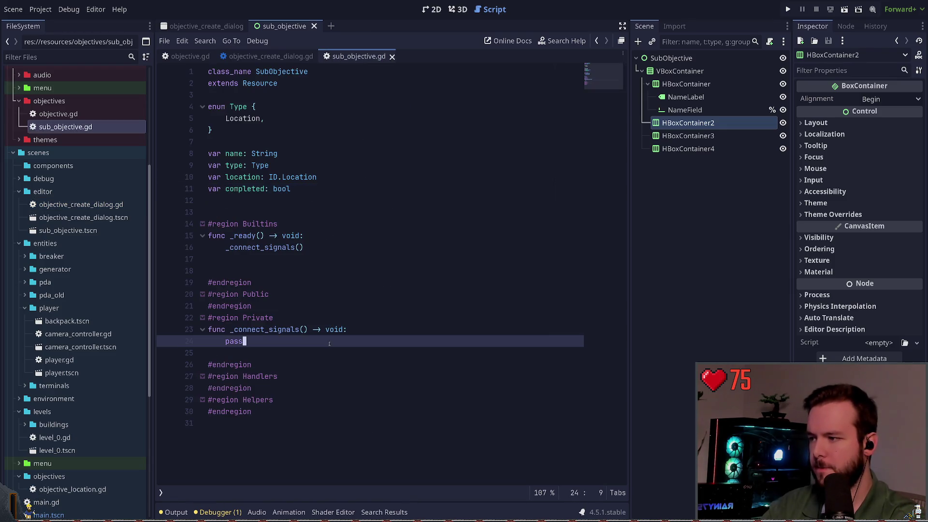
key("Down")
key("Return")
type("#func _populate_types() -> void: #for type: String in Objective.Type.keys(): #var button: CheckButton = CheckButton.new() #button.button_group = _type_button_group #button.text = type.capitalize() #type_options.add_child(button) #type_options.add_child(VSeparator.new()) # #_type_button_group.get_buttons()[0].button_pressed = true")
Uncomment and indent the pasted block, change Objective to SubObjective in the loop, and save
key("Return")
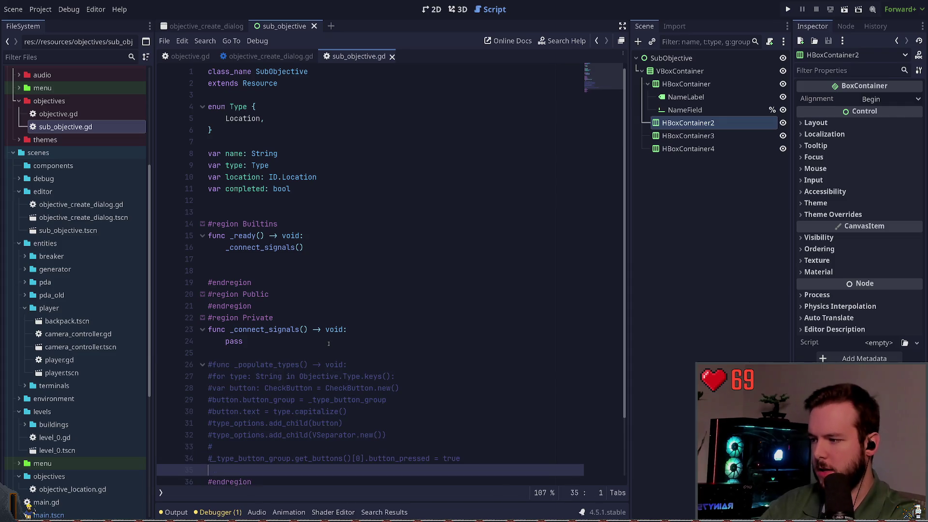
key("shift+Up")
key("shift+Up")
key("shift+Up")
key("ctrl+k")
key("shift+Down")
key("shift+Down")
key("shift+Down")
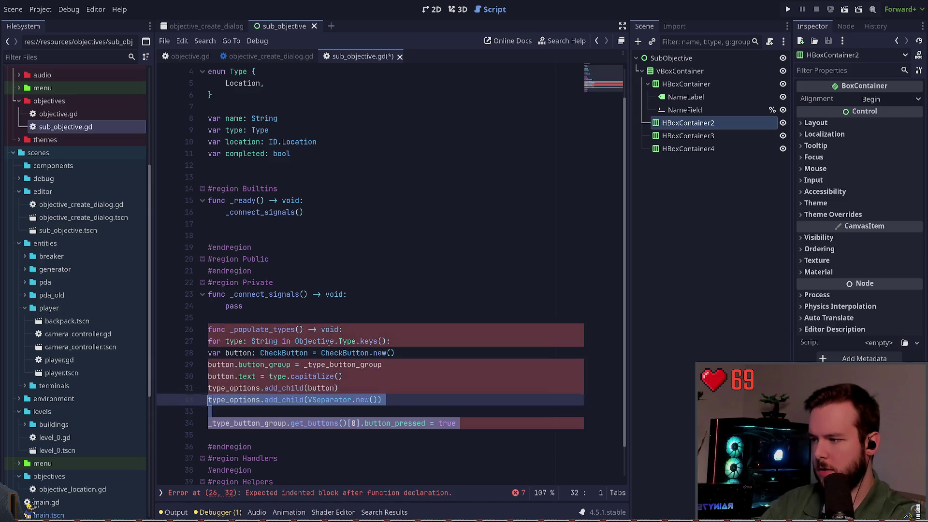
key("shift+Up")
key("shift+Up")
key("shift+Up")
key("Tab")
key("Right")
key("shift+Up")
key("shift+Up")
key("shift+Up")
key("Tab")
key("Right")
scroll(338, 318, "down", 1)
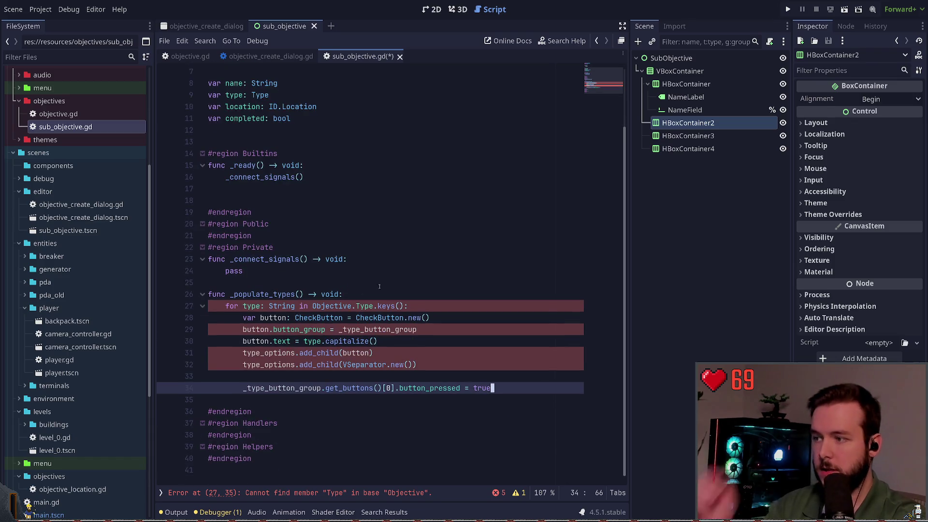
left_click(312, 306)
type("Sub")
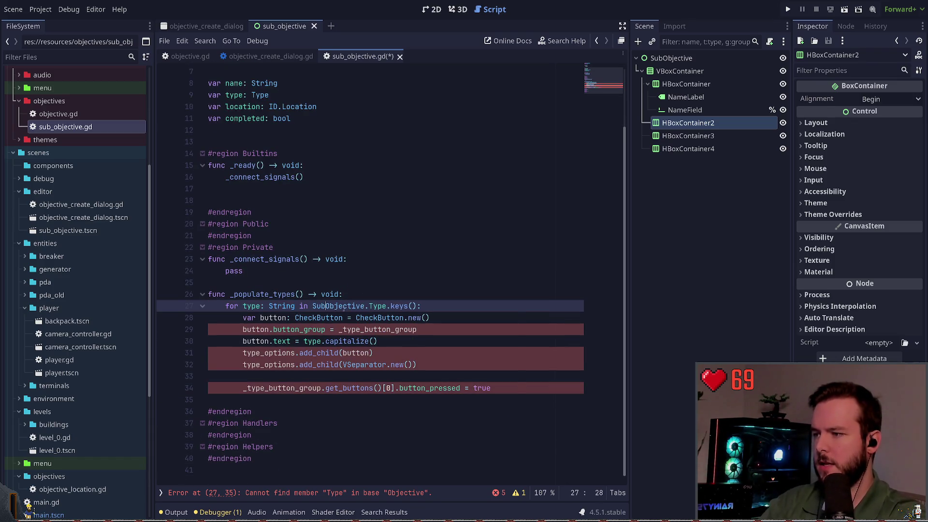
key("ctrl+s")
Delete the _populate_types block from the resource script and save it
key("Down")
key("Down")
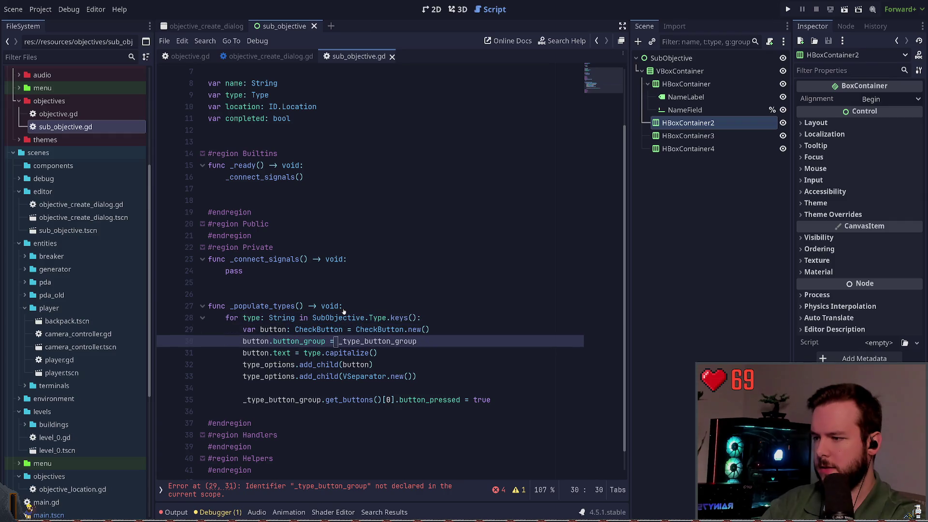
key("Up")
key("Up")
key("Up")
scroll(339, 208, "up", 2)
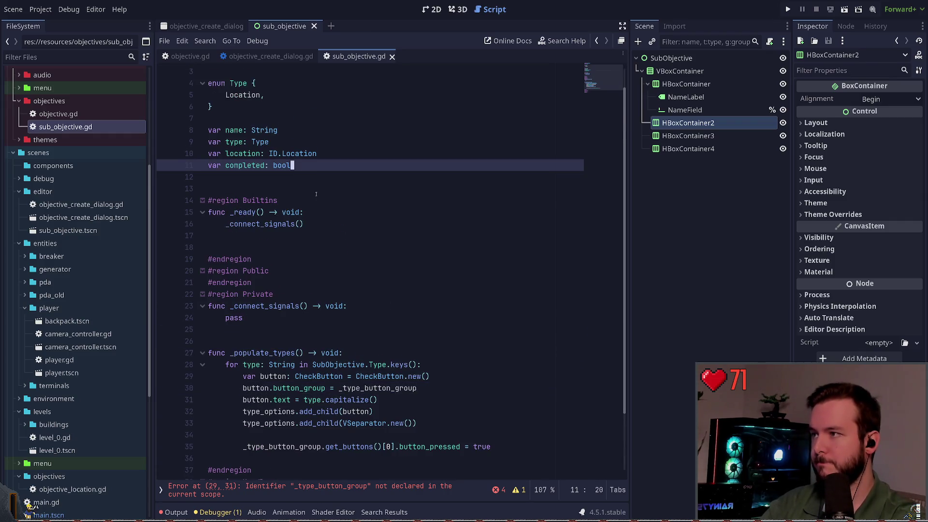
scroll(308, 150, "down", 2)
mouse_move(491, 411)
left_mouse_down()
mouse_move(164, 314)
mouse_move(158, 295)
left_mouse_up()
key("Delete")
key("ctrl+s")
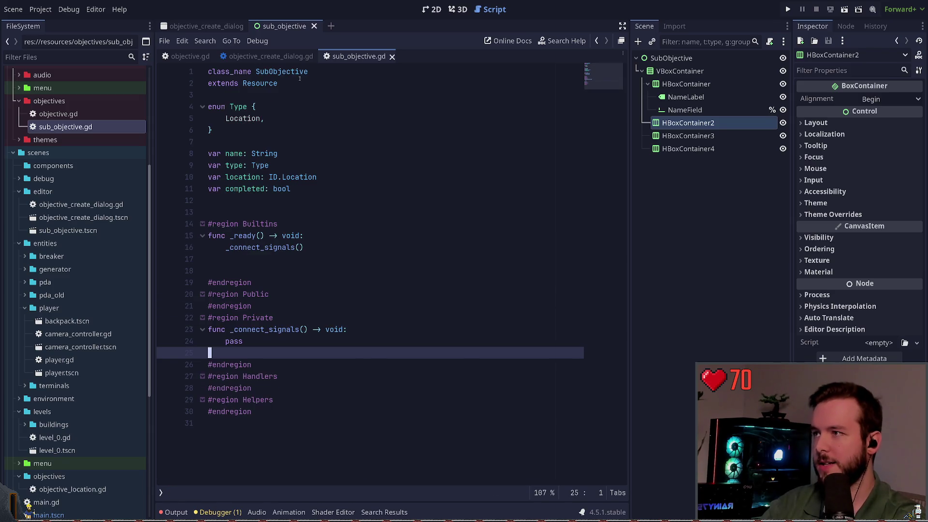
Paste _populate_types after _connect_signals in the SubObjective root's attached script and save
left_click(764, 58)
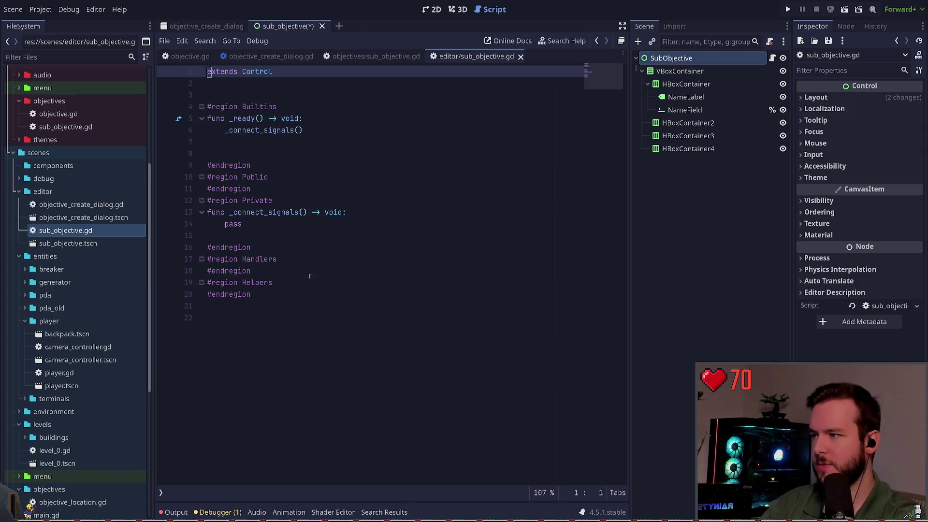
left_click(291, 234)
key("Return")
key("ctrl+v")
key("ctrl+s")
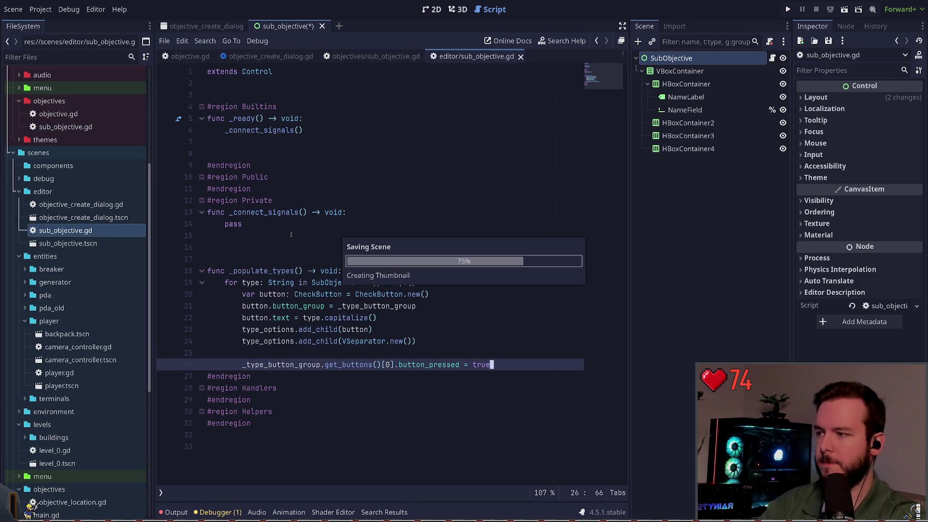
key("Up")
key("Up")
key("Up")
key("Down")
key("Down")
key("Down")
key("End")
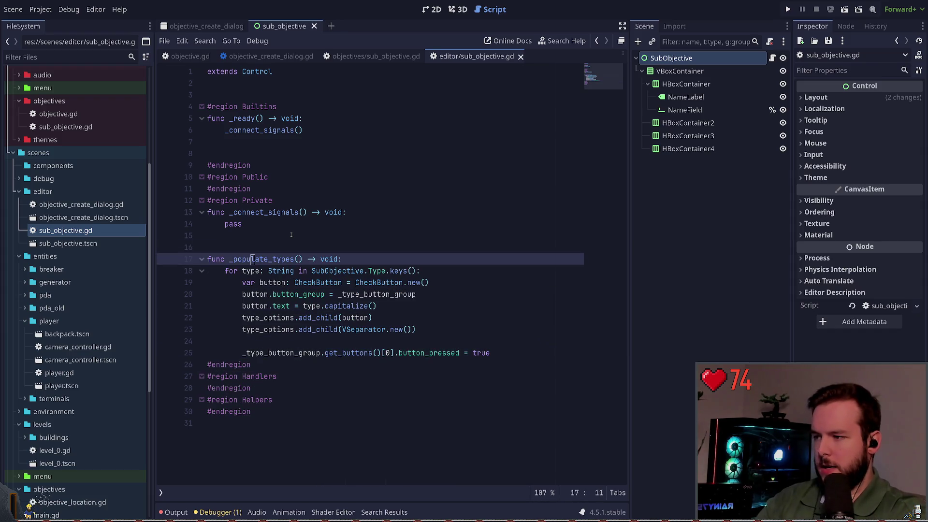
key("Return")
key("ctrl+s")
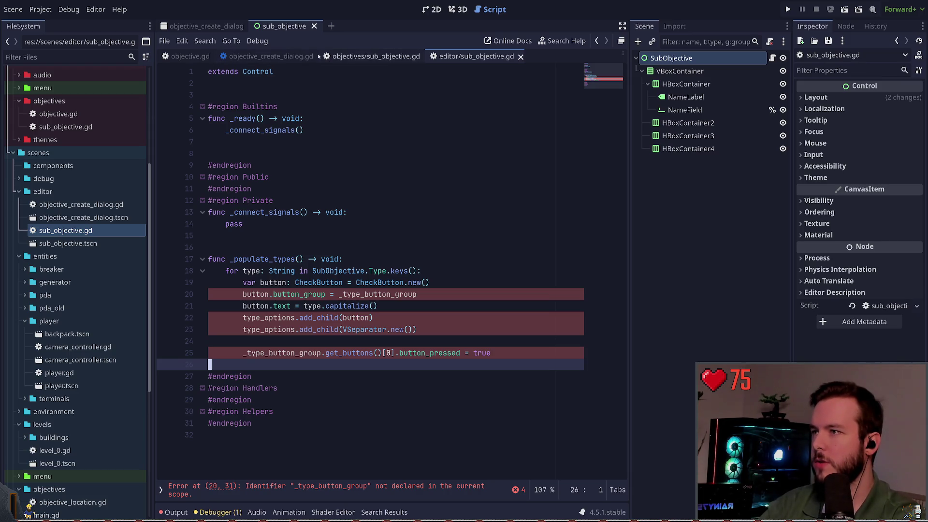
left_click(294, 57)
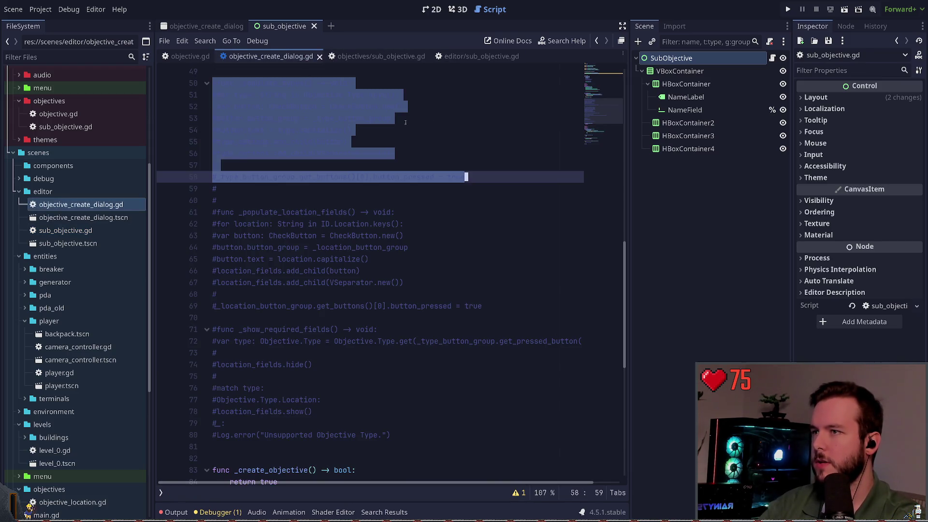
Cut the _type_button_group and _location_button_group declarations out of objective_create_dialog.gd
scroll(453, 114, "up", 6)
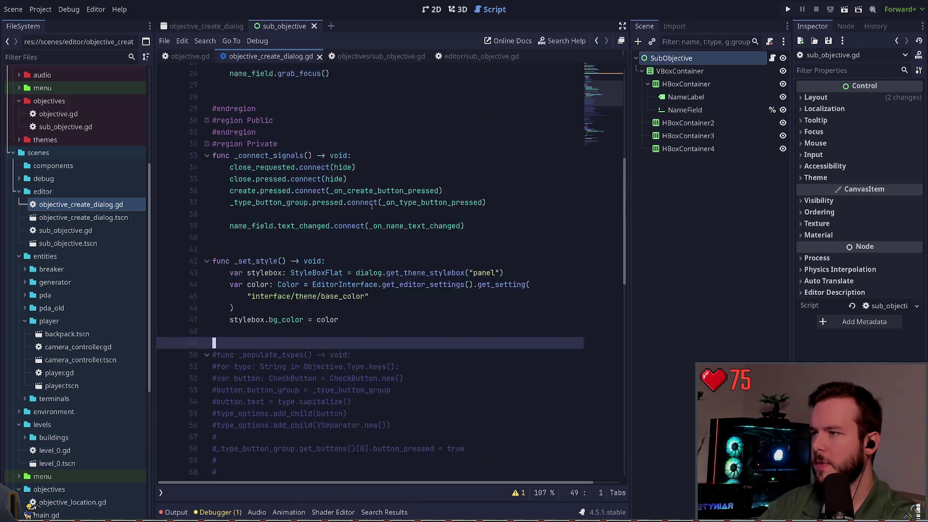
left_click(397, 58)
left_click(271, 56)
scroll(300, 238, "up", 4)
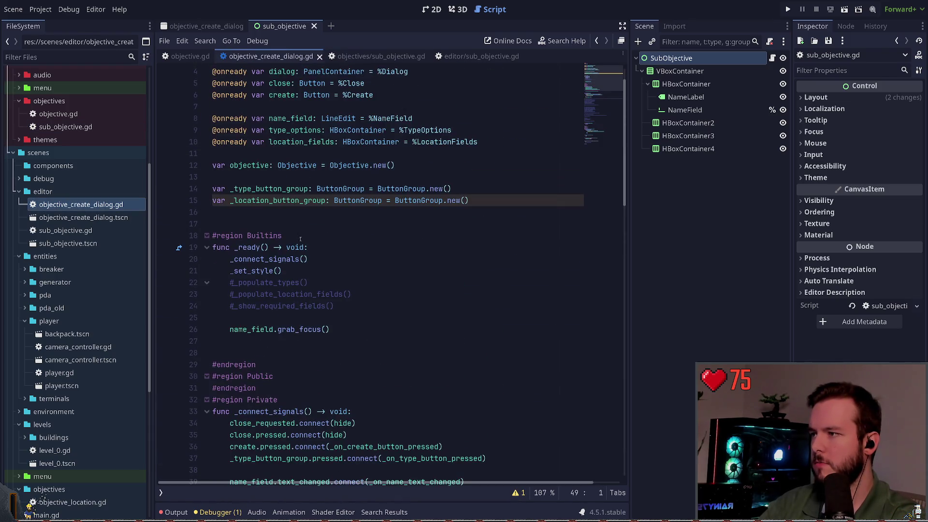
left_click(488, 204)
key("shift+Home")
key("shift+Up")
key("ctrl+c")
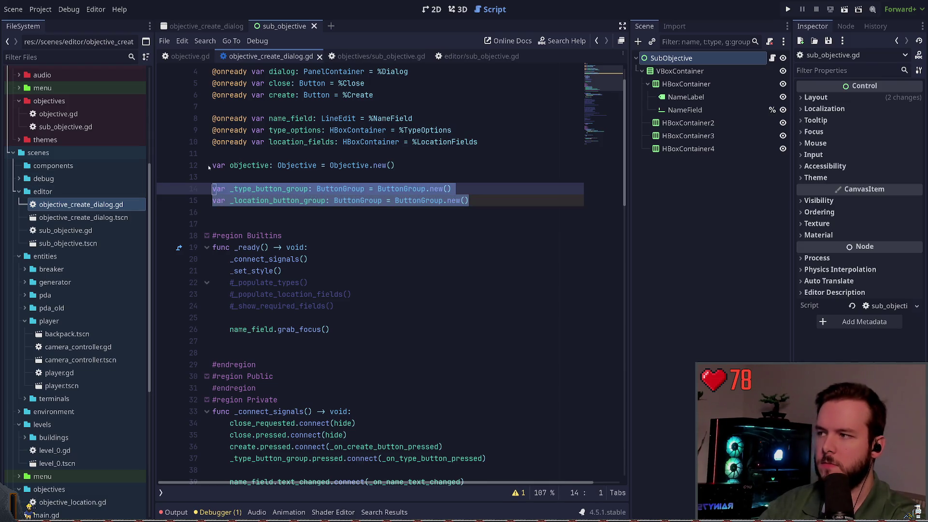
key("BackSpace")
Paste the two ButtonGroup declarations below extends Control in editor/sub_objective.gd and save
left_click(476, 56)
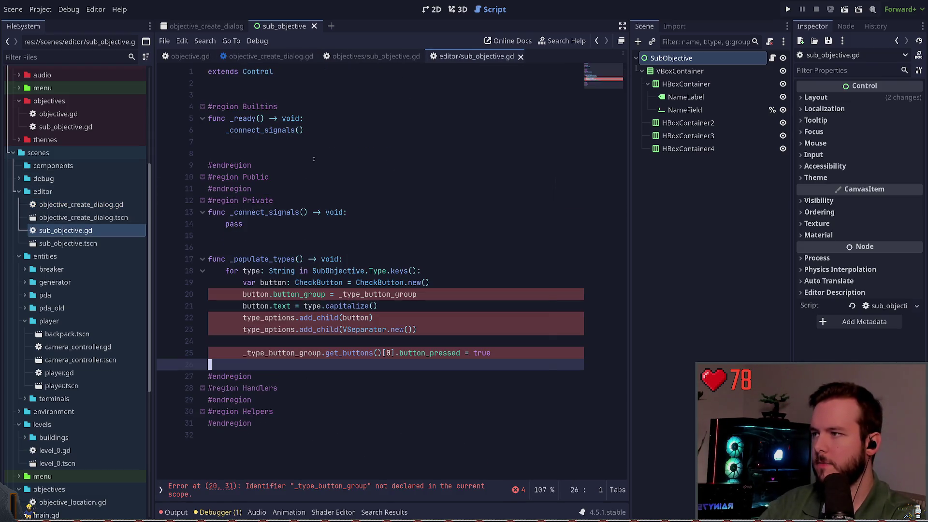
left_click(287, 95)
key("ctrl+v")
key("ctrl+s")
Insert a new first line reading class_name SubObjectiveField
key("ctrl+Home")
key("Return")
key("Up")
type("class_n")
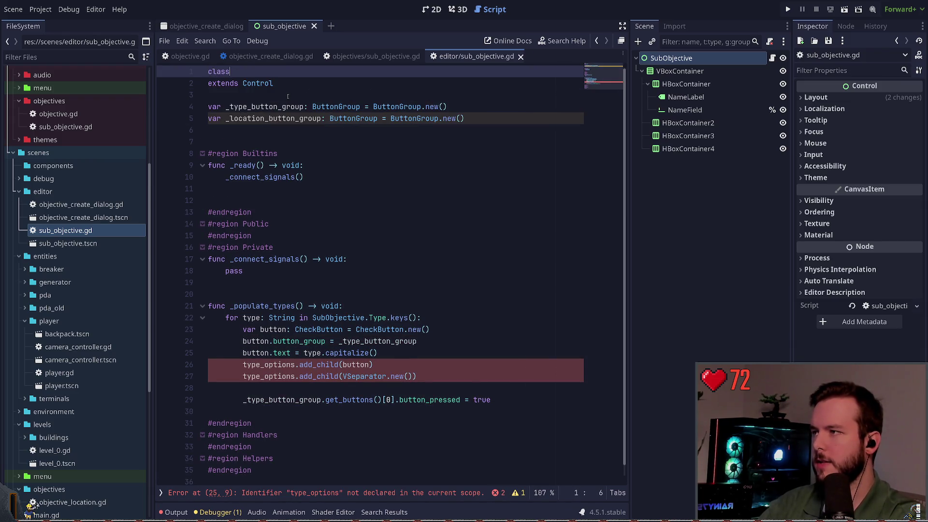
type("ame:")
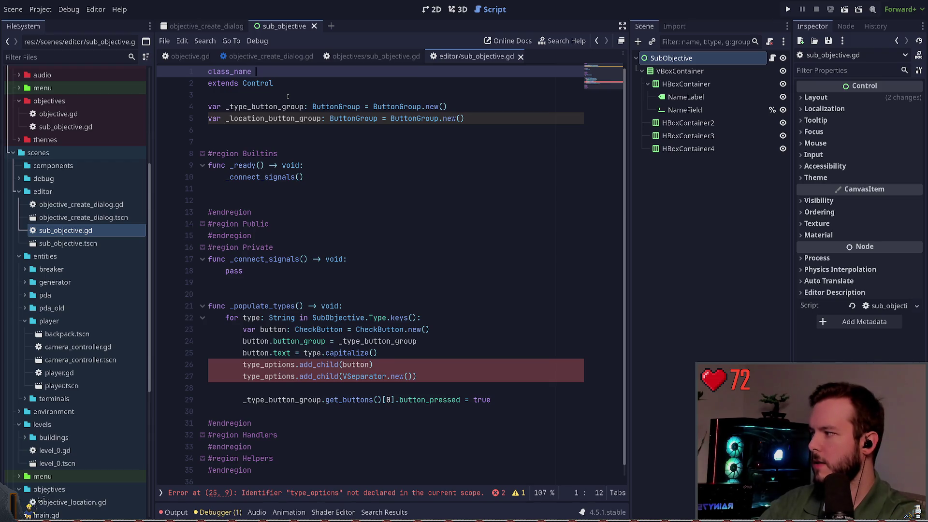
type("SubObjectiveField")
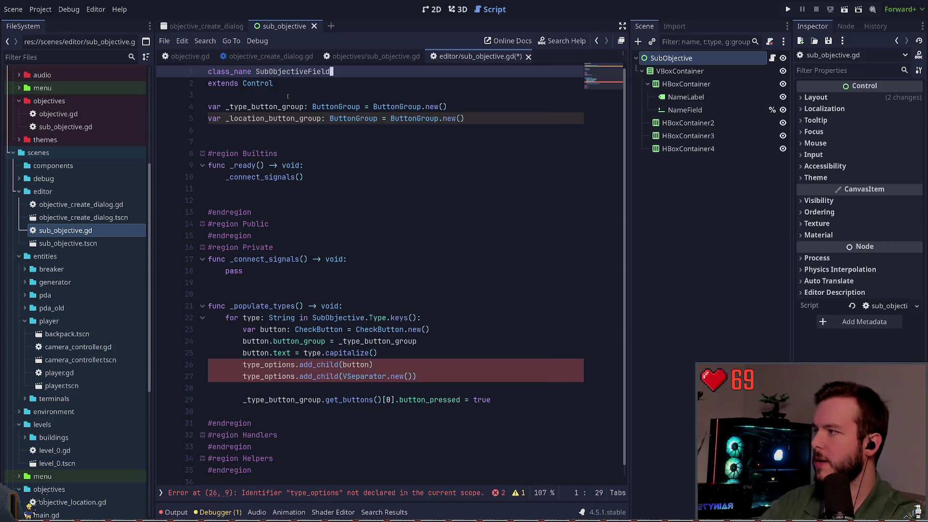
Save editor/sub_objective.gd with its class_name SubObjectiveField line
key("ctrl+s")
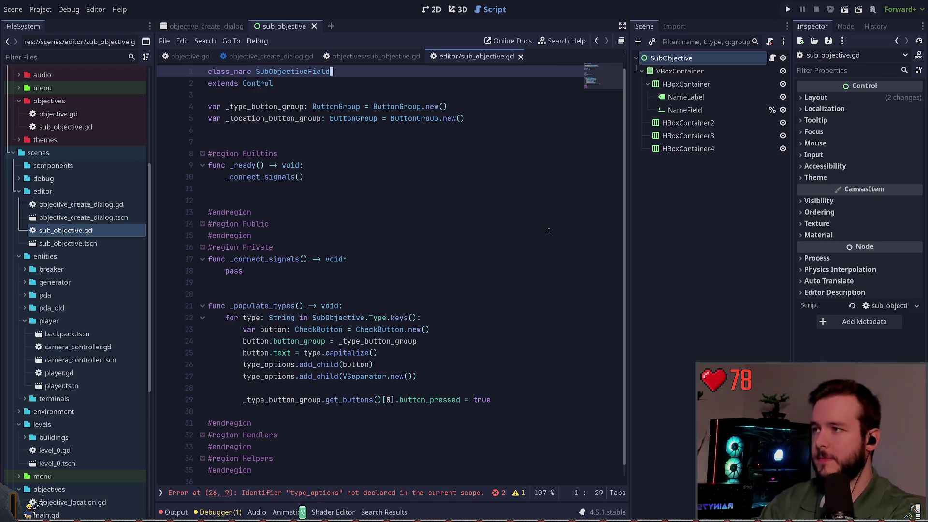
key("ctrl+Left")
type("UI")
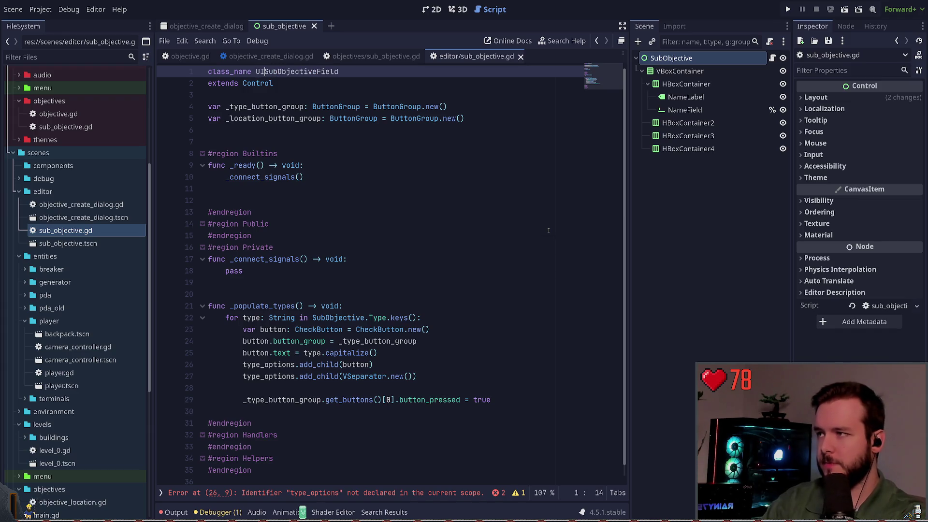
key("Home")
key("End")
key("BackSpace")
key("BackSpace")
key("BackSpace")
key("ctrl+s")
key("Down")
key("Down")
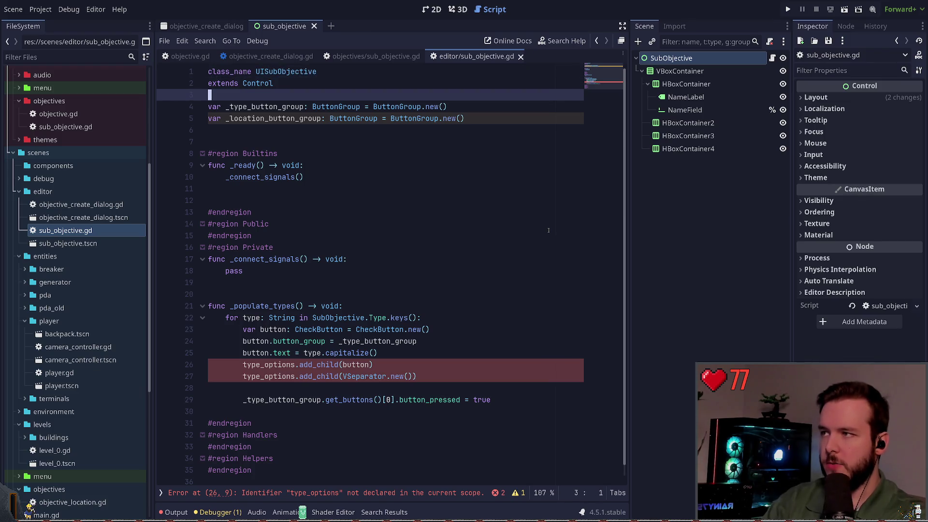
key("Up")
key("Up")
key("End")
key("ctrl+s")
key("Down")
key("Down")
key("Down")
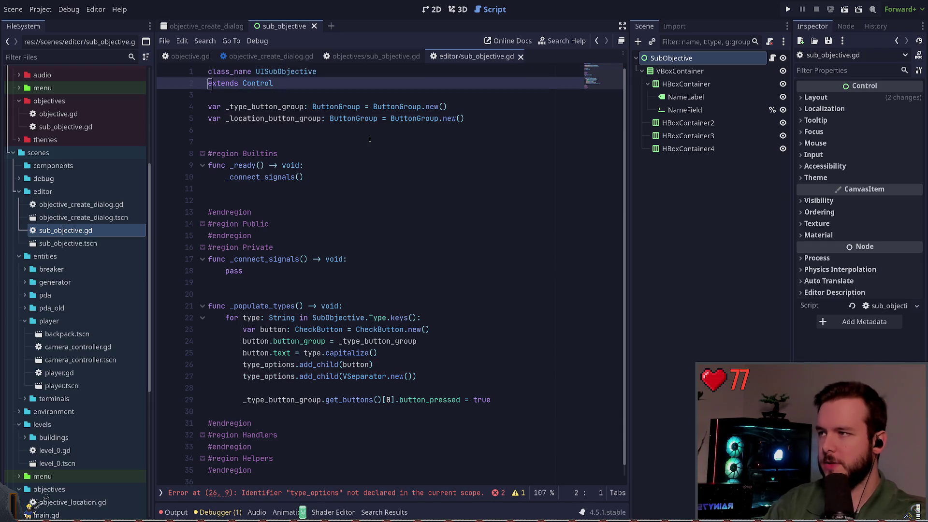
key("Home")
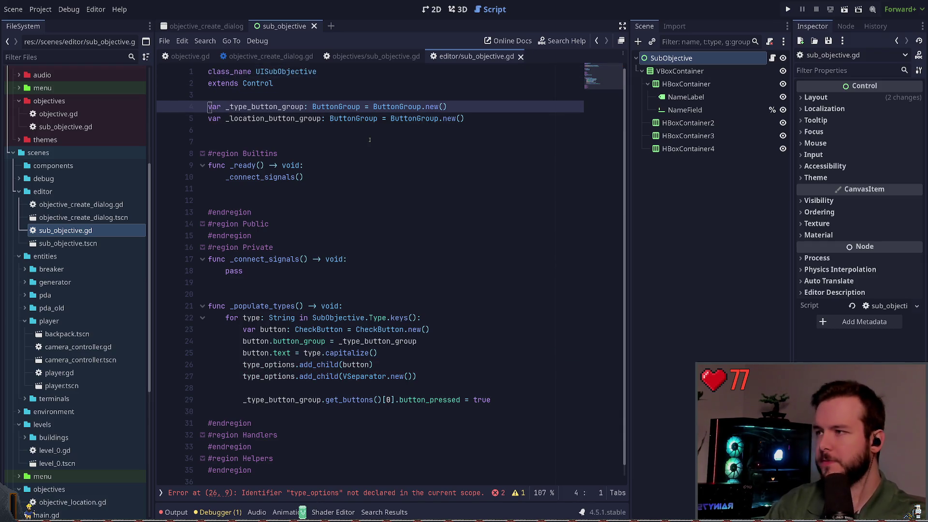
key("Down")
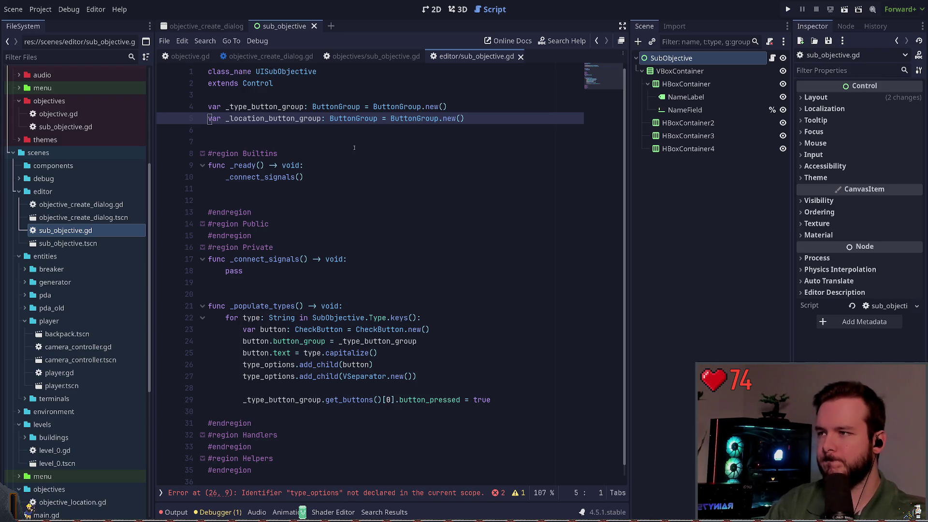
scroll(390, 255, "down", 1)
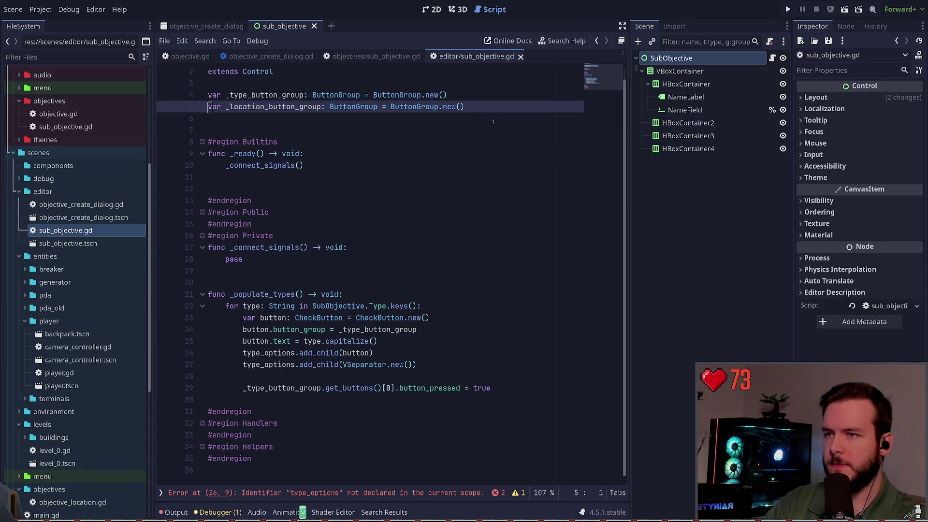
Paste a copy of NameLabel into HBoxContainer2 in the 2D scene view
left_click(688, 123)
left_click(458, 10)
left_click(433, 9)
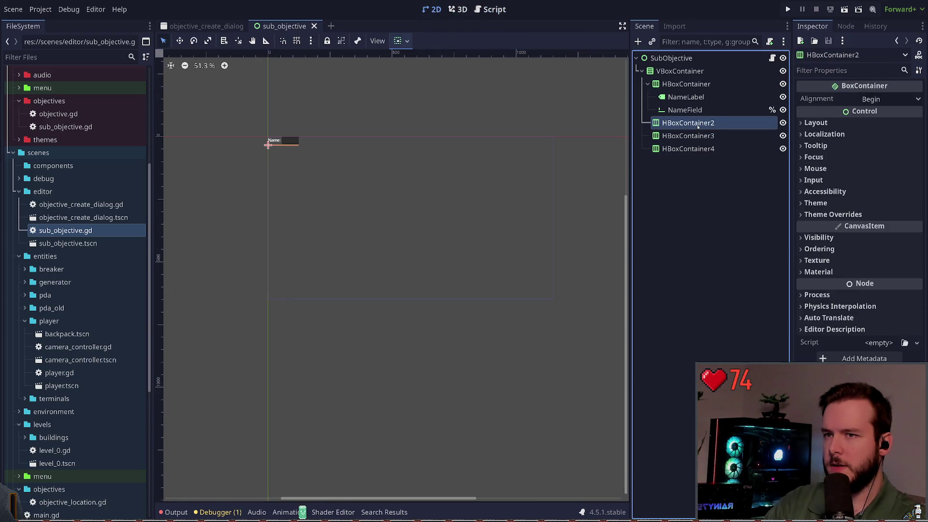
key("Up")
key("Up")
key("Down")
key("Down")
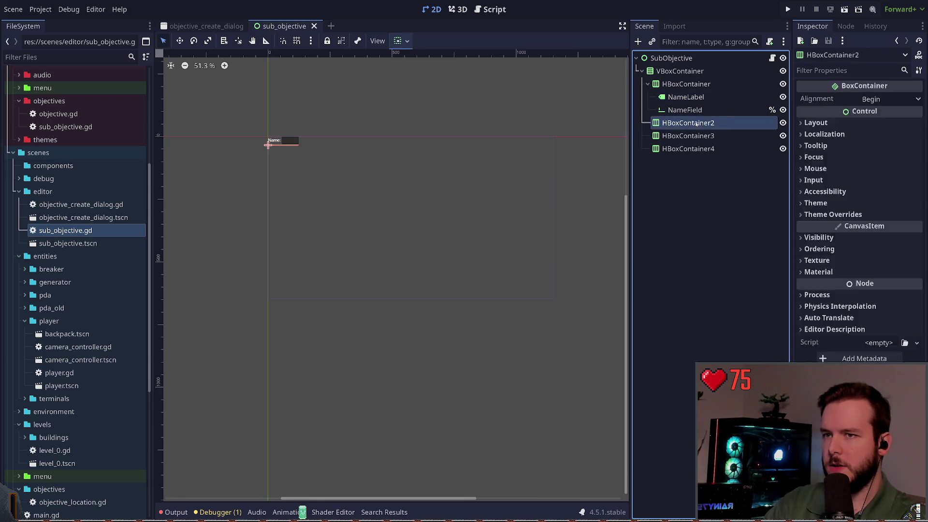
key("ctrl+v")
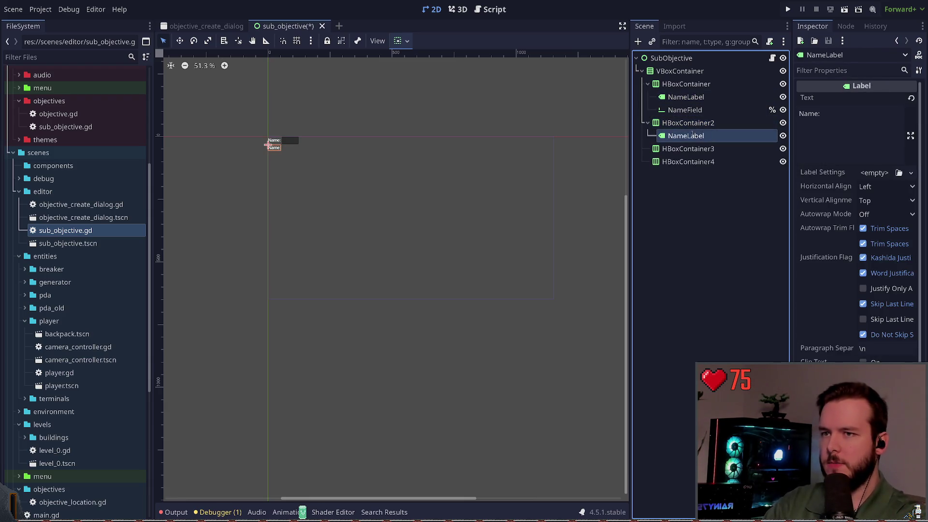
Rename the copied label to TypeLabel, set its text to 'Type:' and save the scene
type("Type")
key("Return")
left_click(821, 111)
key("ctrl+a")
type("Type:")
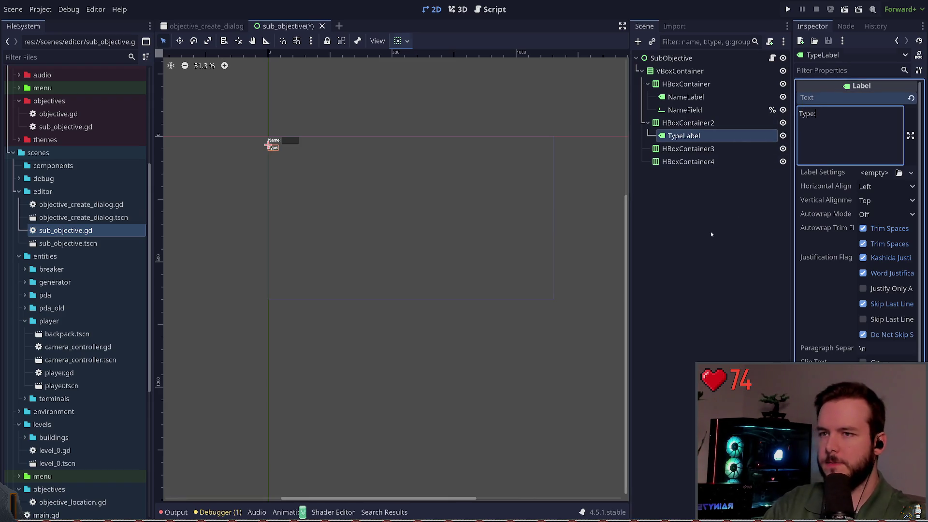
left_click(692, 136)
key("ctrl+s")
left_click(692, 135)
key("Up")
key("Down")
key("ctrl+s")
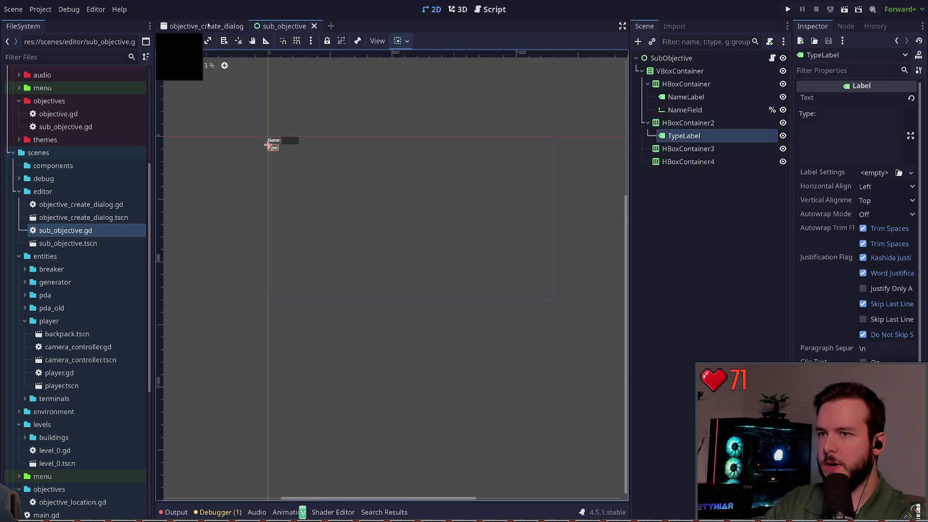
Compare with the objective_create_dialog scene, then reselect the sub_objective rows and script
left_click(207, 26)
left_click(285, 26)
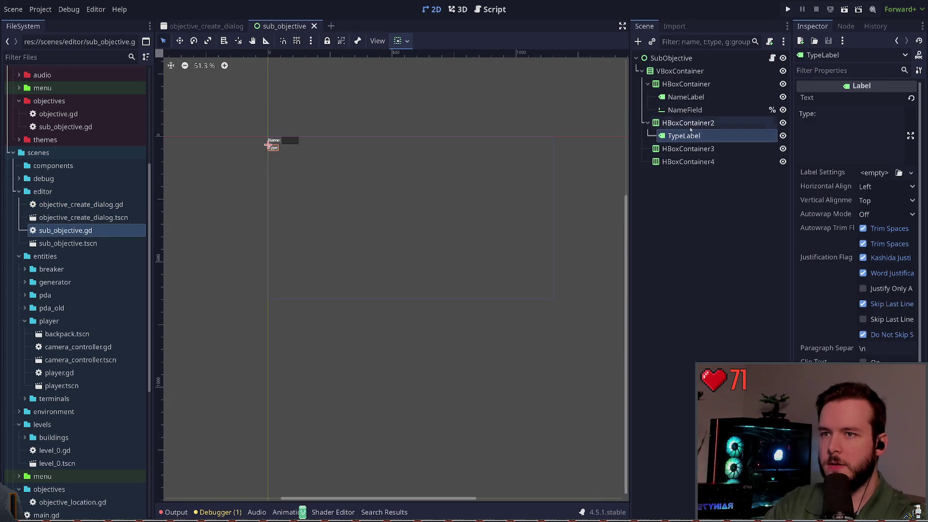
left_click(688, 123)
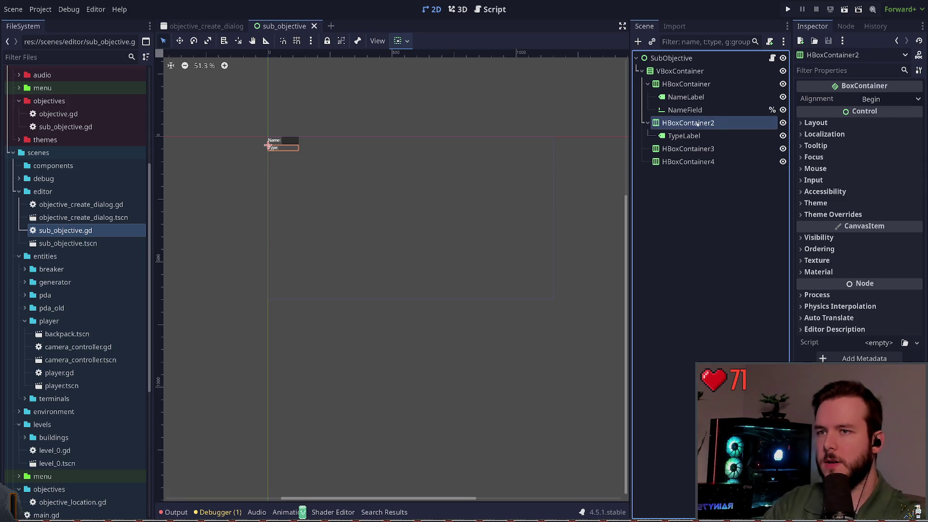
left_click(680, 83)
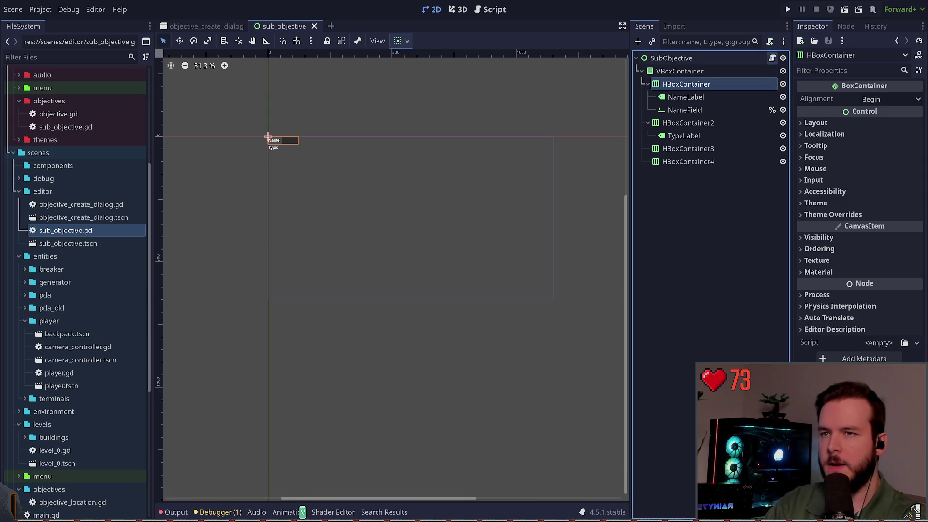
left_click(771, 58)
left_click(687, 122)
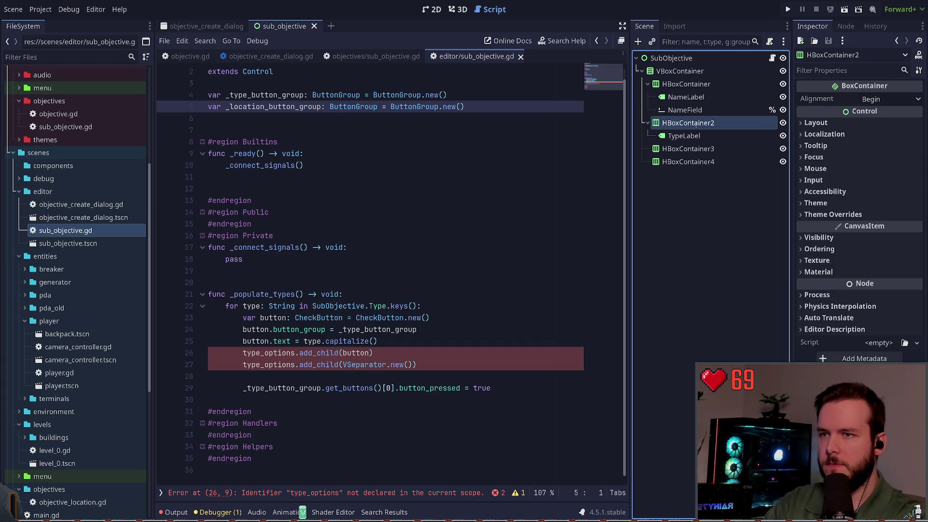
Remove the HBoxContainer that was mistakenly added under TypeLabel
left_click(698, 136)
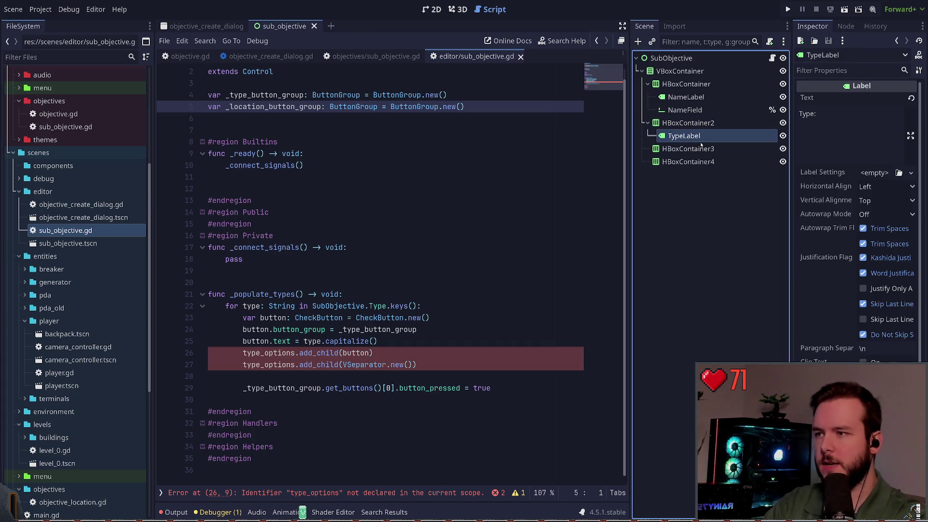
key("ctrl+a")
type("hbox")
key("Return")
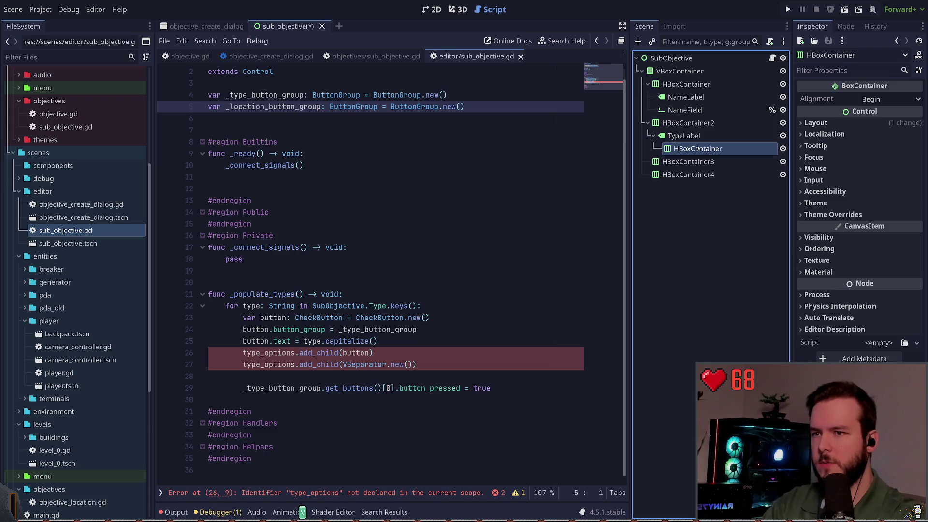
left_click(432, 10)
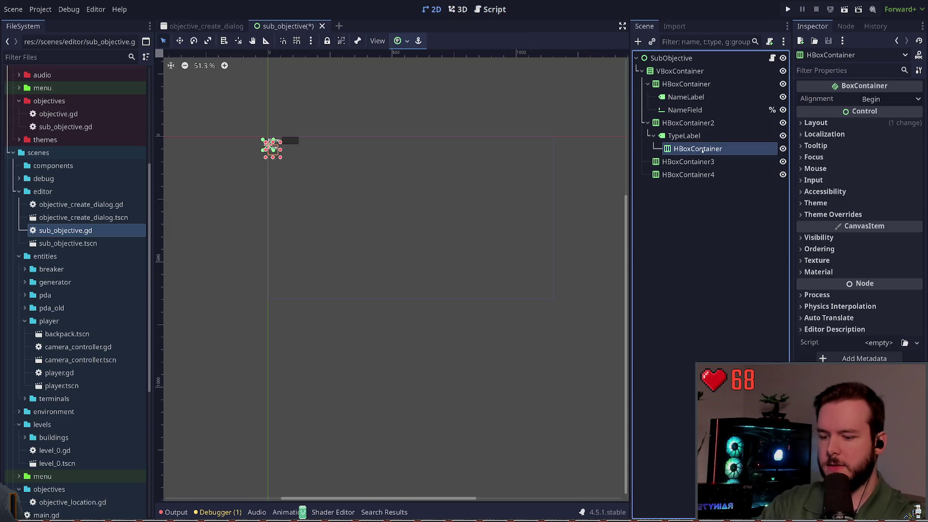
key("Delete")
Add an HFlowContainer as a child of HBoxContainer2
left_click(701, 123)
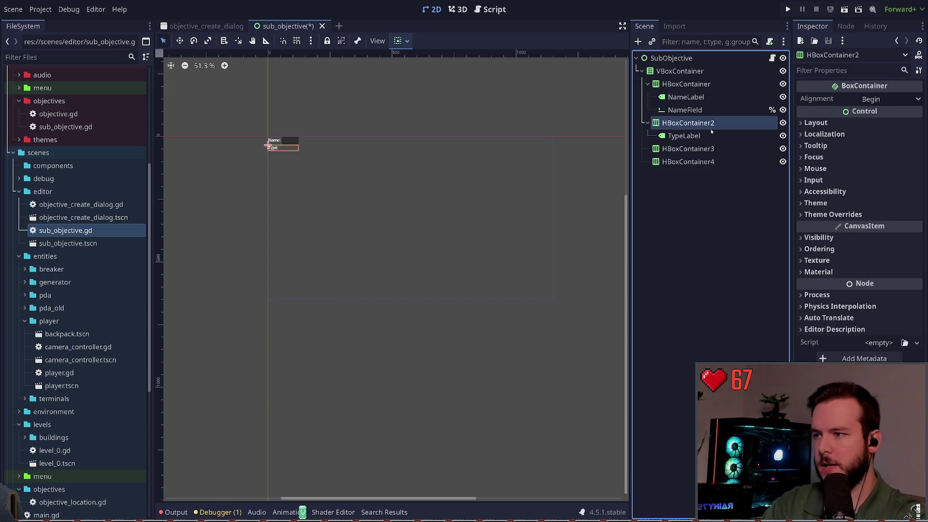
key("ctrl+a")
type("fle")
key("Up")
key("Up")
key("Up")
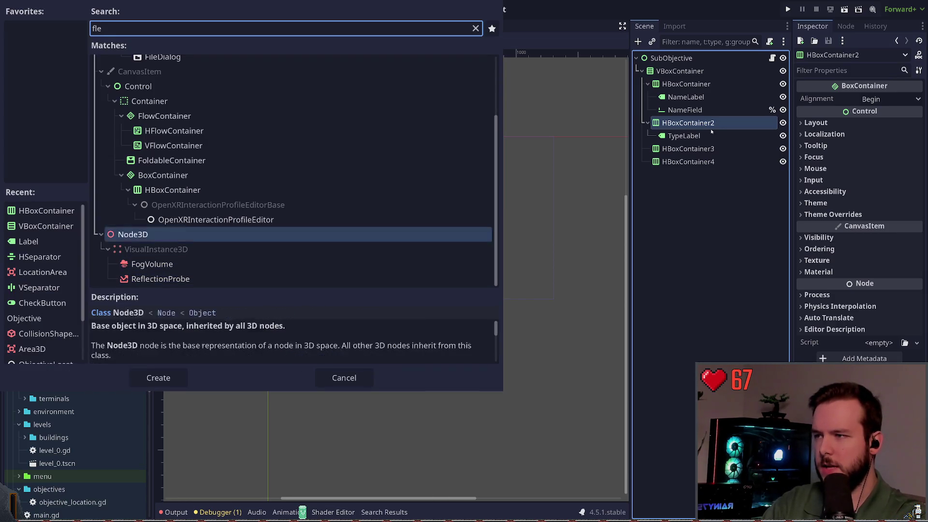
key("Return")
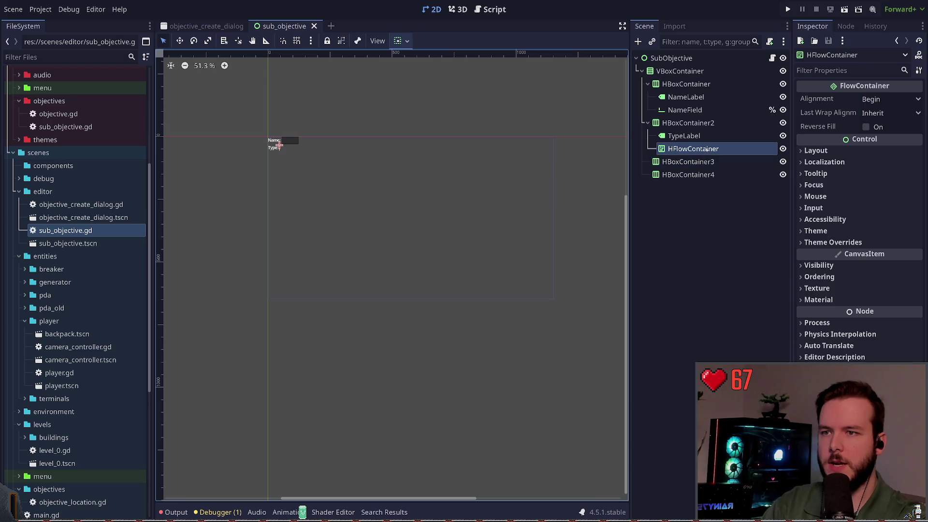
Rename the flow container TypeOptions, make it a unique name, and drag it into the script
left_click(834, 115)
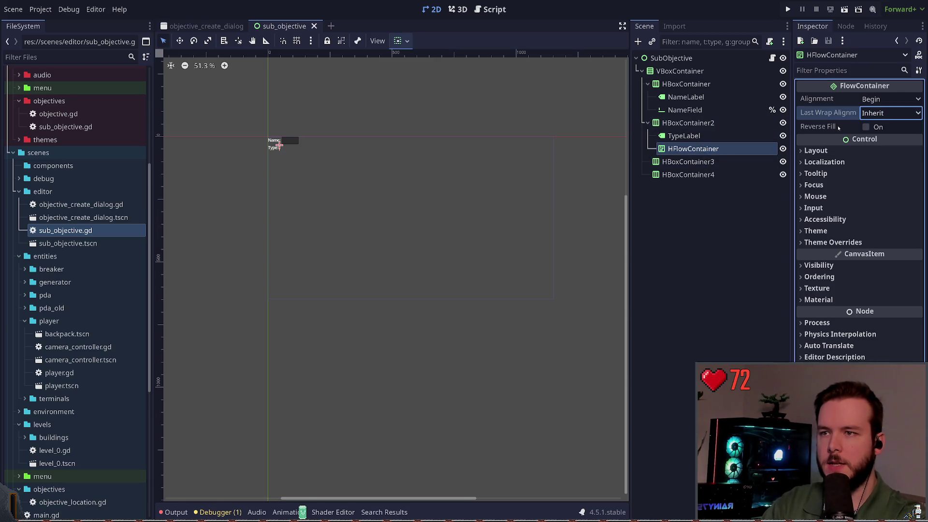
left_click(708, 212)
left_click(720, 148)
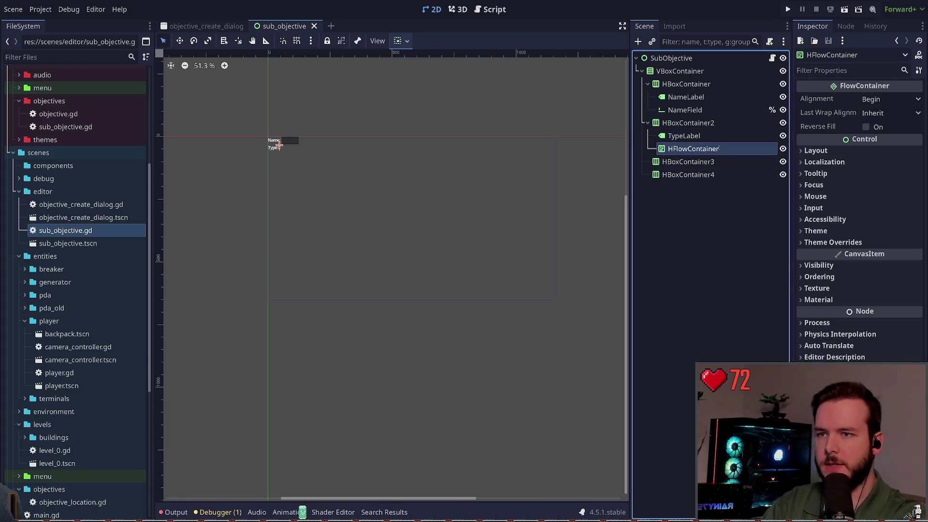
type("TypeOptions")
key("Return")
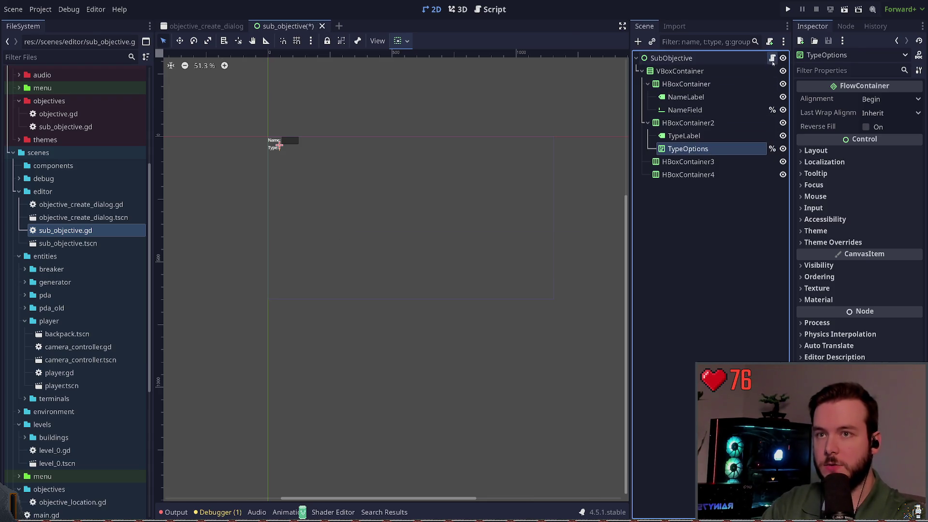
key("ctrl+F3")
mouse_move(691, 151)
left_mouse_down()
mouse_move(281, 153)
mouse_move(281, 88)
left_mouse_up()
key("Up")
key("Return")
key("ctrl+s")
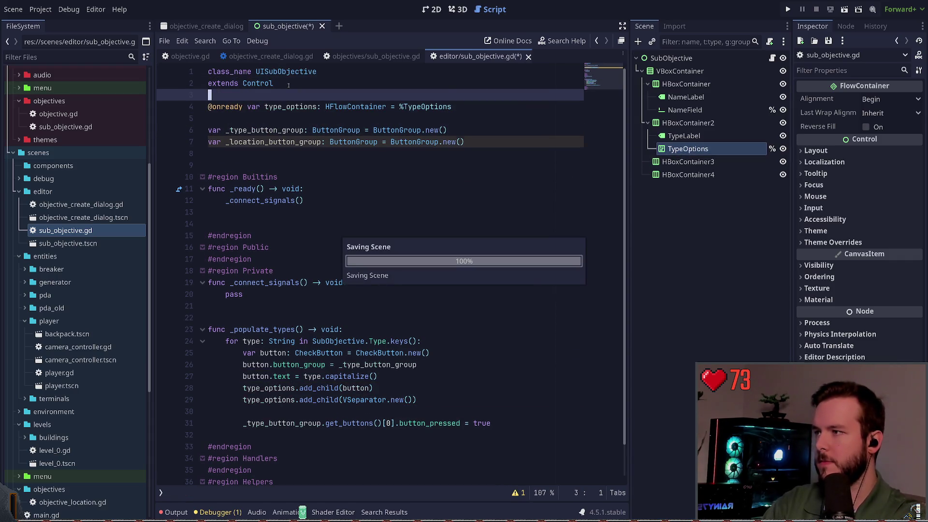
key("alt+Down")
key("alt+Down")
key("alt+Down")
key("End")
key("Return")
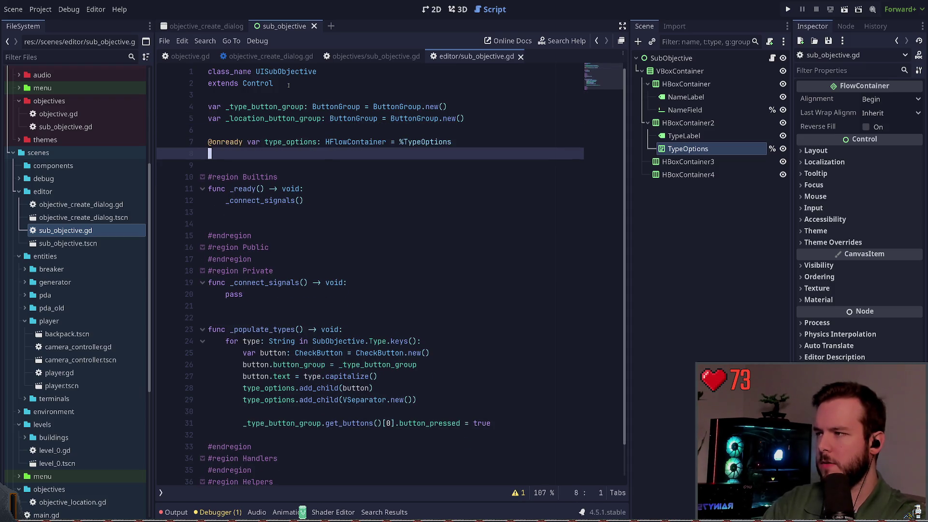
Tidy the script's blank lines, save the scene, and switch to objective_create_dialog
left_click(278, 94)
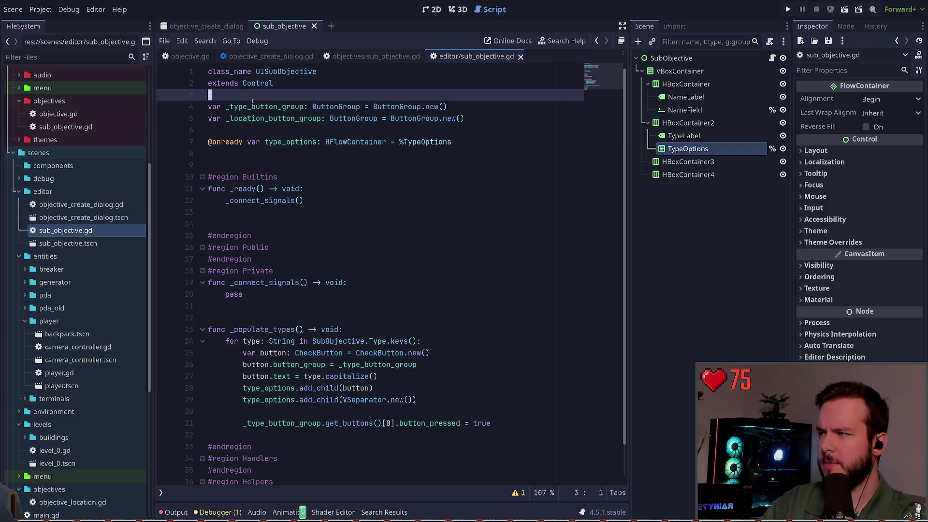
left_click(271, 134)
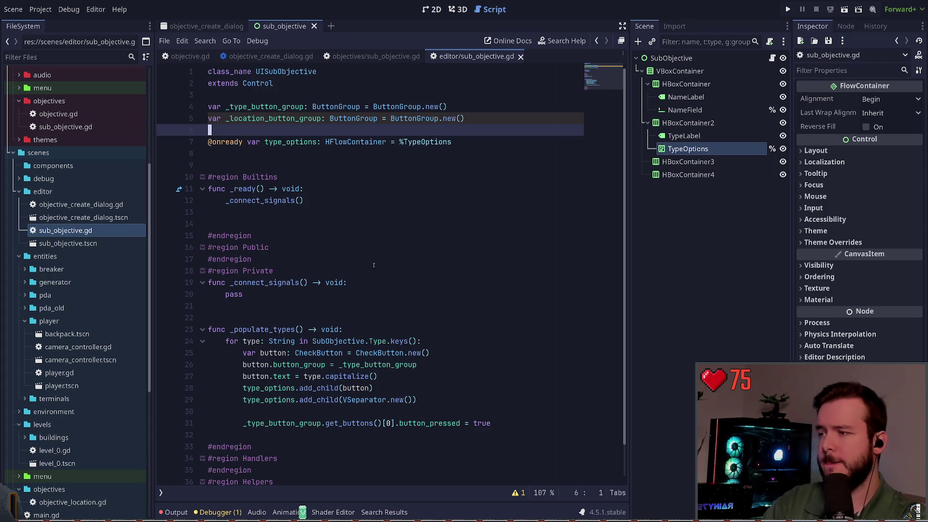
left_click(290, 153)
scroll(399, 264, "down", 1)
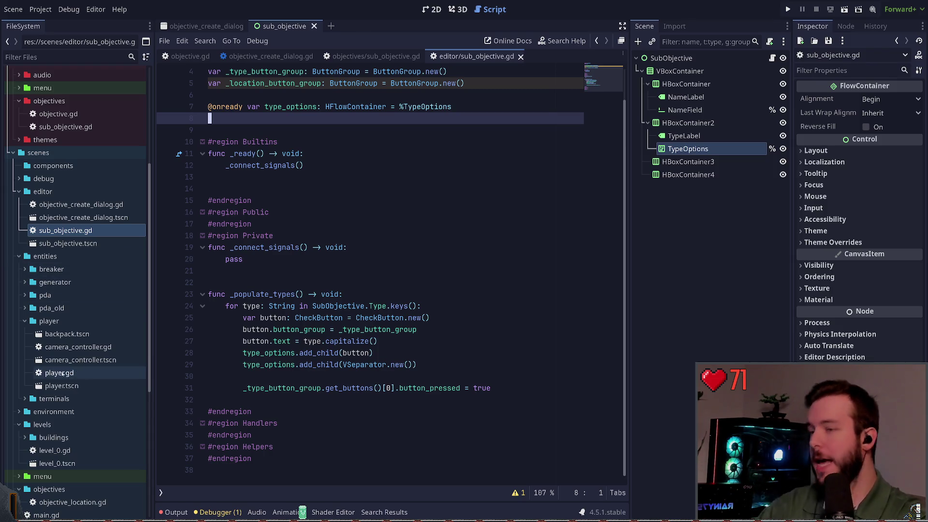
left_click(674, 204)
key("ctrl+s")
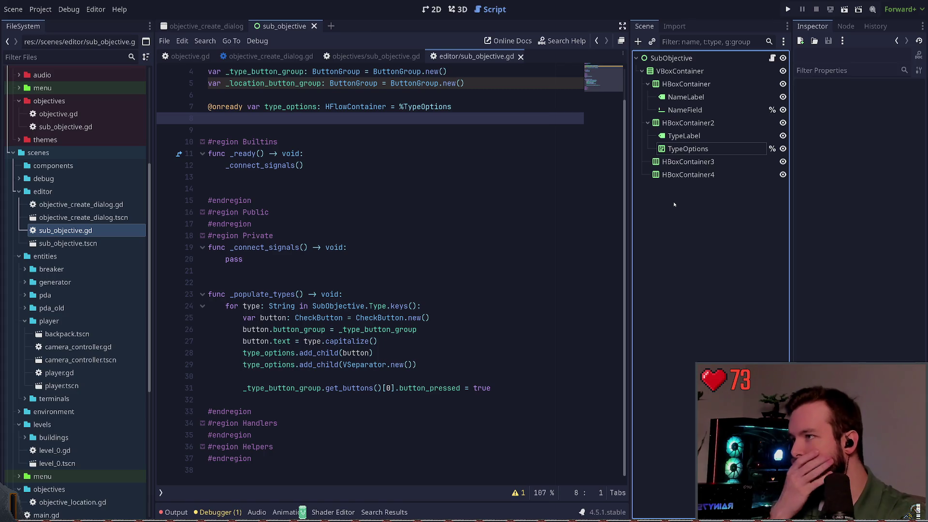
left_click(206, 27)
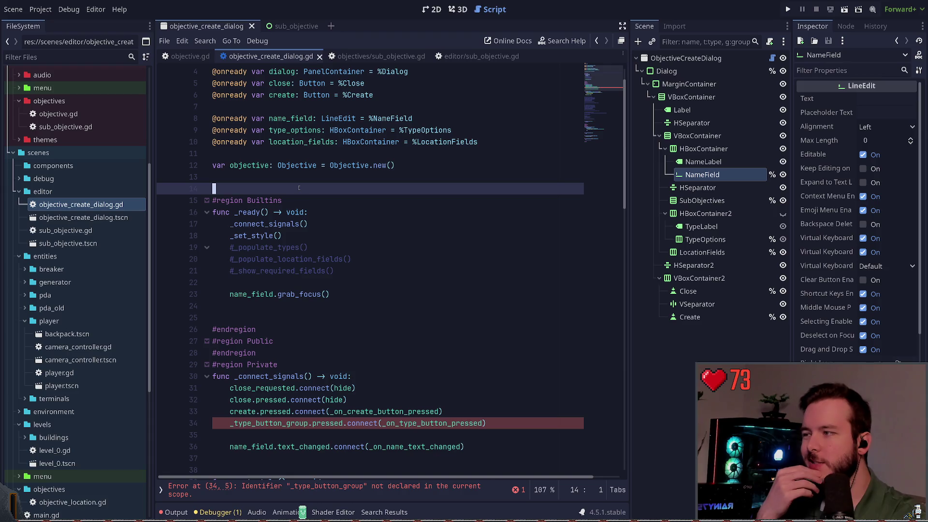
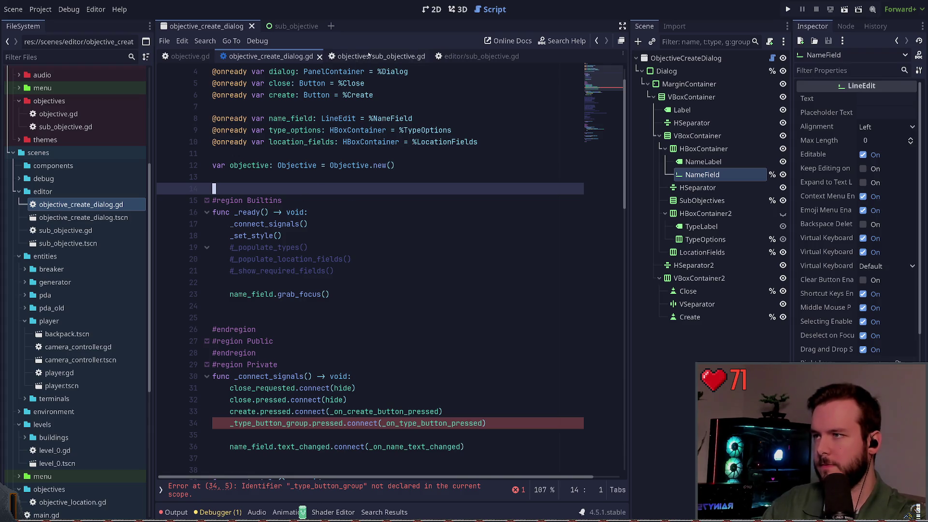
Uncomment the _populate_types() call in the dialog's _ready, cut it out, and save
left_click(170, 233)
left_click(311, 235)
scroll(311, 235, "down", 1)
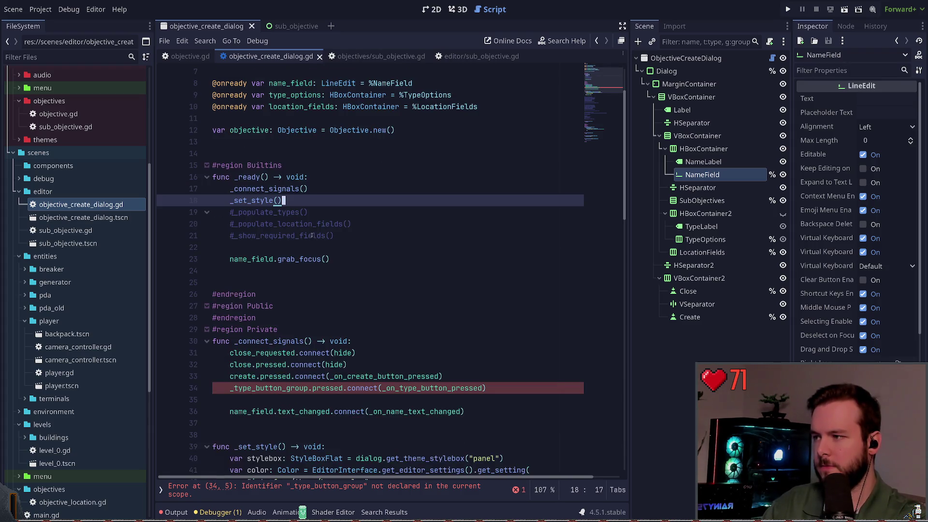
left_click(327, 215)
key("ctrl+k")
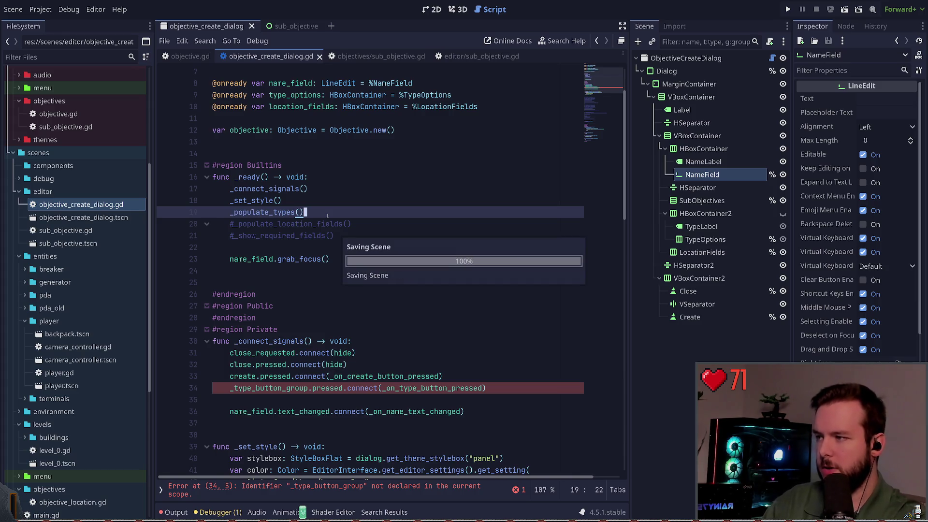
scroll(334, 211, "down", 3)
scroll(420, 259, "down", 3)
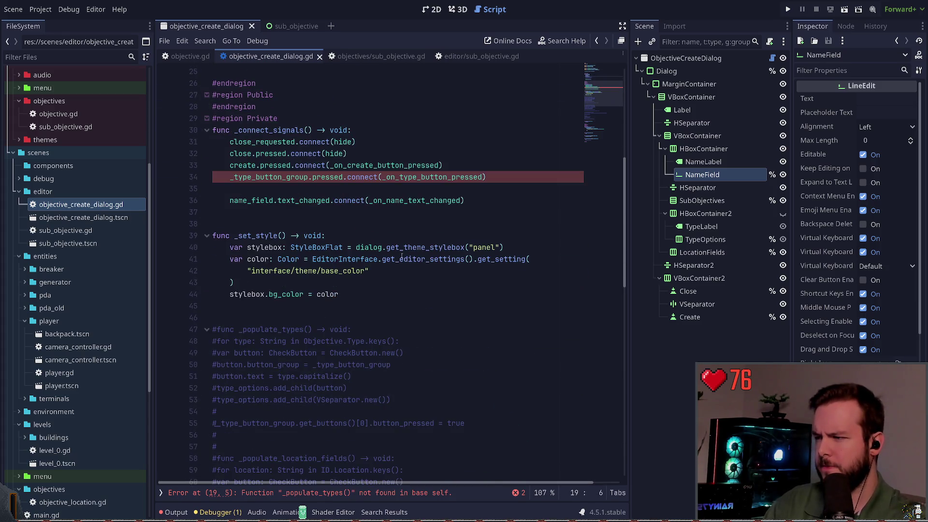
key("ctrl+shift+k")
key("ctrl+s")
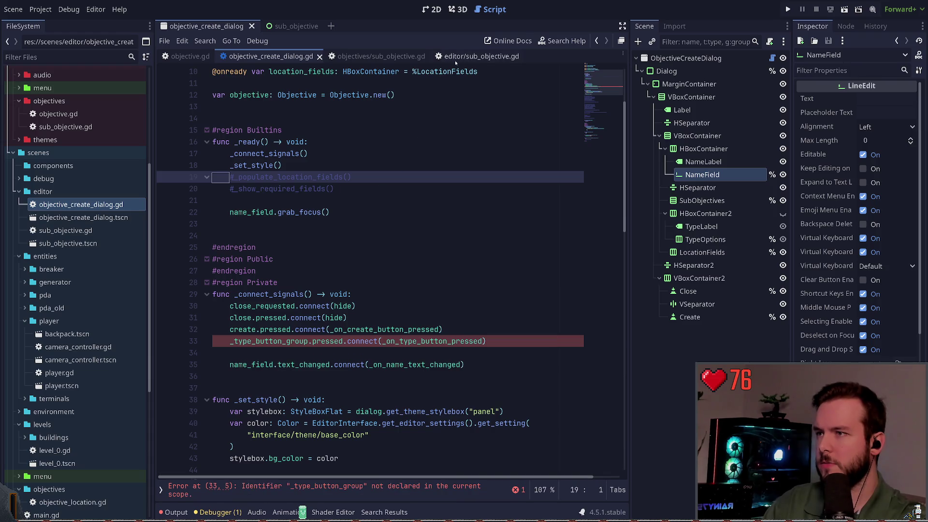
Add _populate_types() after _connect_signals() in sub_objective.gd's _ready and save
left_click(422, 58)
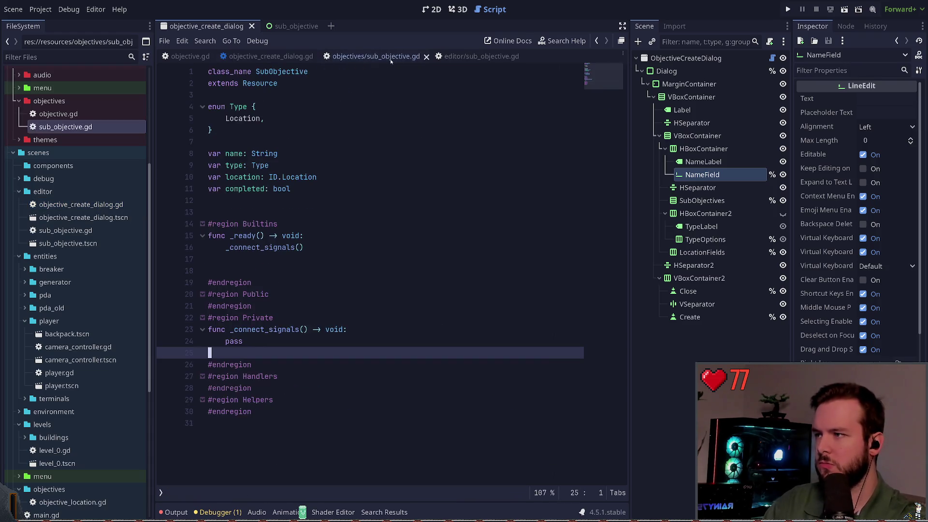
left_click(481, 57)
left_click(343, 169)
key("Return")
type("_populate_types()")
key("ctrl+s")
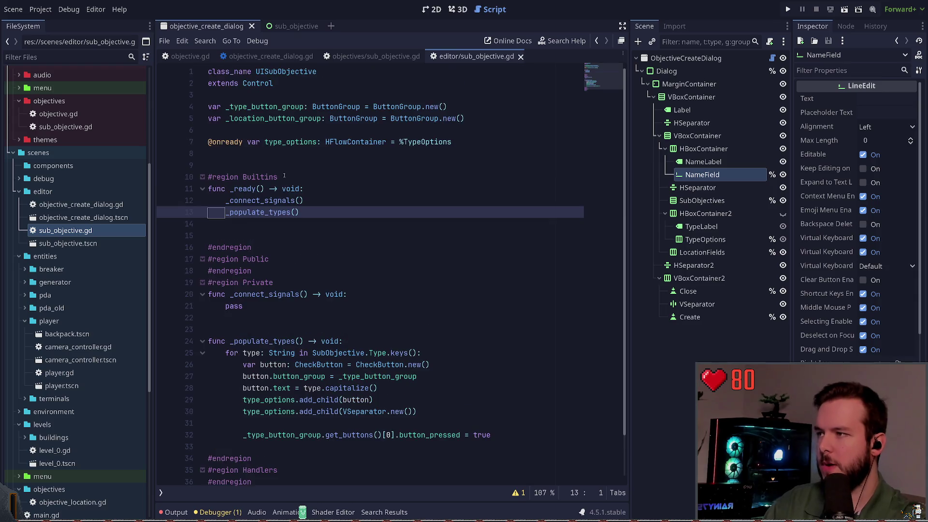
Delete the commented _populate_types block and cut the commented location and required-fields functions
left_click(271, 56)
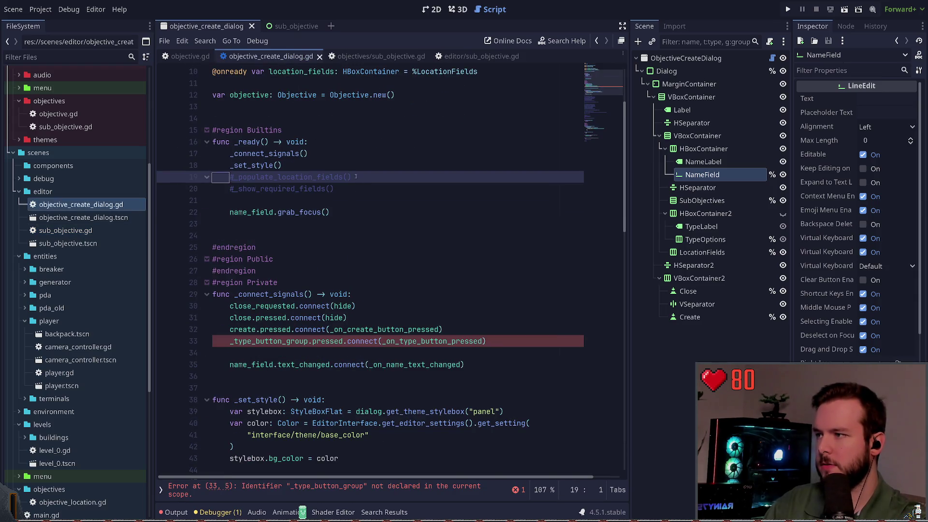
scroll(356, 177, "down", 9)
left_click_drag(480, 269, 174, 171)
key("BackSpace")
key("Return")
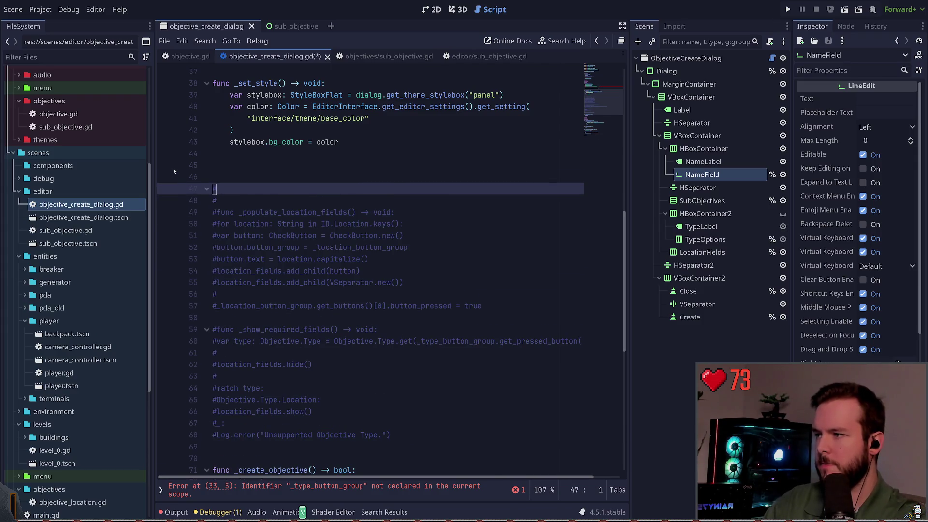
key("Delete")
key("Delete")
key("Delete")
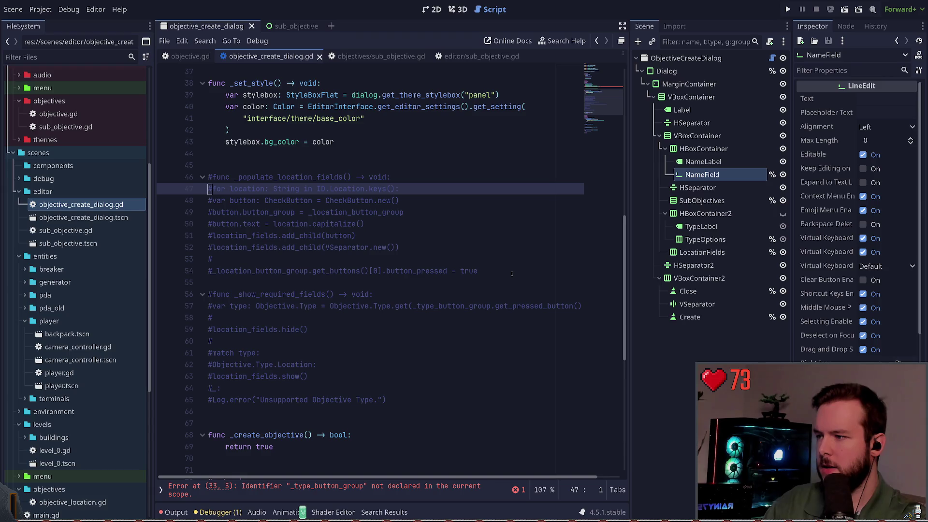
left_click_drag(410, 395, 208, 165)
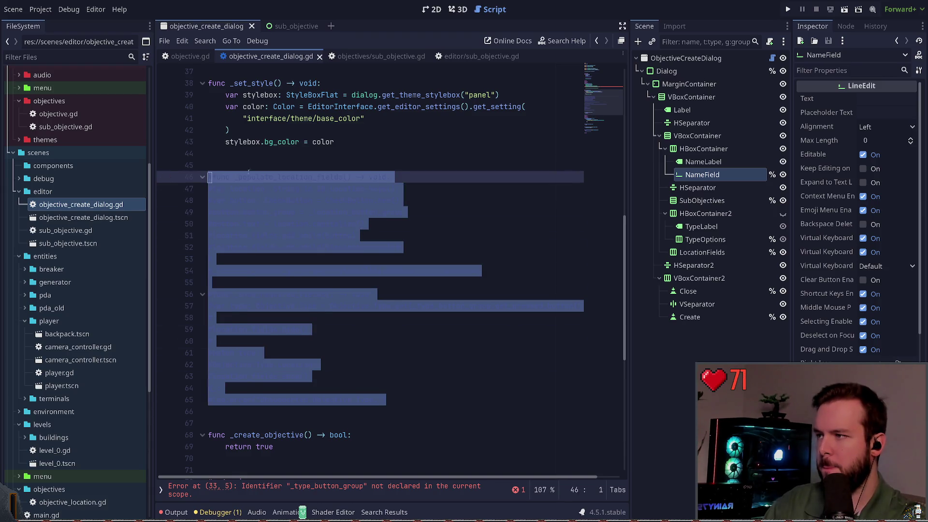
key("BackSpace")
left_click(382, 56)
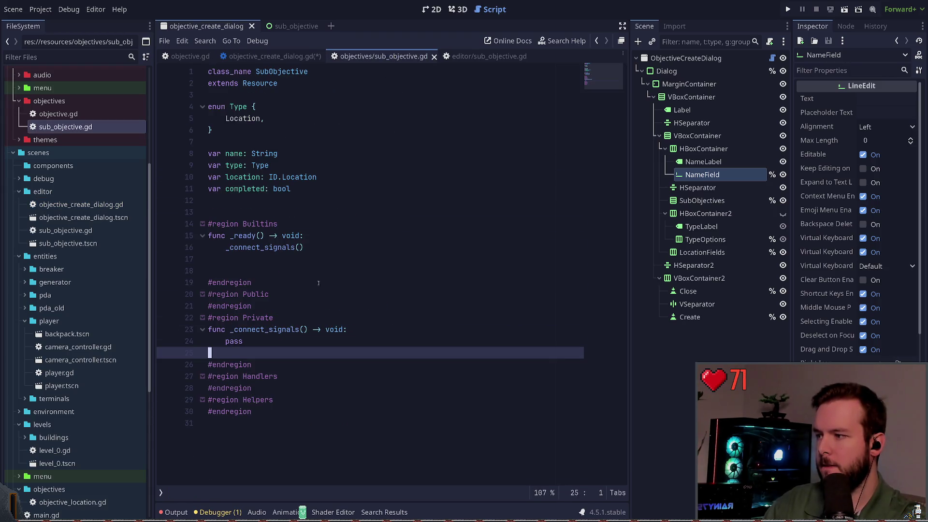
Paste the commented location and required-fields code below _populate_types in sub_objective.gd and save
left_click(454, 57)
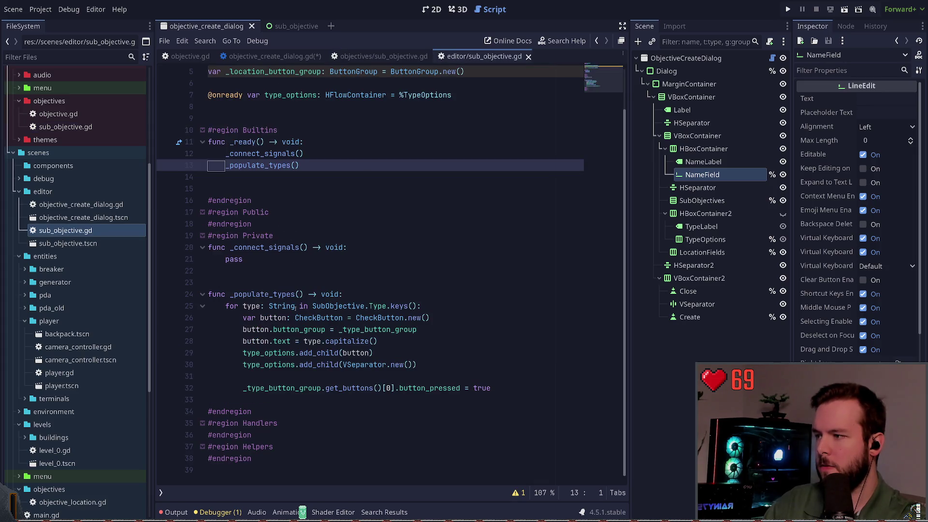
left_click(273, 398)
key("Return")
key("Return")
key("ctrl+v")
key("ctrl+s")
Uncomment the pasted functions and re-indent the _populate_location_fields body and loop
scroll(210, 235, "down", 2)
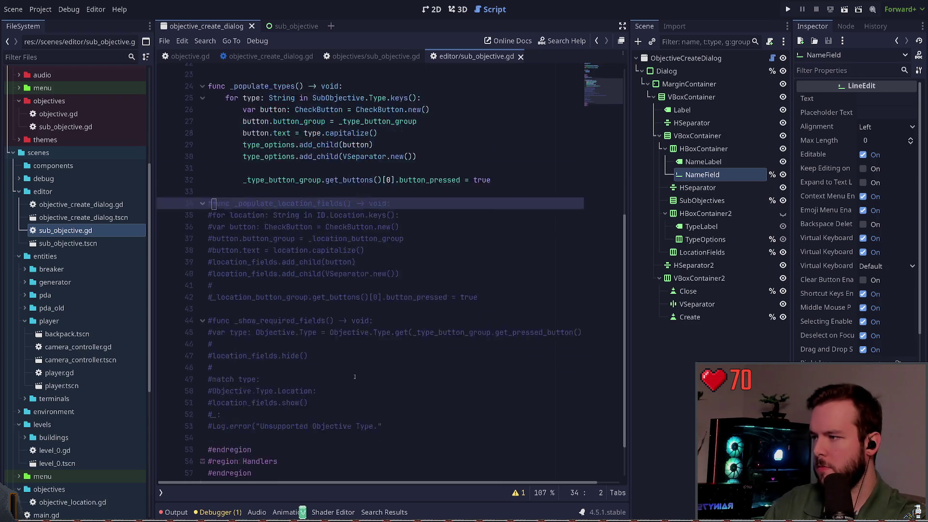
left_click(159, 154, "shift")
key("ctrl+k")
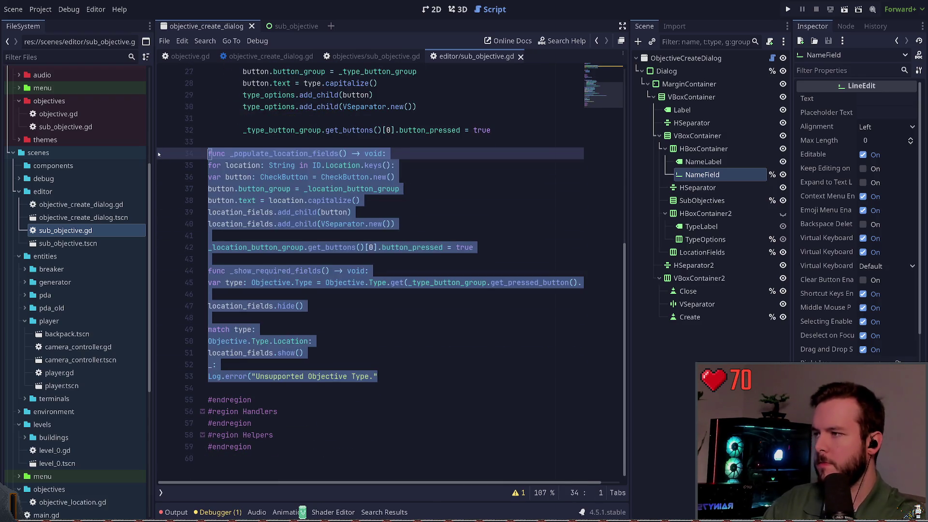
key("Down")
key("Down")
key("Down")
key("Up")
key("Up")
key("Up")
key("shift+Down")
key("shift+Down")
key("shift+Down")
key("shift+End")
key("Tab")
key("End")
key("Up")
key("shift+Up")
key("shift+Up")
key("shift+Up")
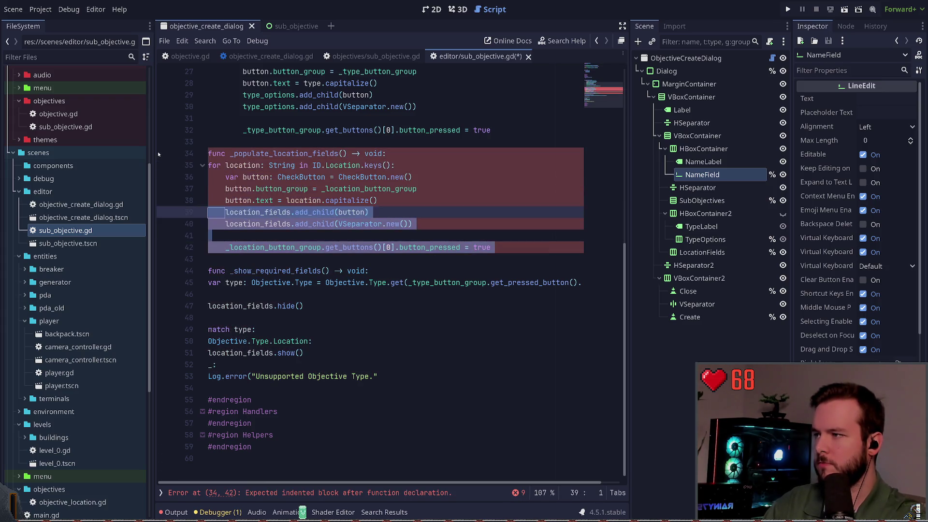
key("Tab")
key("shift+Down")
key("shift+Down")
key("shift+Down")
key("ctrl+s")
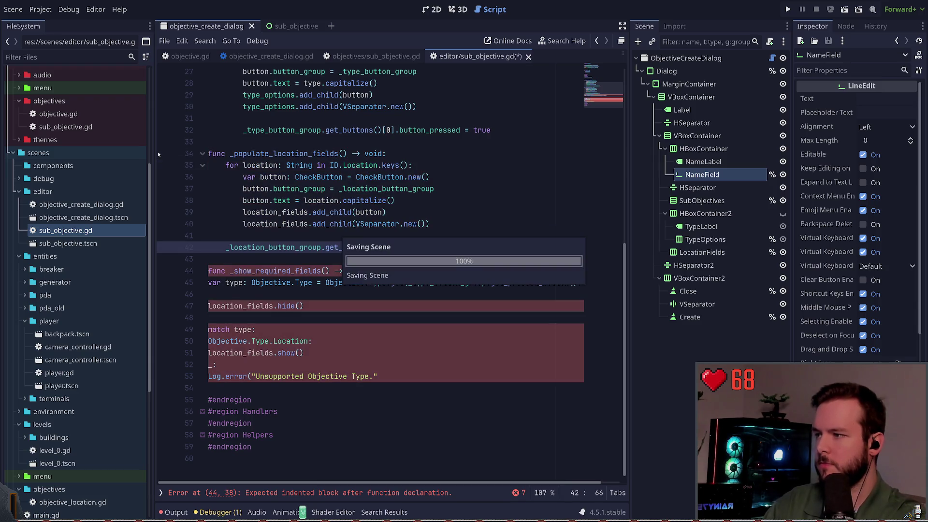
Re-indent _show_required_fields: the var type line, location_fields.hide(), and the match cases
key("Down")
key("Down")
key("Down")
key("shift+Up")
key("Tab")
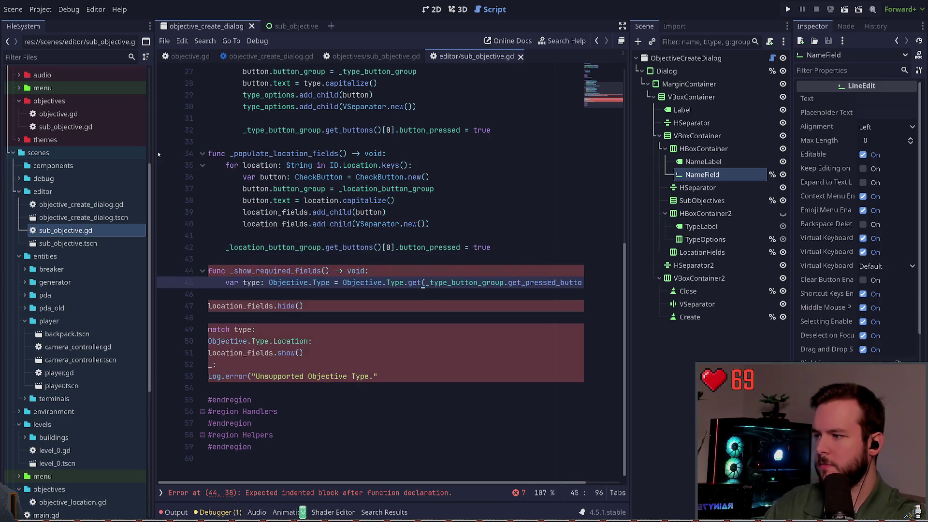
key("Down")
key("shift+Down")
key("Tab")
key("Up")
key("Down")
key("Down")
key("Down")
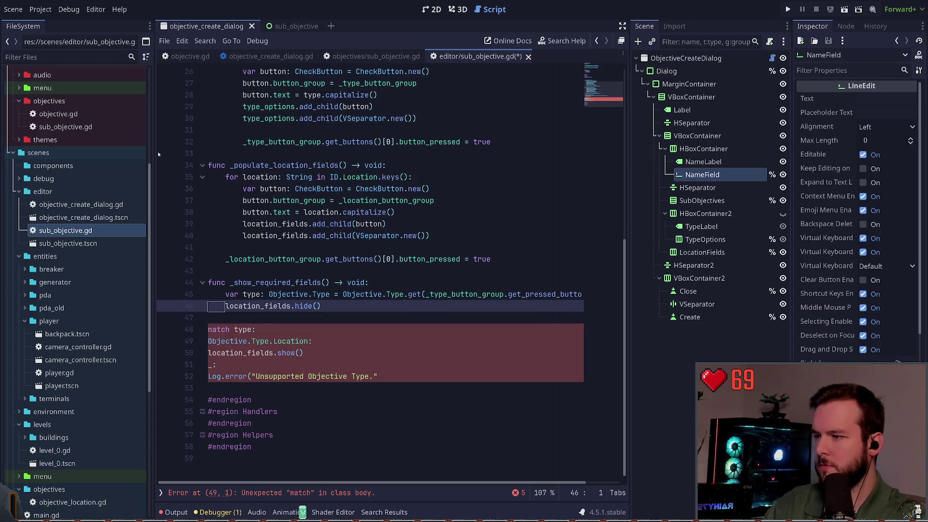
key("Tab")
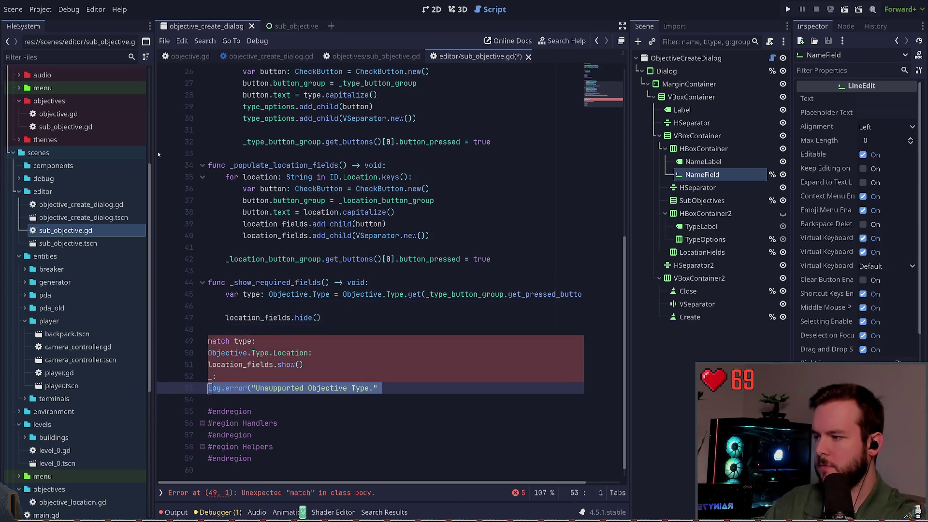
key("Tab")
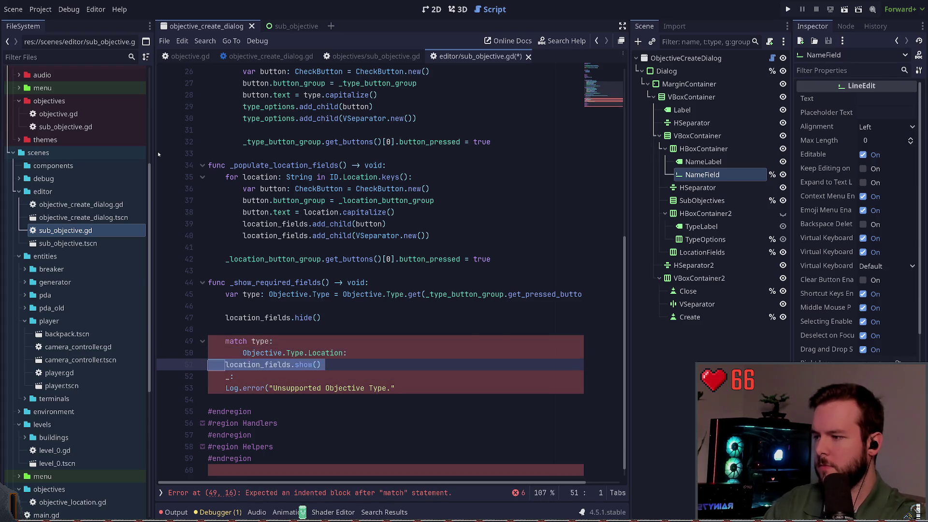
key("Down")
key("Tab")
key("Tab")
key("Down")
key("Tab")
key("Down")
key("Tab")
key("End")
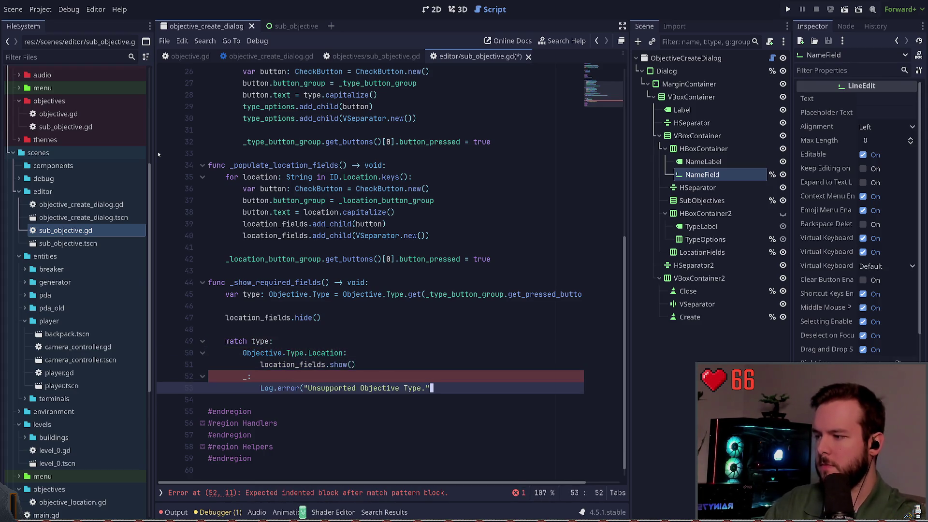
scroll(173, 186, "down", 1)
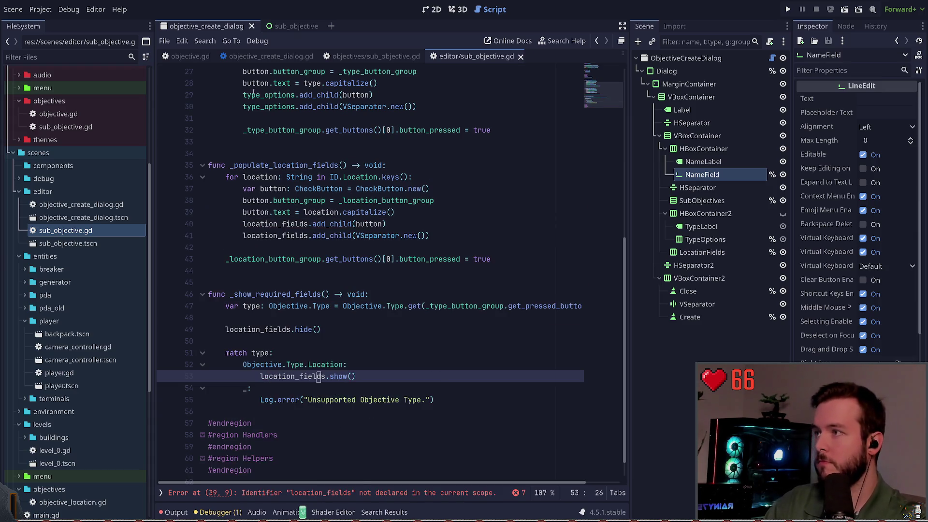
left_click(173, 57)
left_click(271, 56)
left_click(312, 284)
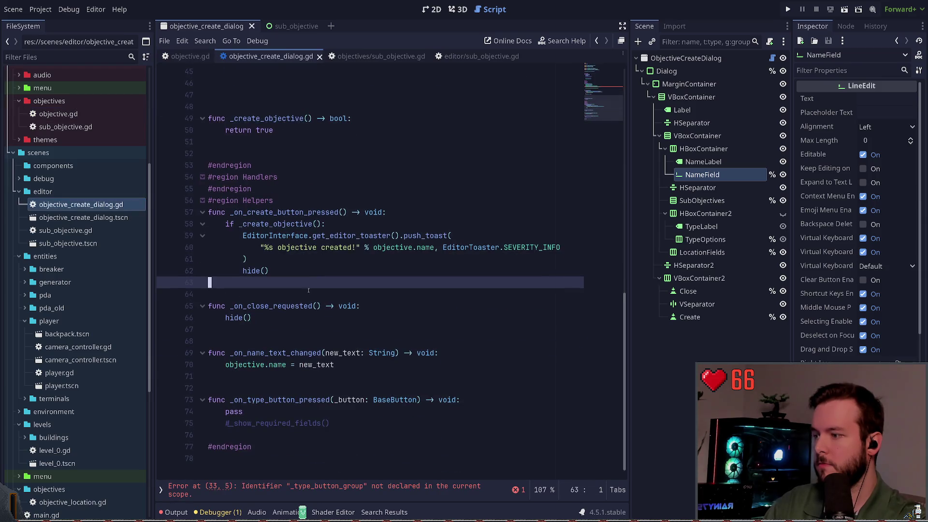
Move _on_type_button_pressed into sub_objective.gd's Handlers region, drop pass, uncomment _show_required_fields call
mouse_move(365, 425)
left_mouse_down()
mouse_move(232, 400)
mouse_move(167, 399)
left_mouse_up()
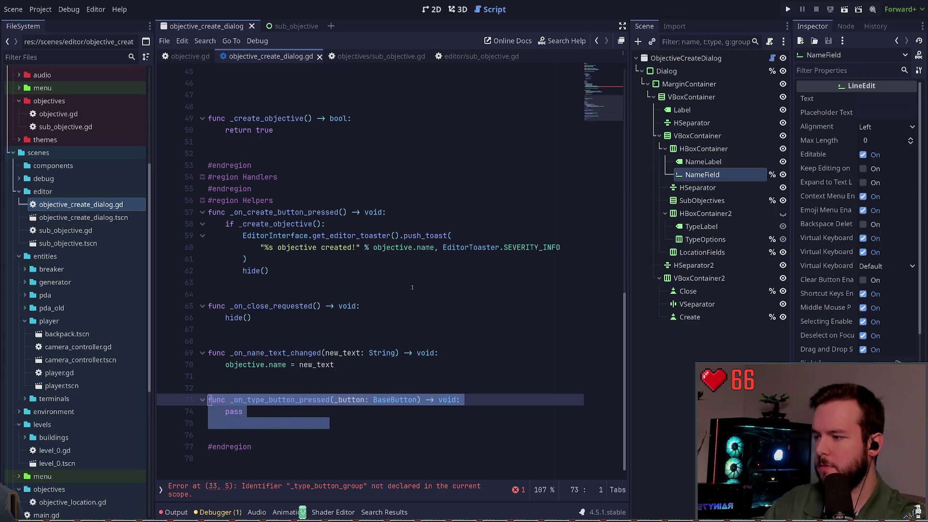
key("BackSpace")
key("Down")
key("Down")
key("Down")
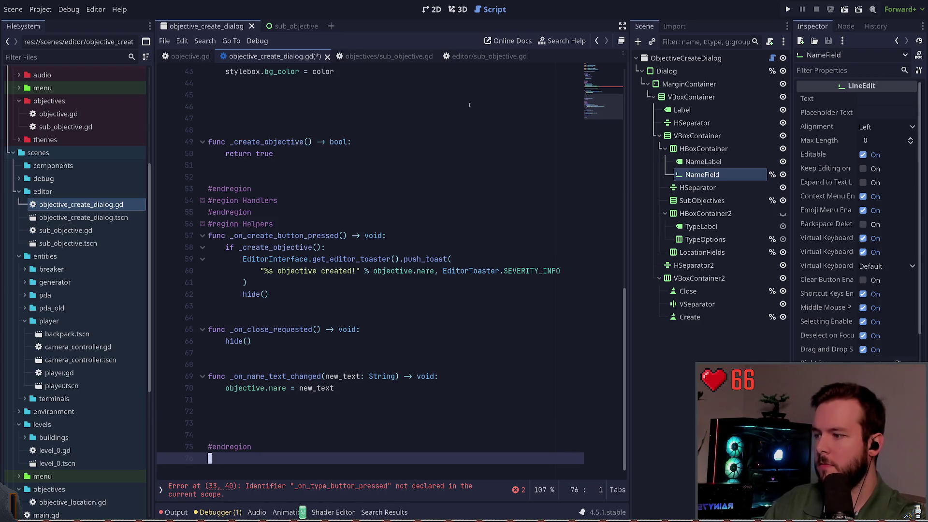
left_click(452, 56)
left_click(308, 412)
key("Return")
key("Return")
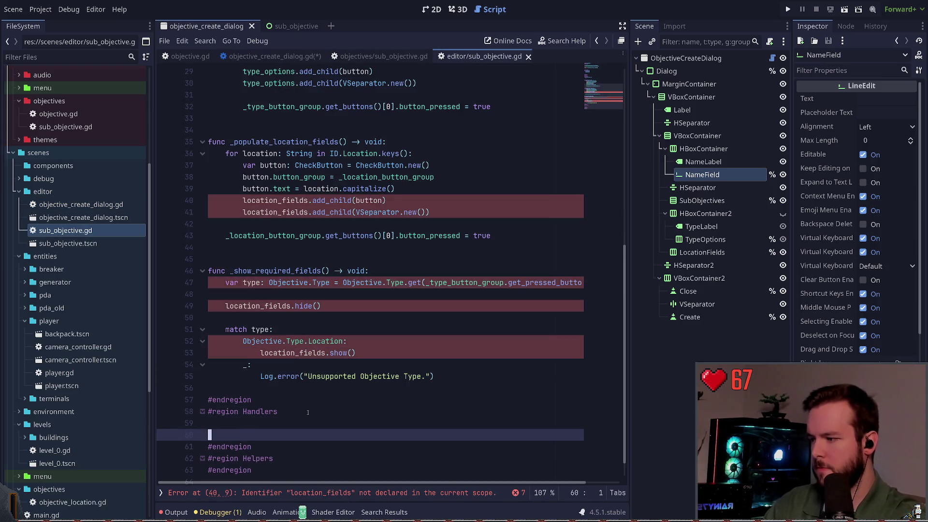
type("func _on_type_button_pressed(_button: BaseButton) -> void: \tpass \t#_show_required_fields(")
scroll(300, 352, "down", 3)
left_click(300, 351)
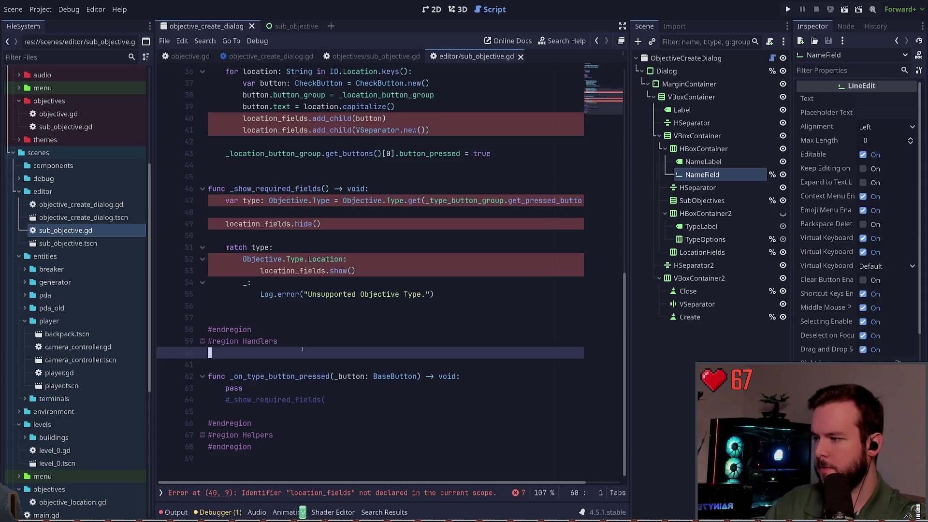
key("Delete")
key("Delete")
key("Down")
key("ctrl+shift+k")
key("ctrl+k")
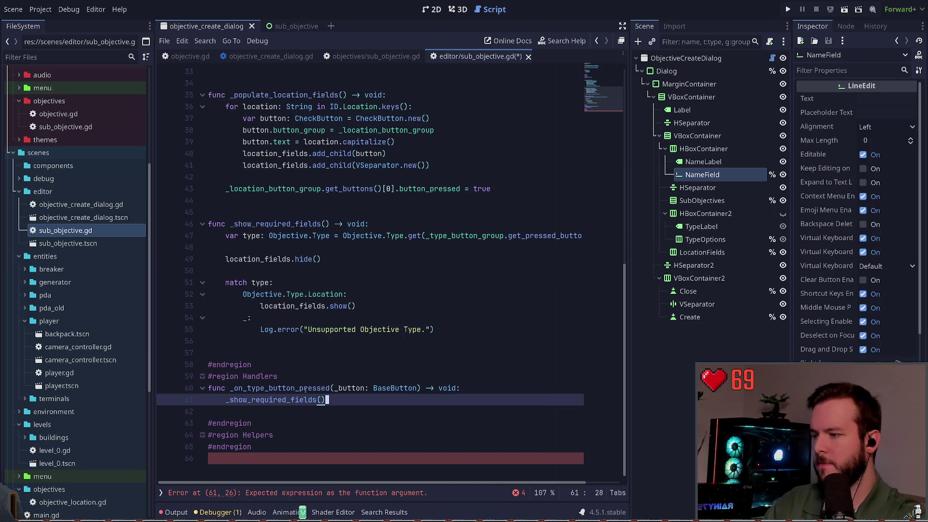
key("ctrl+s")
Add a _show_required_fields() line under _populate_types() in _ready, then cut it and save
scroll(278, 292, "up", 3)
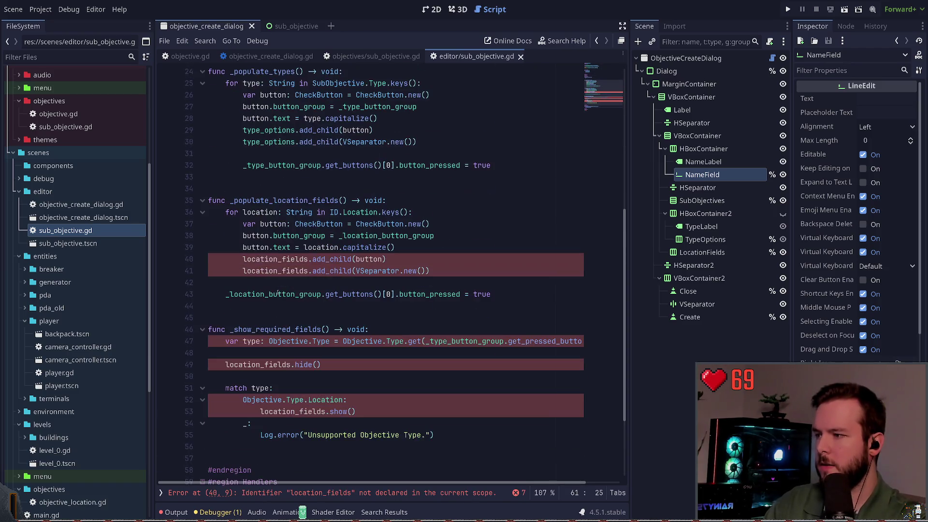
scroll(279, 292, "down", 3)
scroll(303, 222, "up", 10)
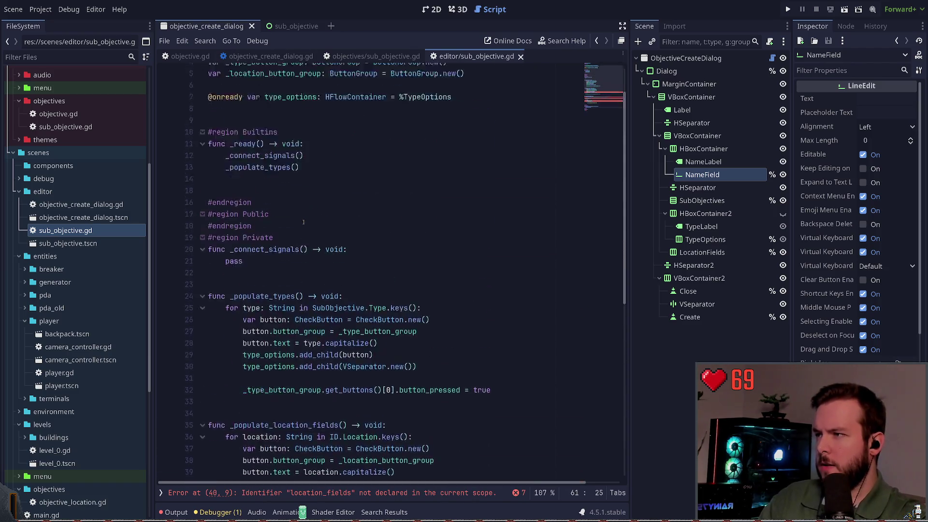
scroll(303, 222, "up", 2)
left_click(324, 213)
key("Return")
type("_show")
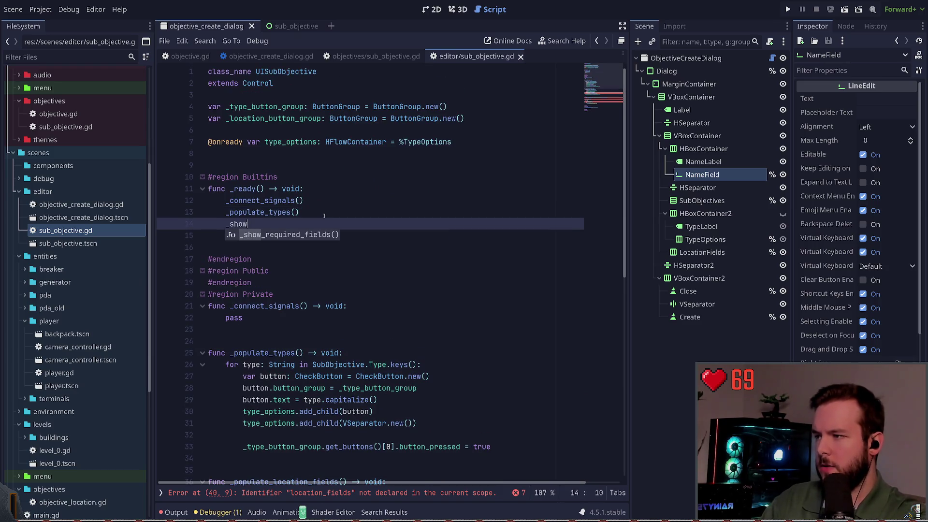
key("Return")
key("ctrl+x")
key("ctrl+s")
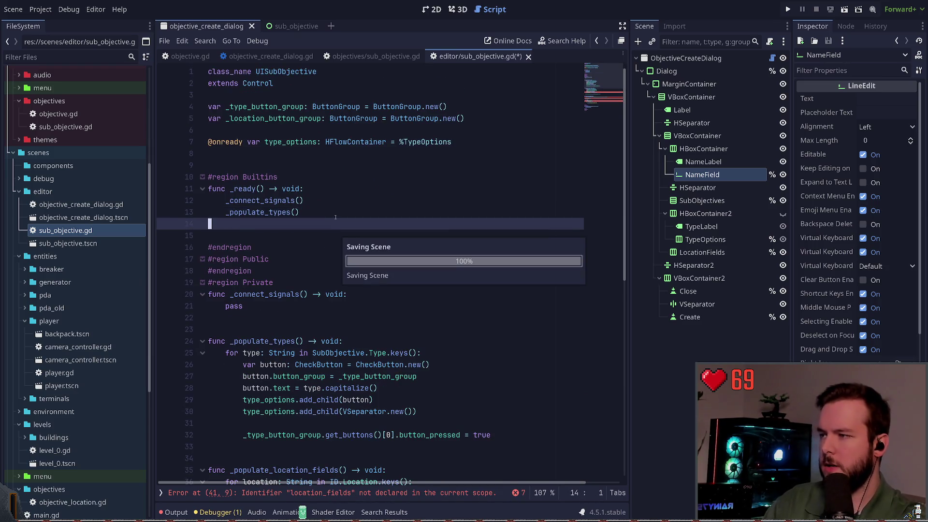
Delete the extra trailing blank lines in objective_create_dialog.gd and save
key("alt+Left")
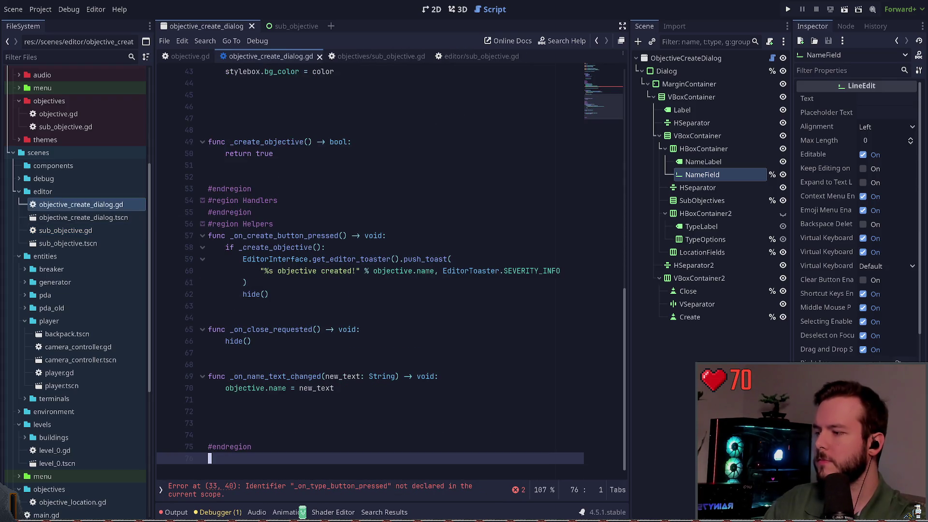
left_click(315, 399)
key("Delete")
key("Delete")
key("ctrl+s")
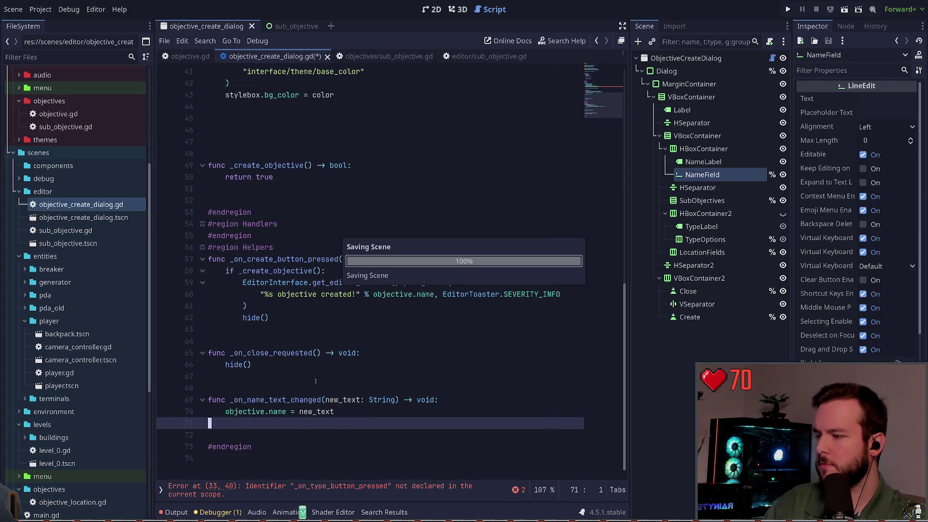
Write an _on_name_text_changed(new_text: String) handler setting sub_objective.name in sub_objective.gd
left_click_drag(334, 423, 208, 411)
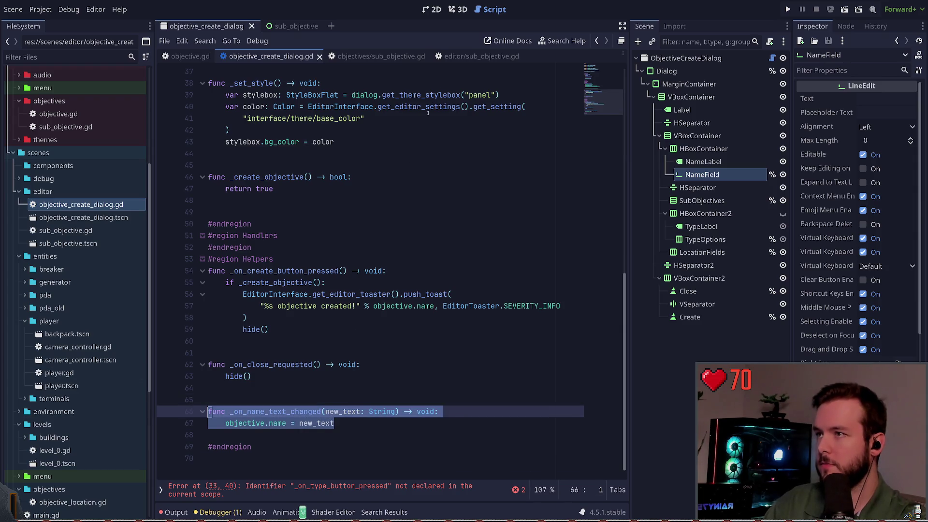
left_click(476, 56)
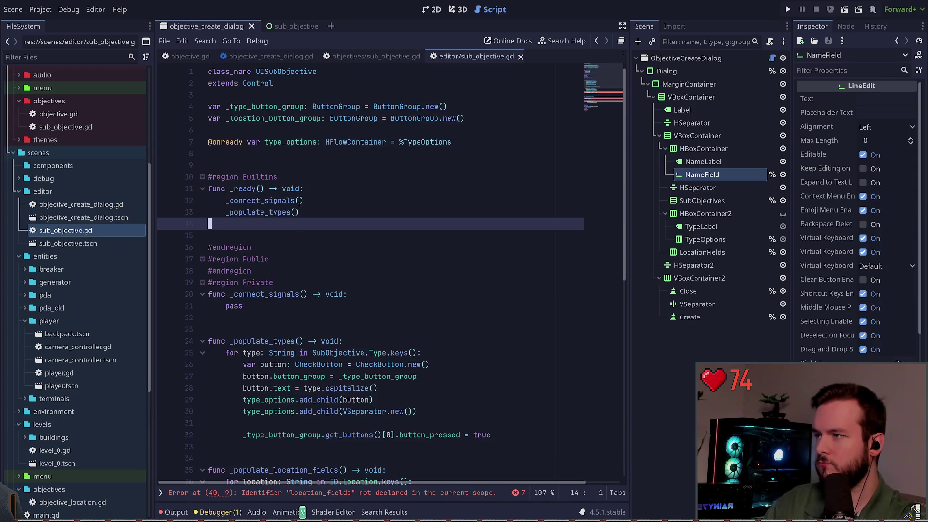
scroll(305, 198, "down", 10)
left_click(316, 379)
key("Return")
key("Return")
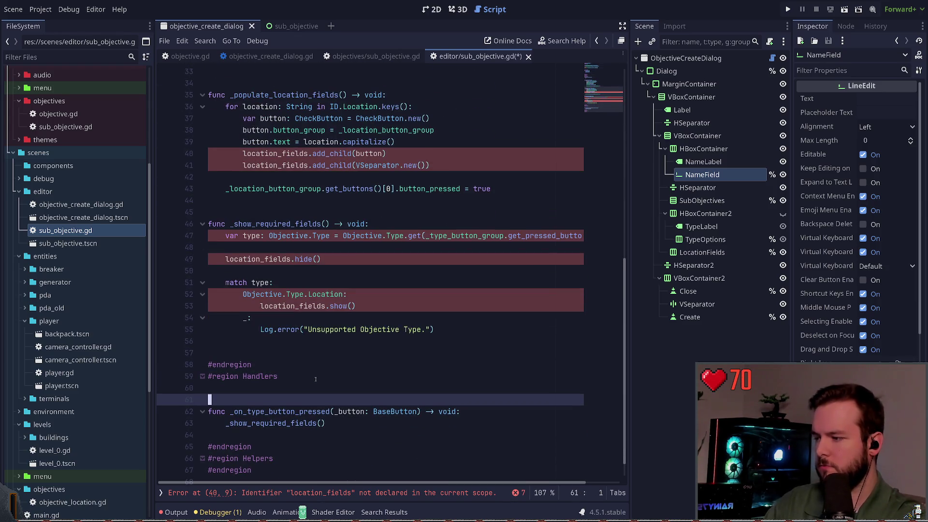
type("func _on_name_text_changed(new_text: String) -> void: \tobjective.name = new_tex")
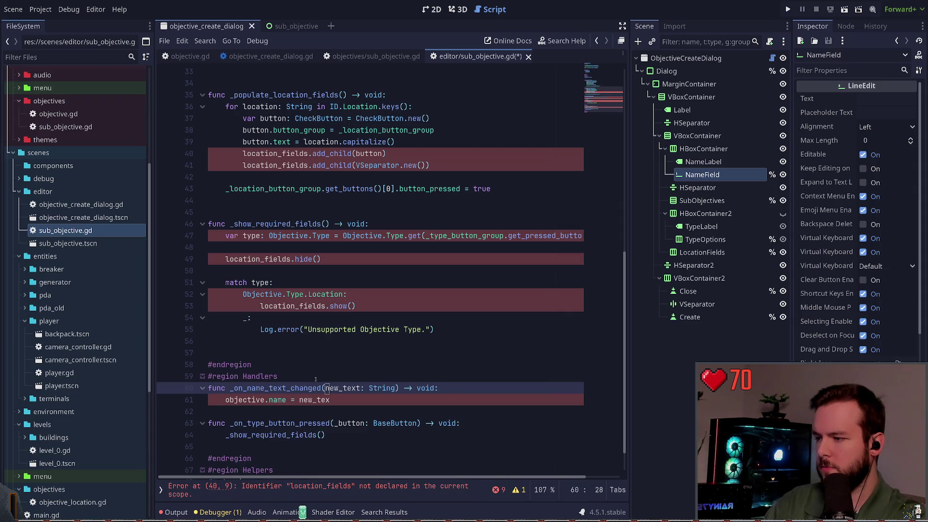
key("Down")
key("ctrl+Left")
type("sub_")
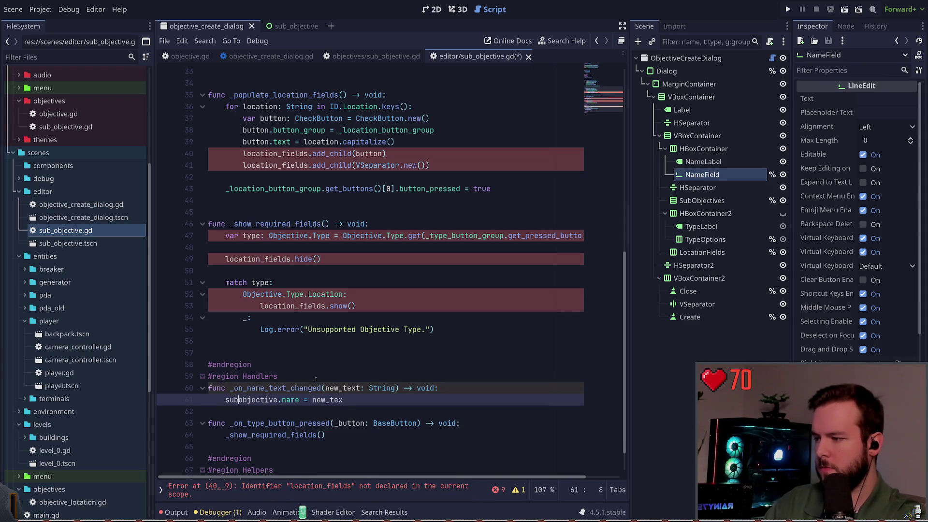
key("Escape")
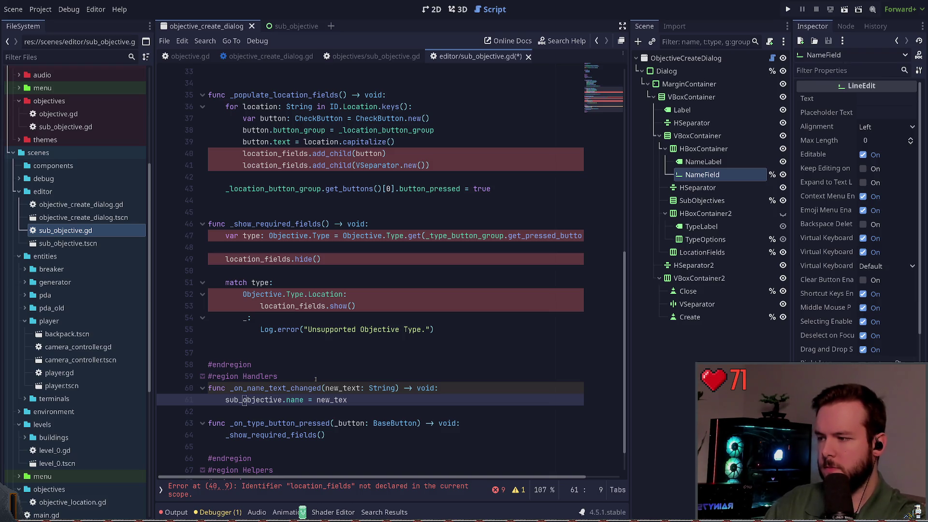
Declare var sub_objective = SubObjective.new() among the script's variables and save
scroll(320, 377, "up", 10)
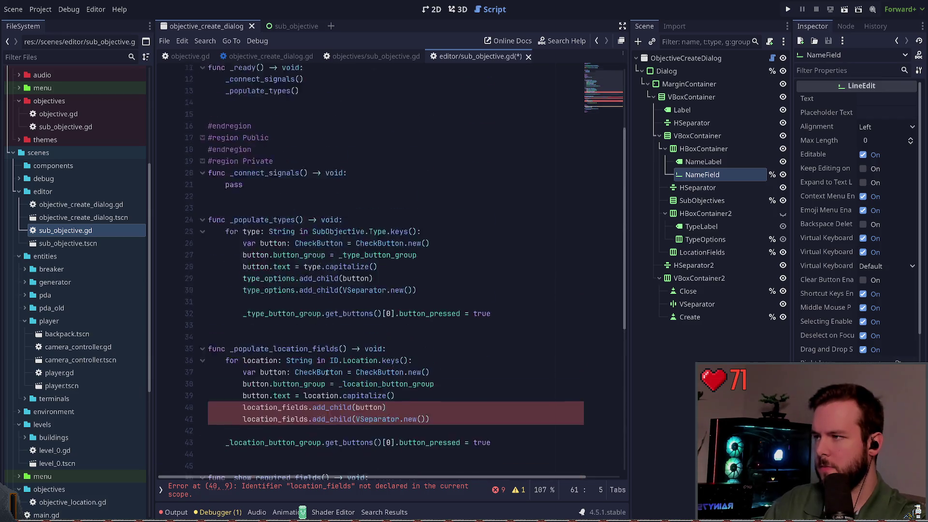
left_click(311, 158)
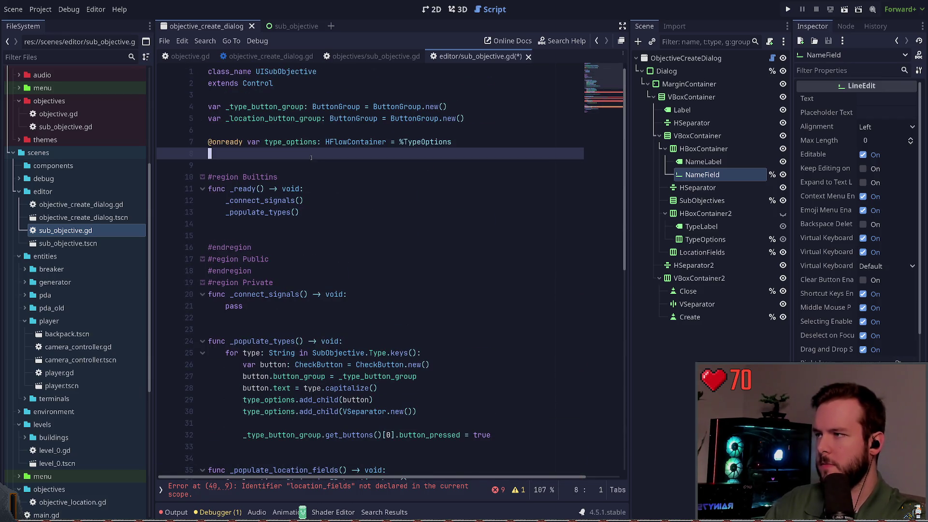
key("Up")
key("Up")
key("Up")
key("Down")
key("Down")
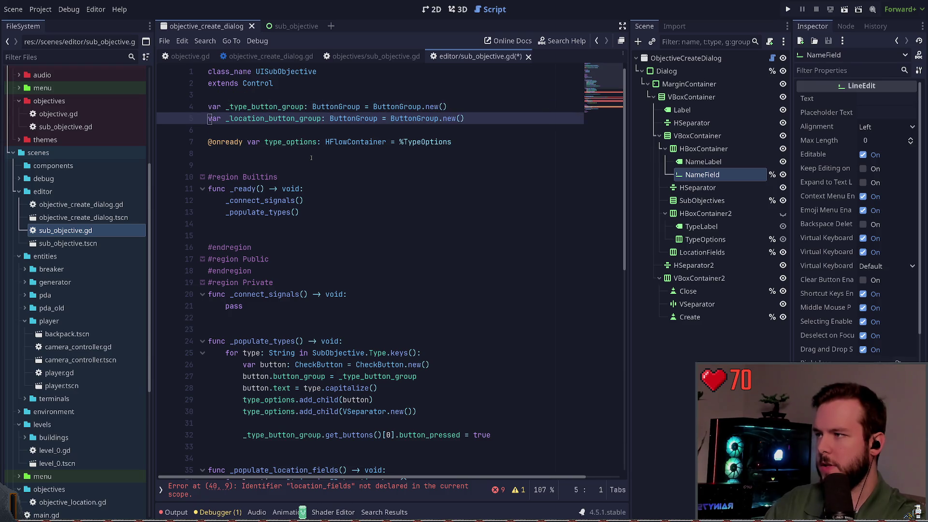
key("Return")
key("Return")
type("var")
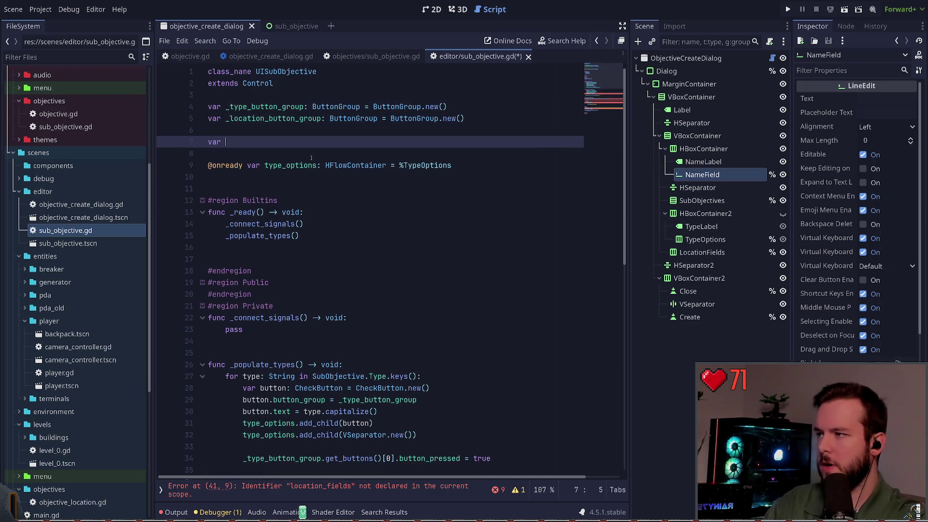
type("sub_objecti")
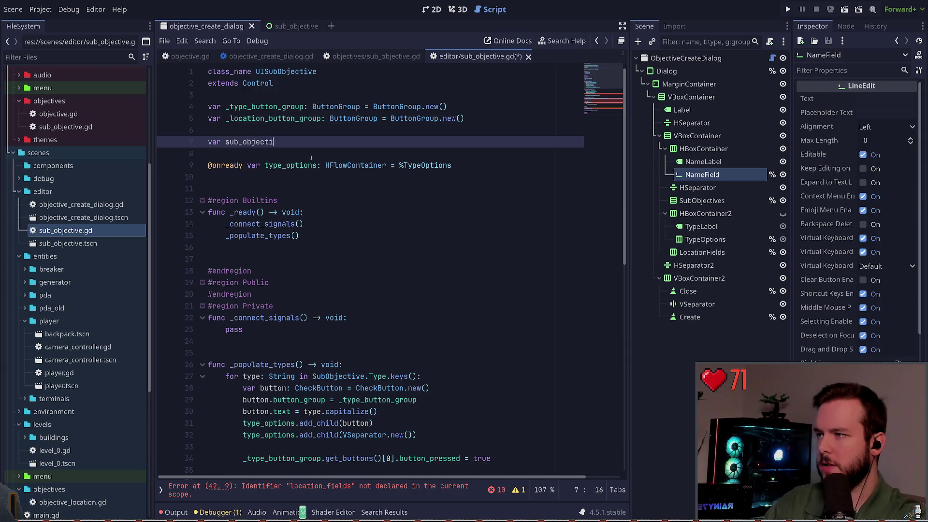
type("ub")
key("Return")
type("= Sub")
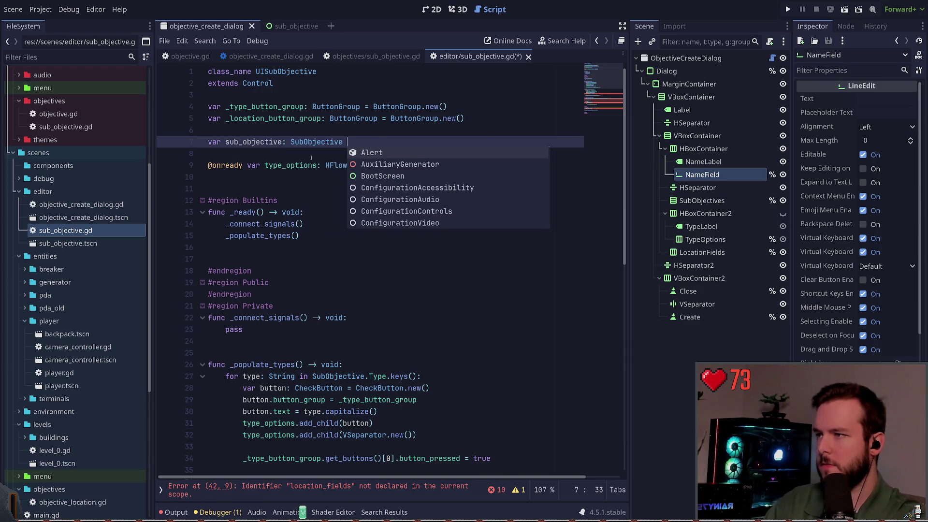
key("Return")
type(".new9")
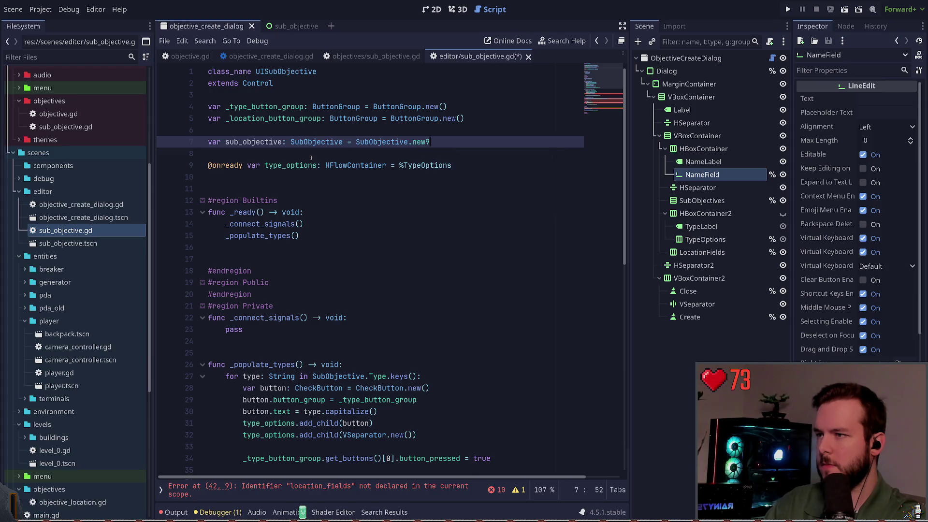
key("ctrl+s")
Inspect the SubObjective resource script and the dialog's _on_name_text_changed function
left_click(318, 142)
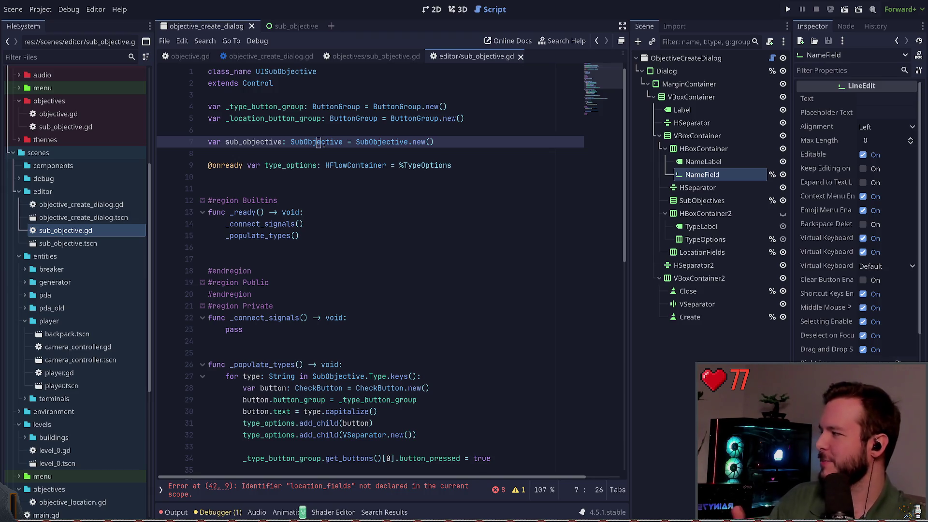
left_click(317, 141, "ctrl")
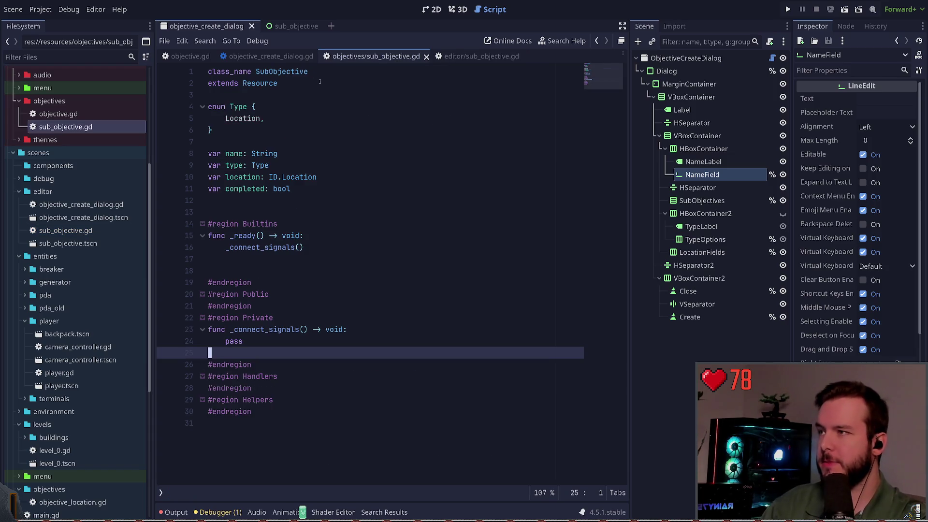
left_click(271, 56)
left_click(297, 365)
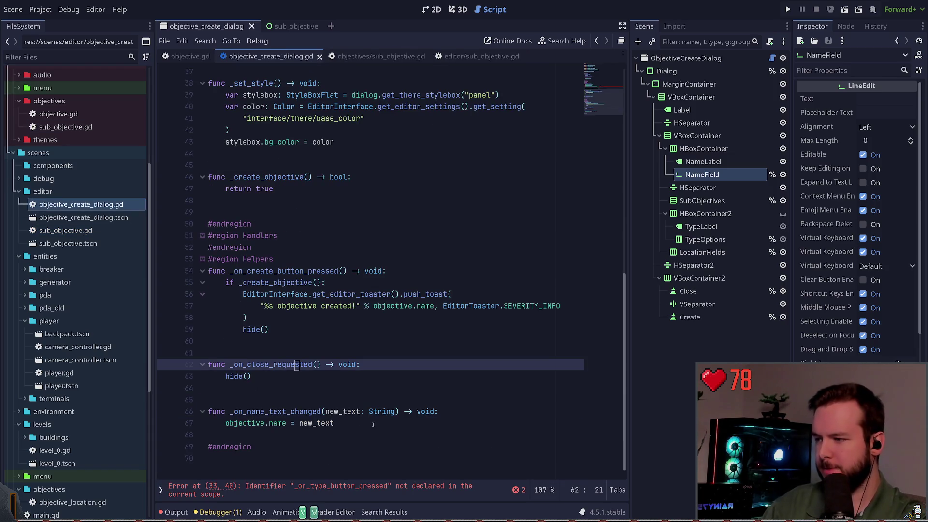
left_click_drag(373, 424, 167, 397)
left_click(167, 397)
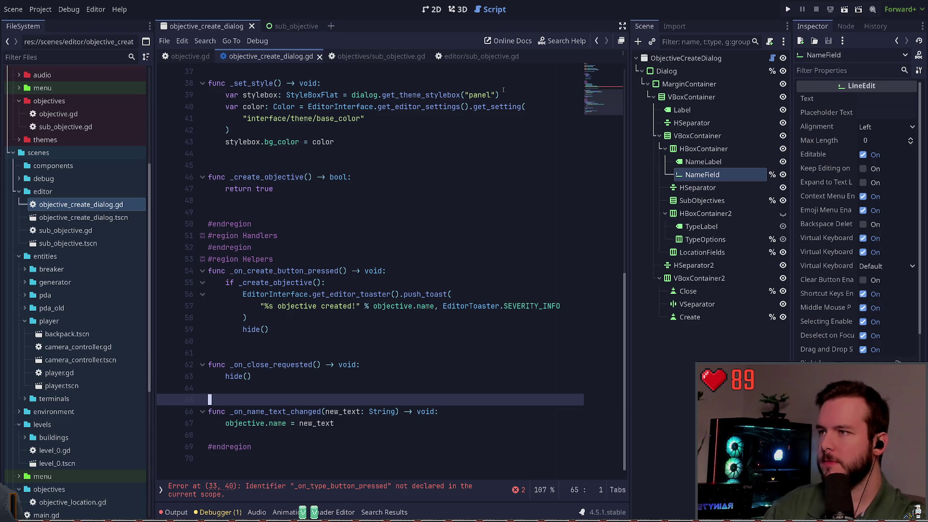
scroll(343, 186, "up", 8)
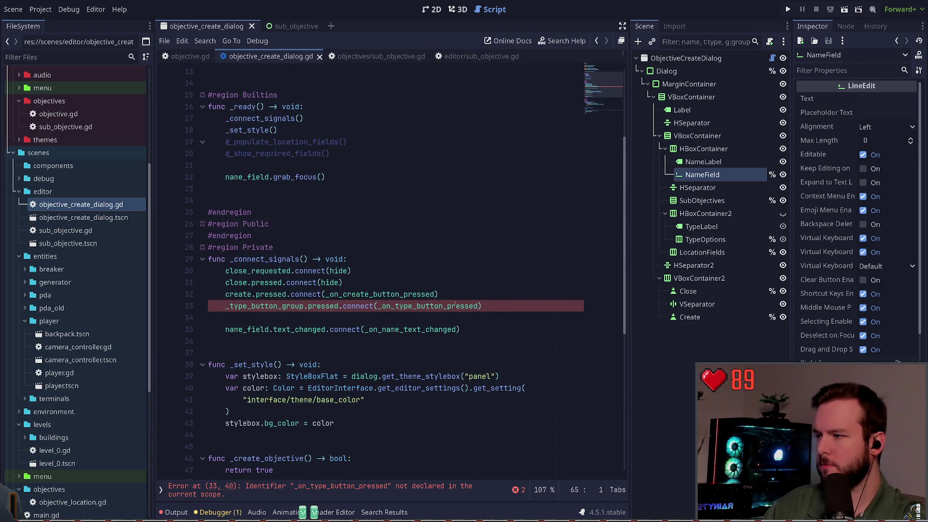
Move the type-button pressed connection into _connect_signals, replacing pass, and save
key("ctrl+x")
left_click(484, 56)
scroll(354, 203, "down", 4)
left_click(392, 188)
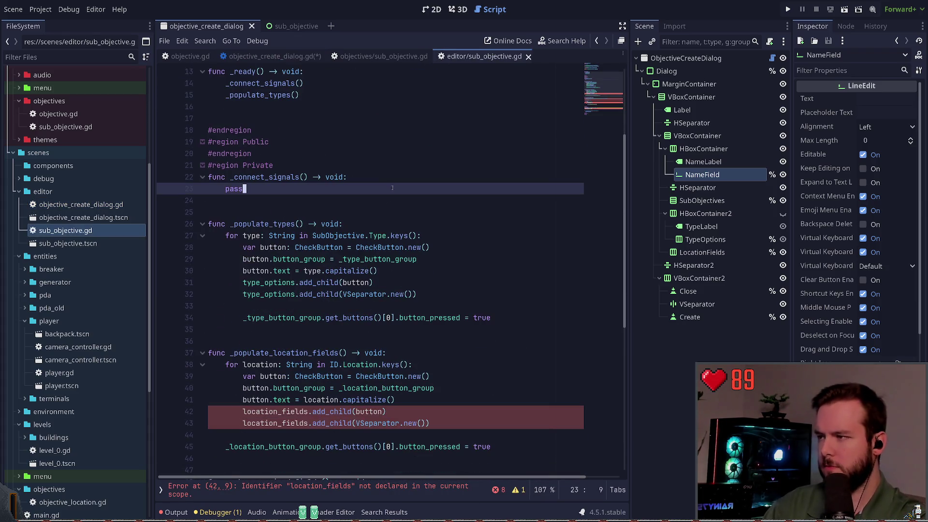
key("ctrl+shift+Return")
key("ctrl+v")
key("ctrl+shift+k")
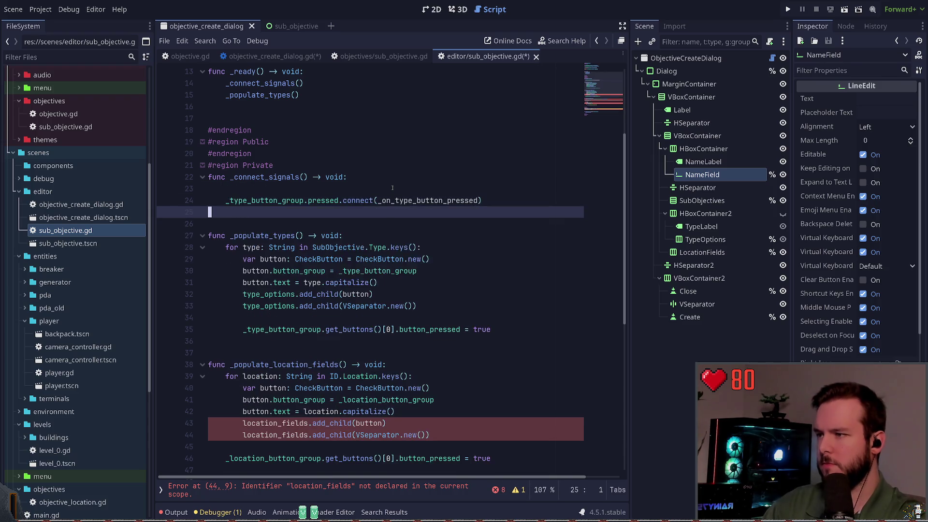
key("ctrl+shift+k")
key("ctrl+s")
Paste the name_field text_changed connection above the type-button connection in _connect_signals
left_click(211, 60)
left_click(271, 56)
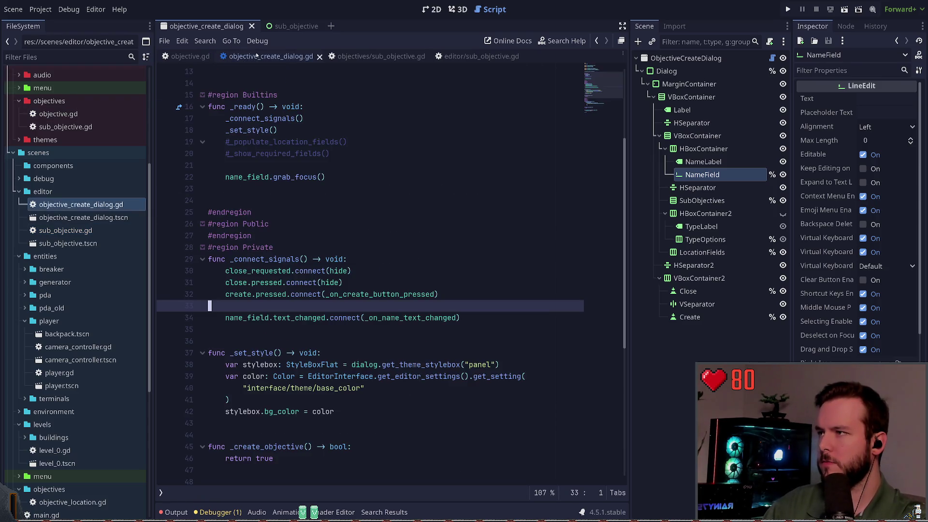
key("Down")
key("Down")
key("shift+Up")
left_click(476, 57)
left_click(484, 189)
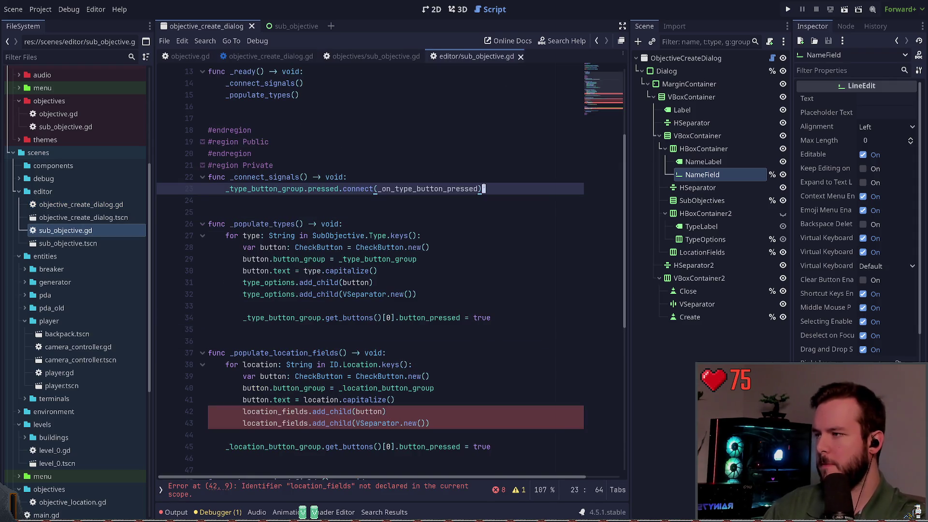
key("Return")
key("alt+Up")
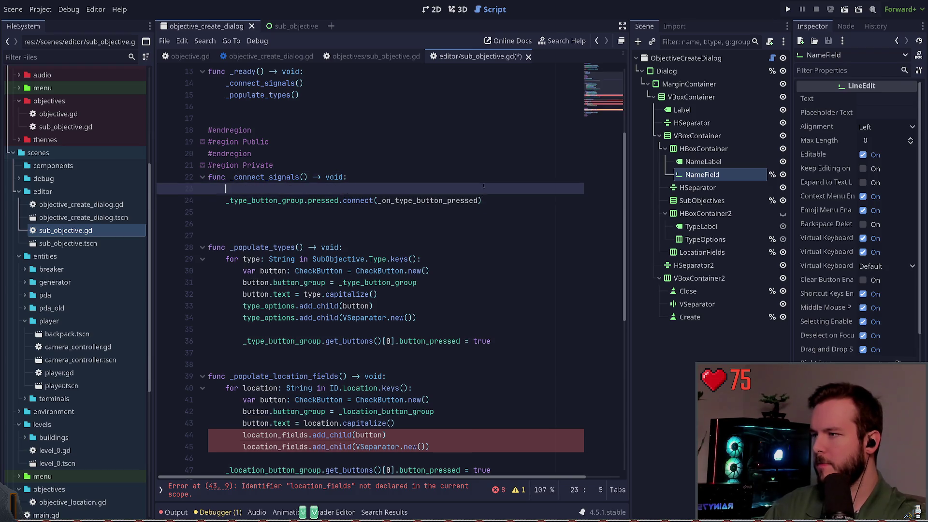
key("ctrl+v")
key("Home")
key("ctrl+s")
scroll(484, 186, "up", 1)
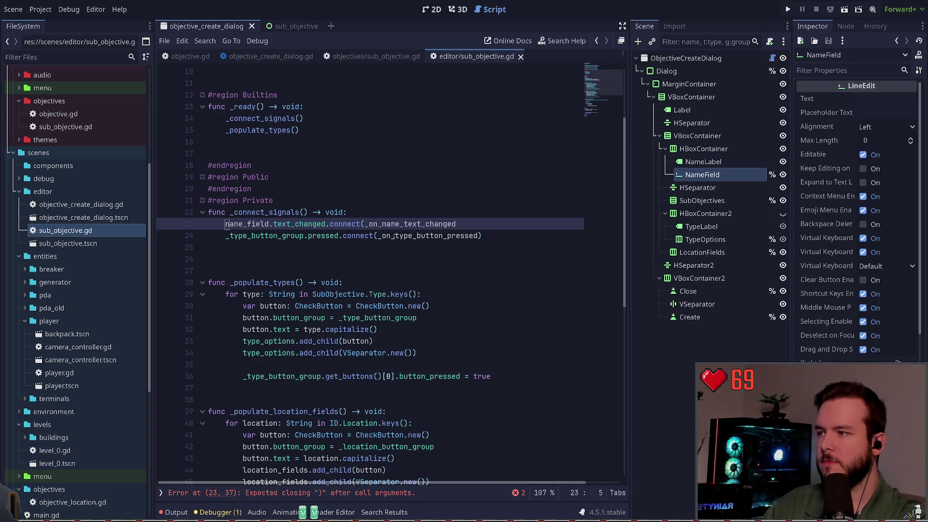
scroll(370, 271, "up", 3)
mouse_move(711, 175)
left_mouse_down()
mouse_move(332, 170)
mouse_move(319, 161)
left_mouse_up()
key("Return")
key("Down")
key("Down")
key("Delete")
key("ctrl+s")
Inspect the reported error at the text_changed connection on line 24
scroll(481, 196, "down", 4)
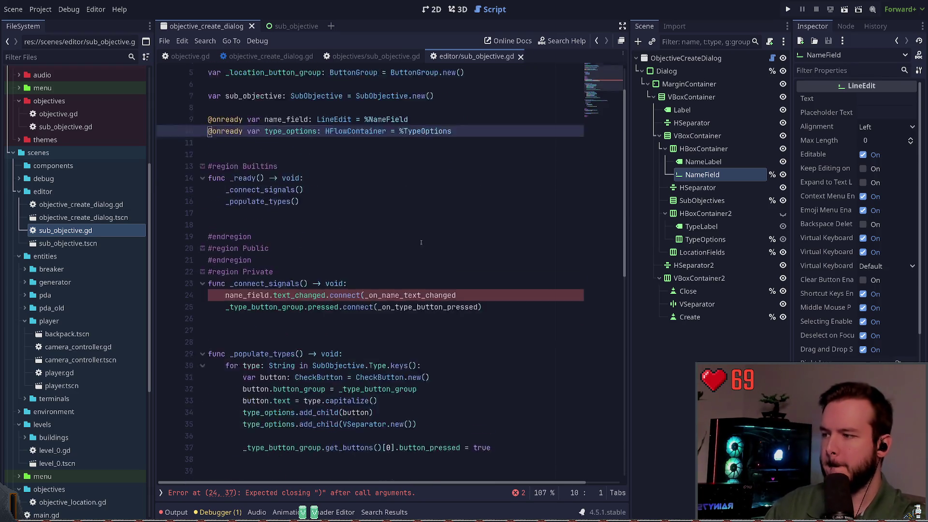
left_click(470, 212)
key("Up")
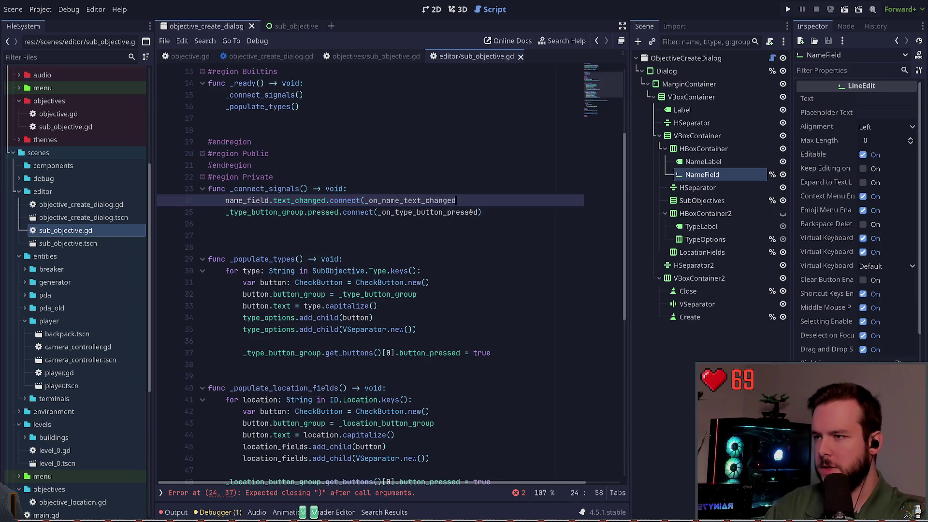
left_click(322, 200)
scroll(382, 306, "down", 3)
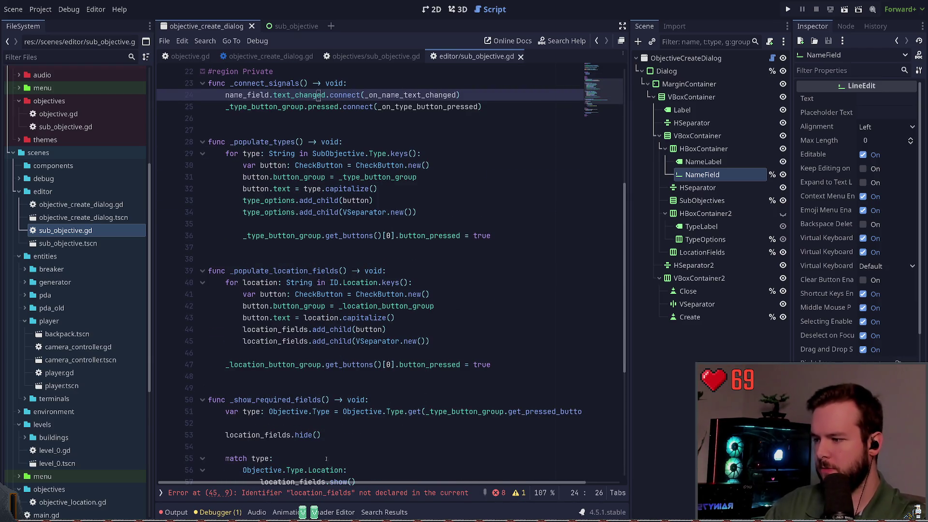
scroll(324, 400, "up", 4)
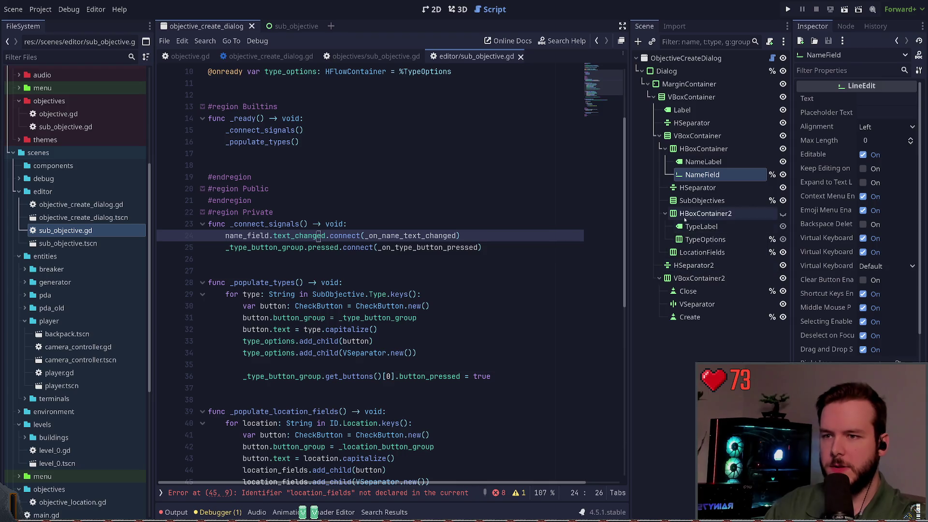
left_click(702, 252)
mouse_move(702, 252)
left_mouse_down()
mouse_move(327, 153)
mouse_move(320, 85)
left_mouse_up()
double_click(320, 84)
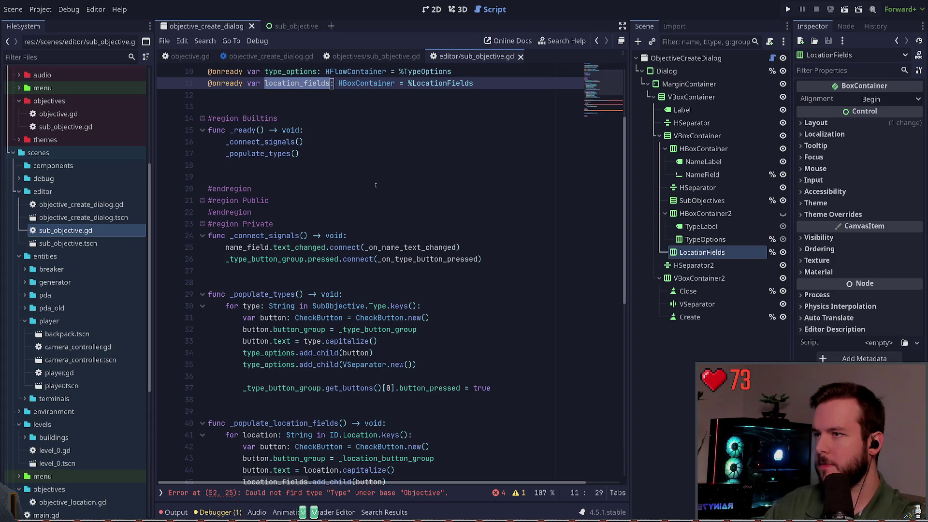
scroll(372, 186, "up", 3)
double_click(355, 177)
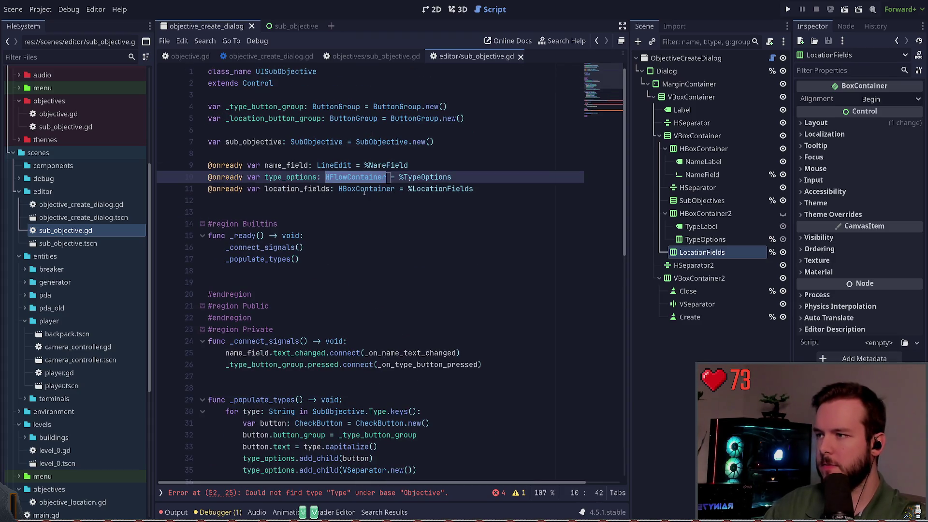
key("ctrl+c")
double_click(365, 188)
key("ctrl+v")
left_click(318, 189)
key("ctrl+s")
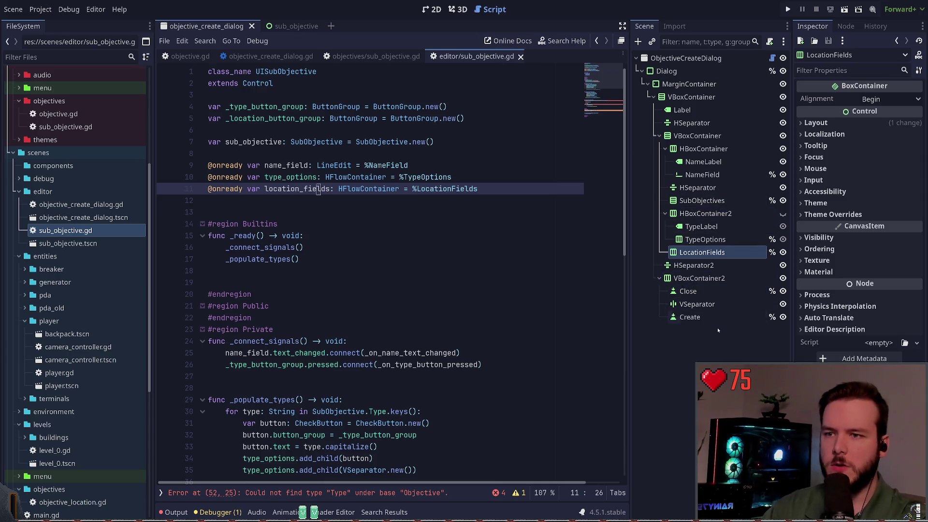
key("ctrl+F2")
key("ctrl+F1")
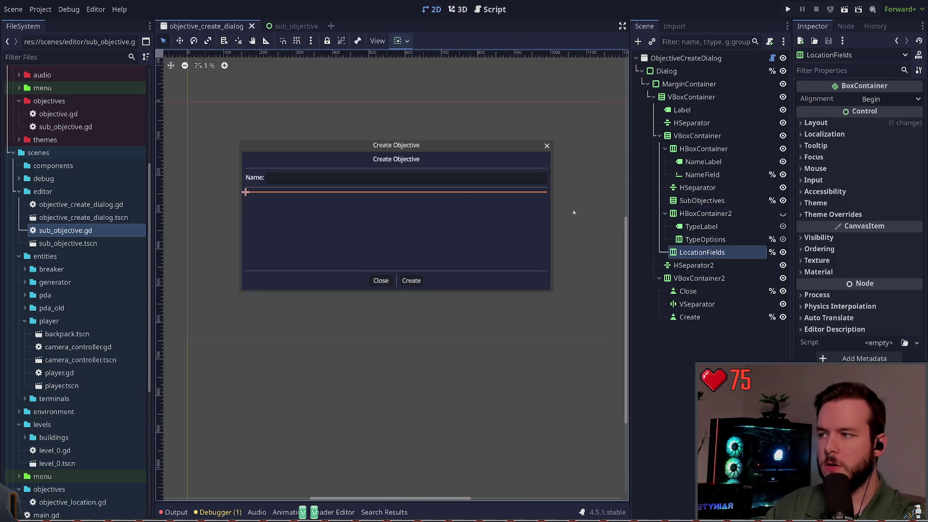
Cut the Type row from the dialog and paste it under VBoxContainer in sub_objective.tscn
left_click(783, 213)
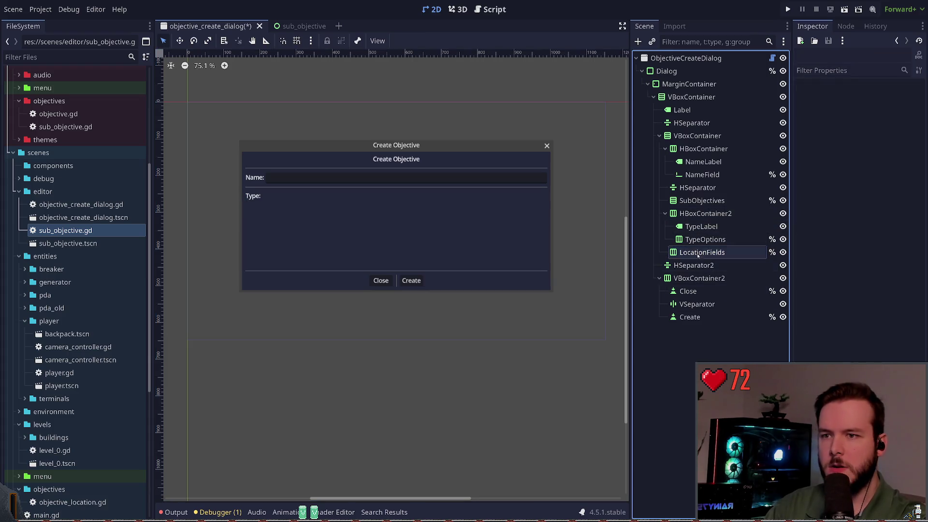
left_click(696, 214)
key("Delete")
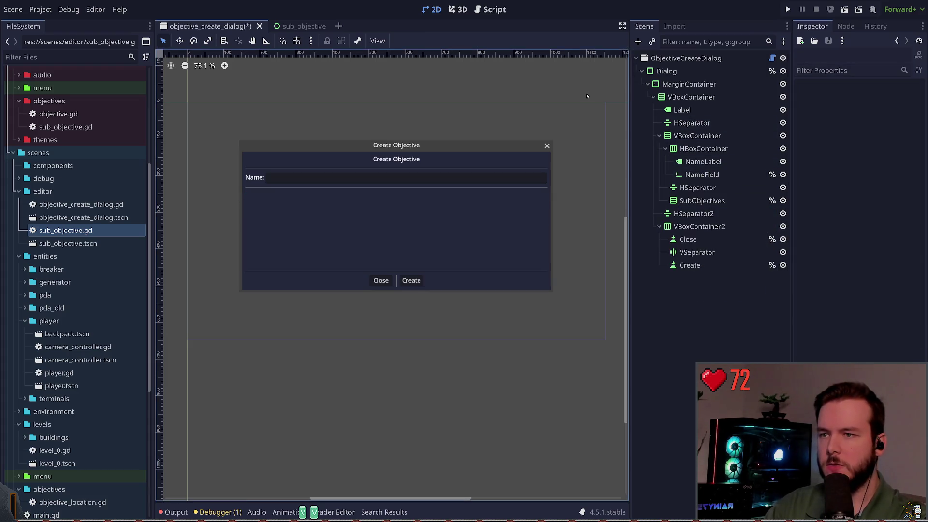
left_click(314, 26)
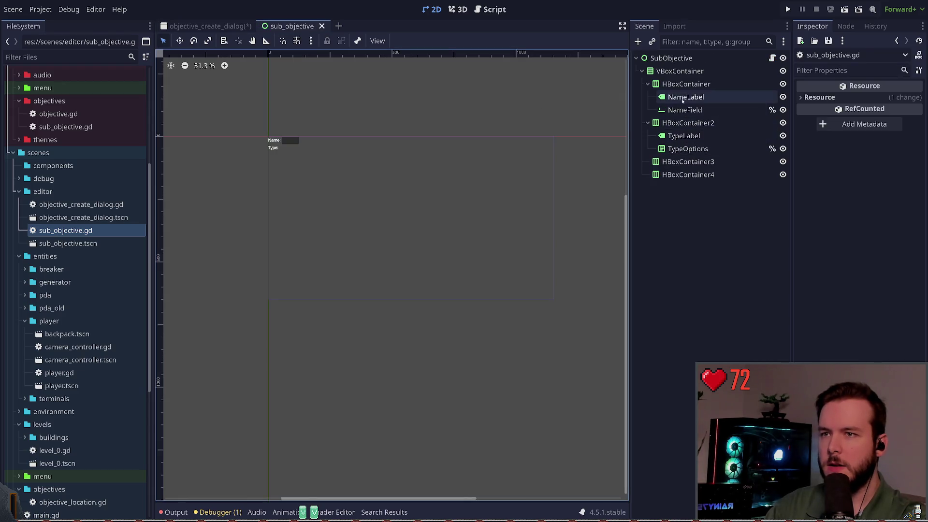
left_click(679, 71)
key("ctrl+v")
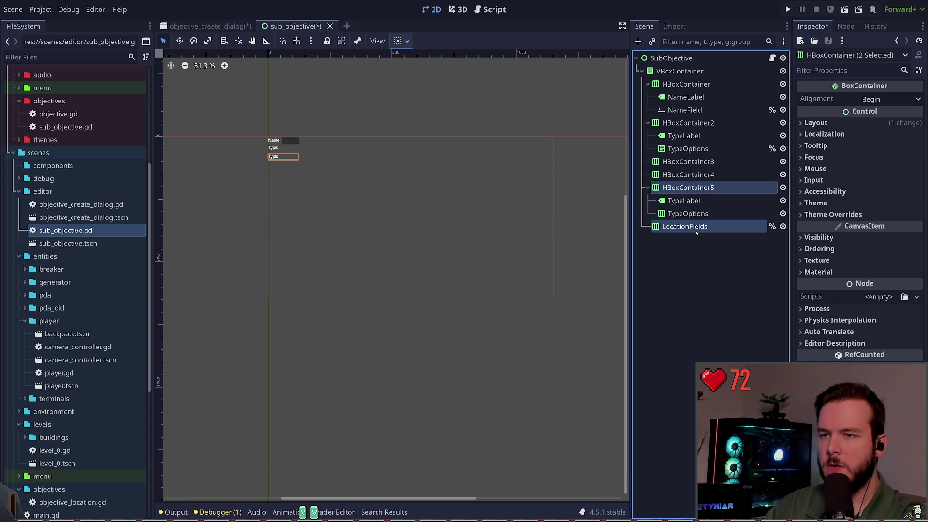
Delete empty HBoxContainer3, HBoxContainer4 and the duplicate Type row, then save the sub_objective scene
left_click(694, 249)
left_click(688, 174)
left_click(690, 164, "shift")
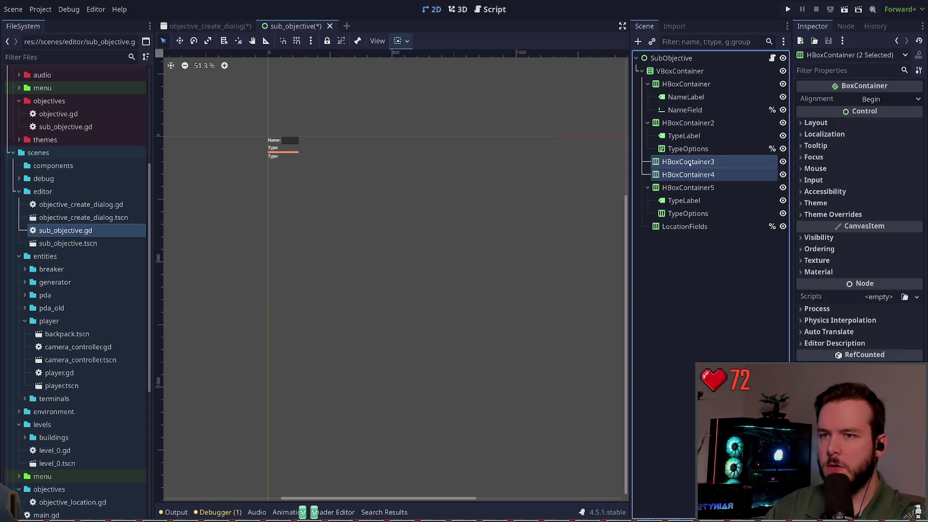
key("Delete")
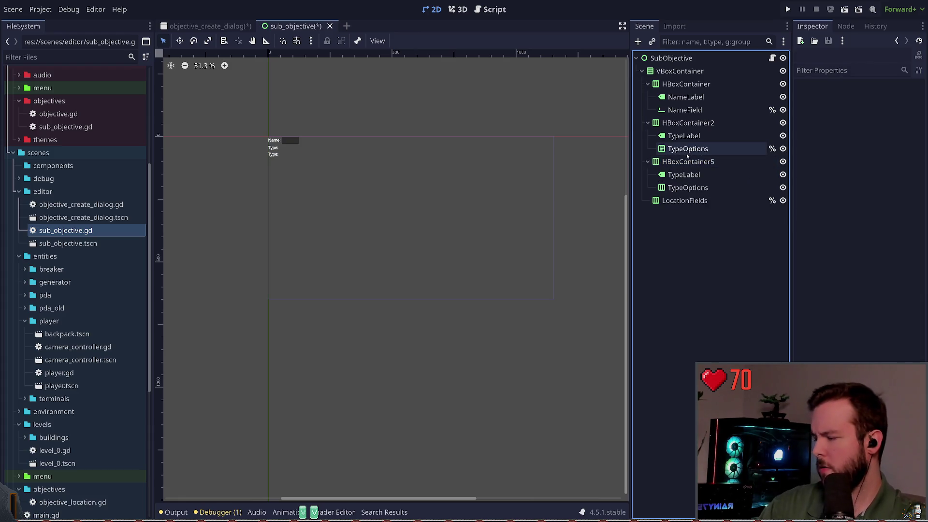
left_click(729, 164)
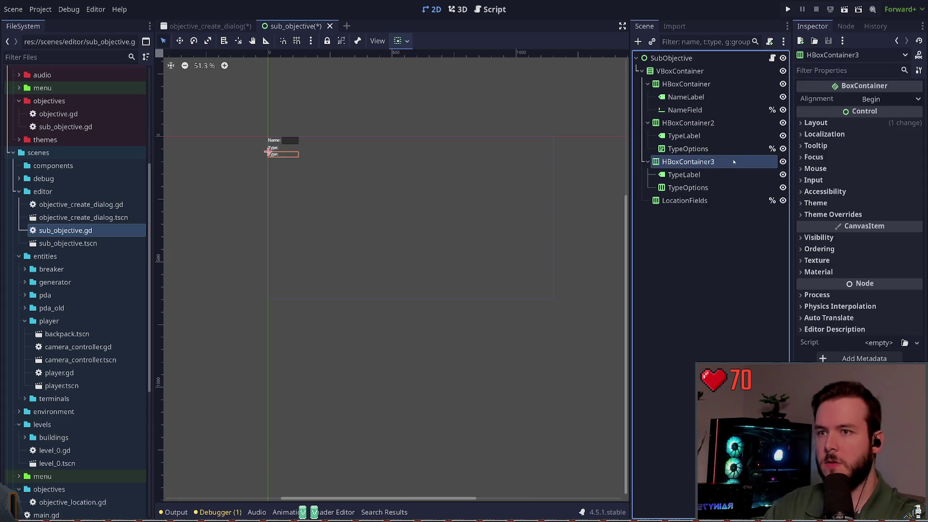
key("Delete")
left_click(718, 125)
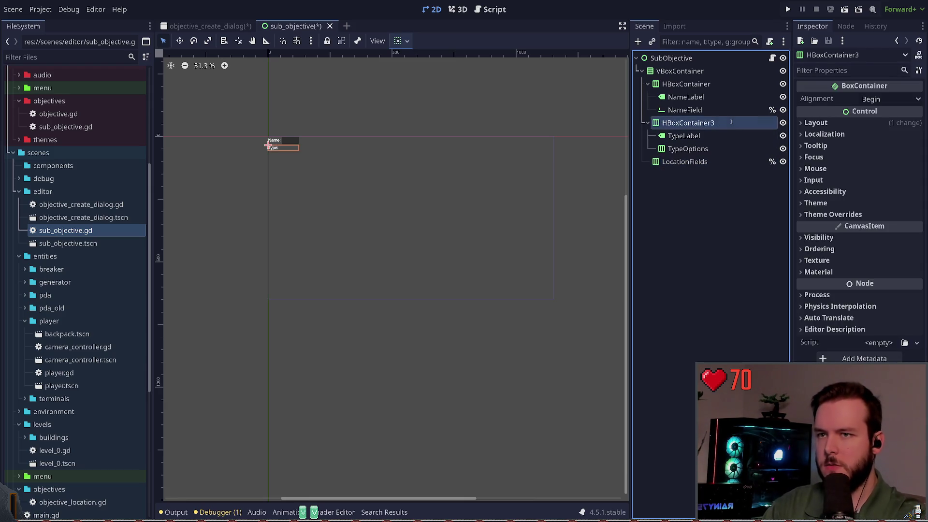
left_click(731, 150)
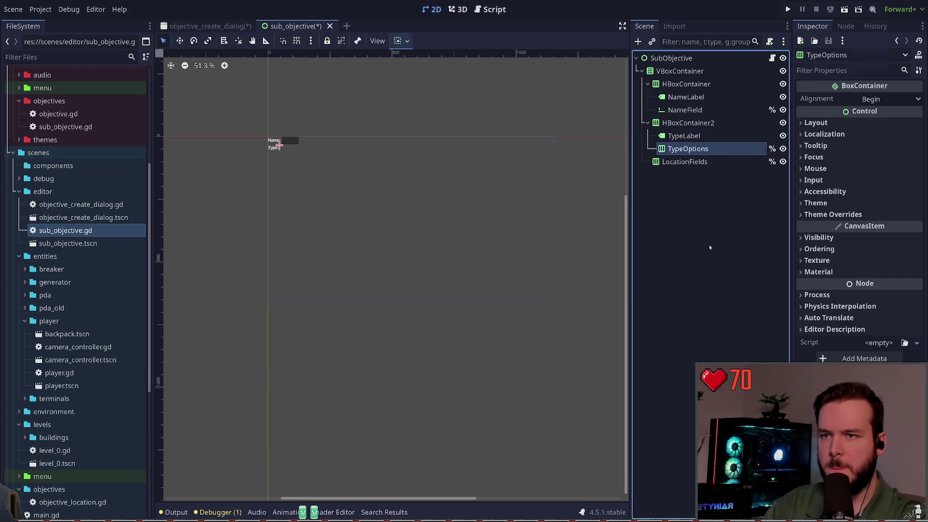
left_click(696, 161)
key("ctrl+s")
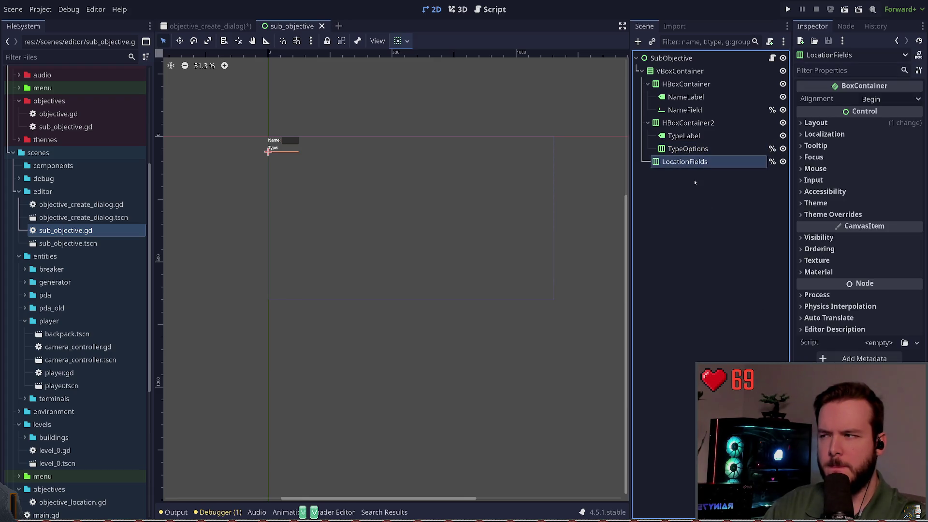
left_click(695, 178)
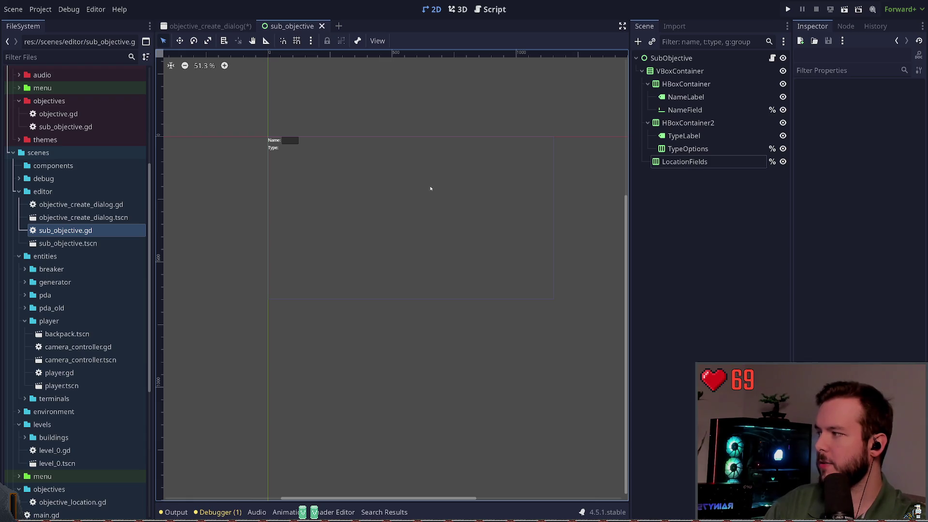
Save the Create Objective dialog scene and open its script
left_click(208, 25)
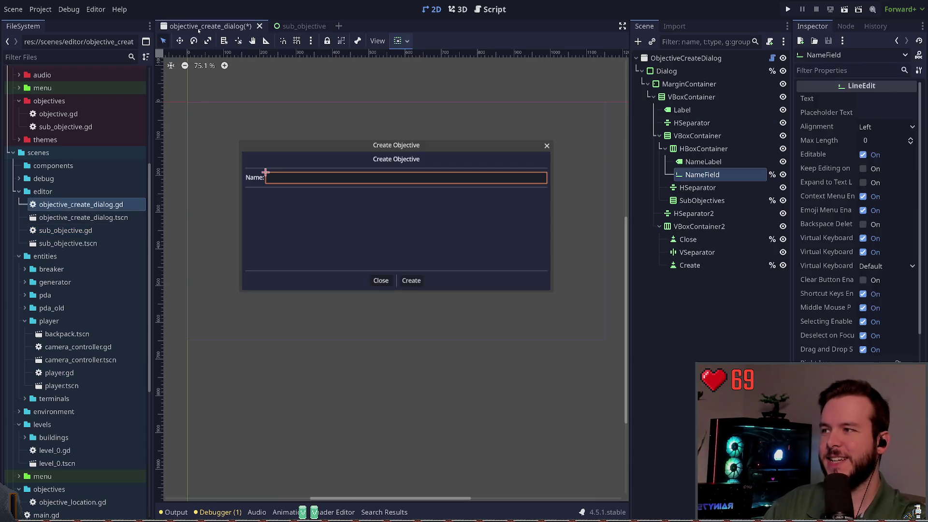
left_click(700, 295)
key("ctrl+s")
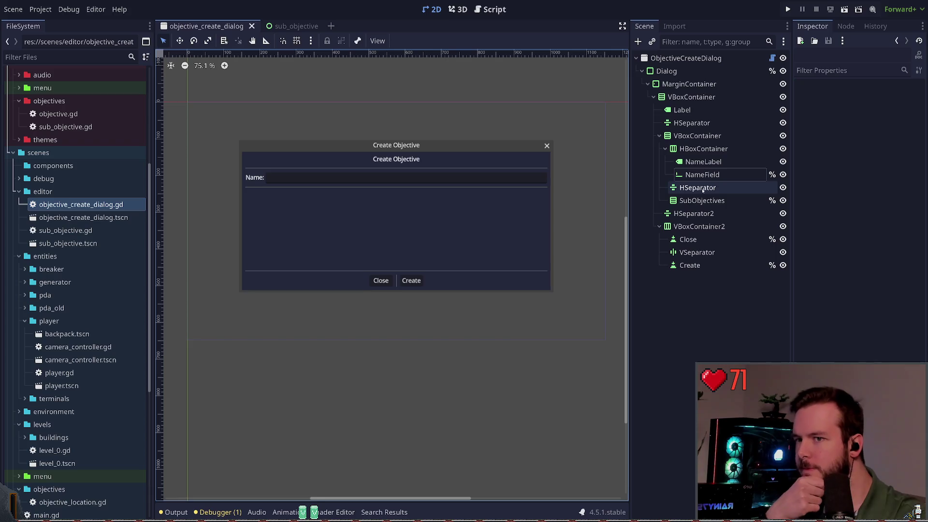
key("ctrl+F3")
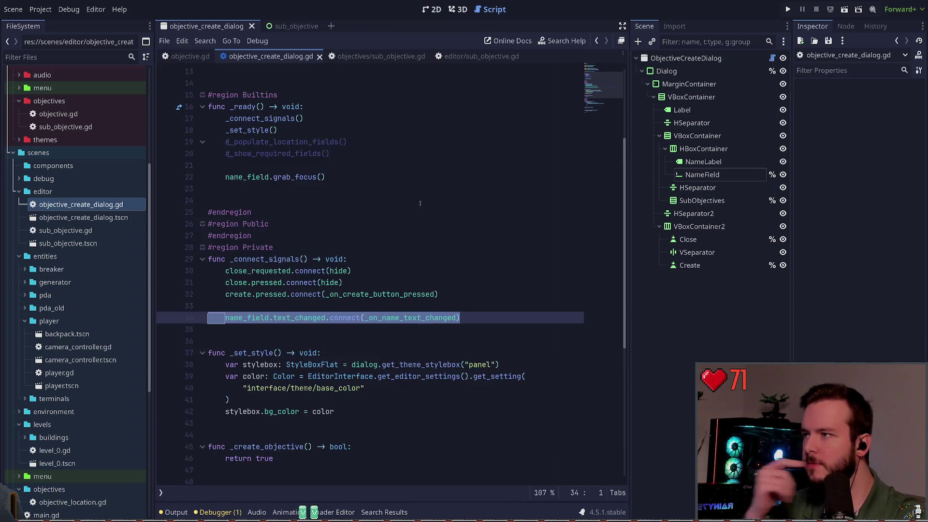
Delete the type_options and location_fields lines from objective_create_dialog.gd and save
scroll(419, 203, "up", 5)
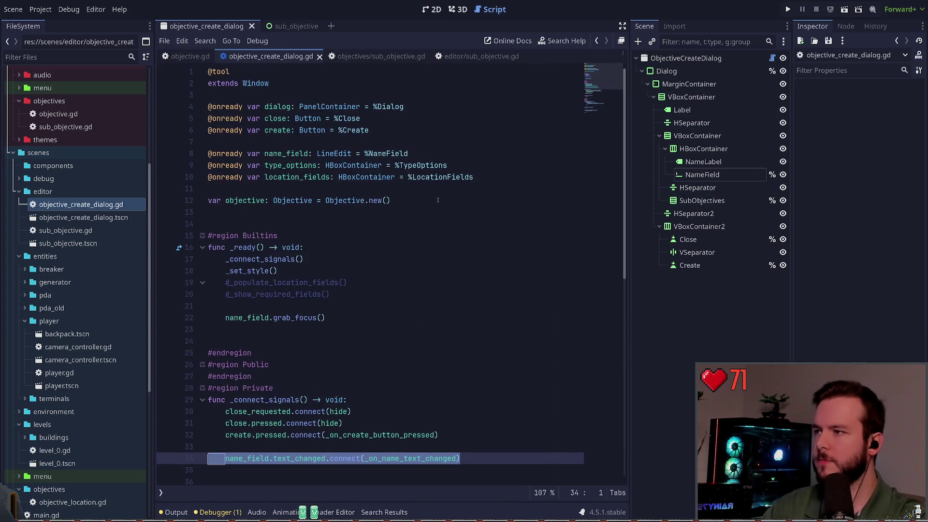
left_click(448, 165)
key("ctrl+shift+k")
key("ctrl+shift+k")
key("ctrl+s")
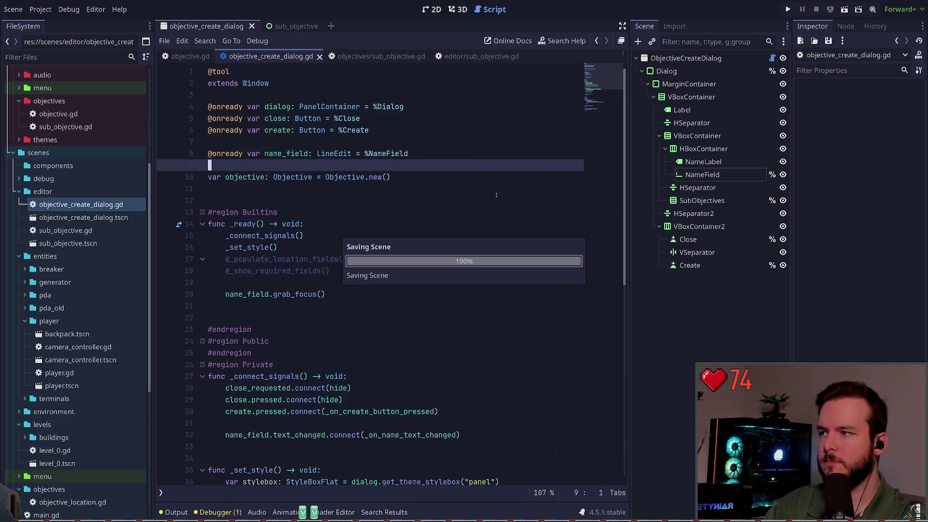
left_click(703, 174)
left_click(717, 200)
mouse_move(717, 205)
left_mouse_down()
mouse_move(377, 175)
mouse_move(381, 166)
left_mouse_up()
key("ctrl+s")
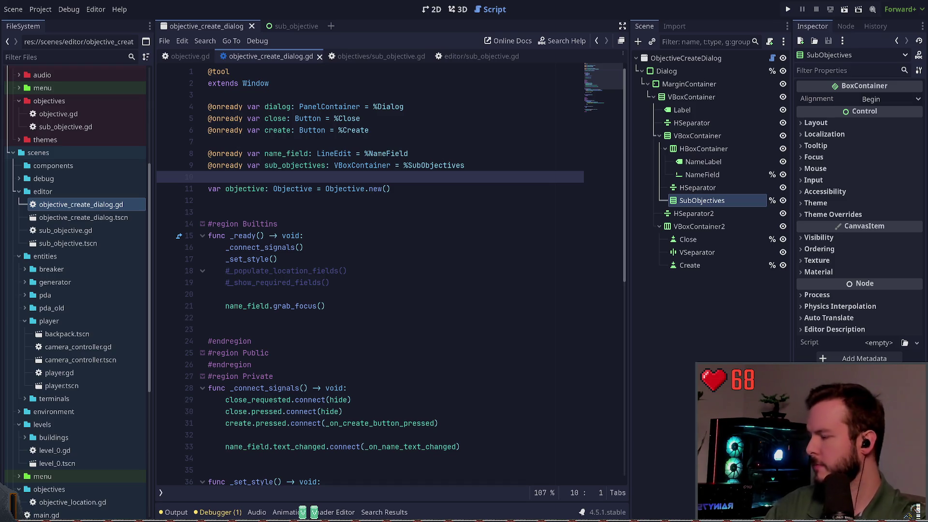
Review the commented _populate_location_fields call, save, and go to the sub_objective tab
left_click(713, 380)
left_click(426, 213)
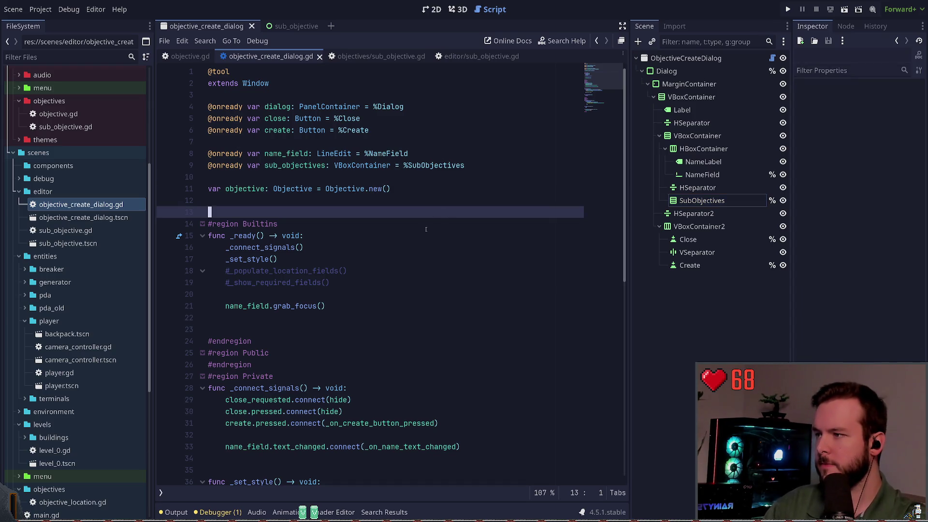
scroll(426, 229, "down", 3)
left_click(366, 165)
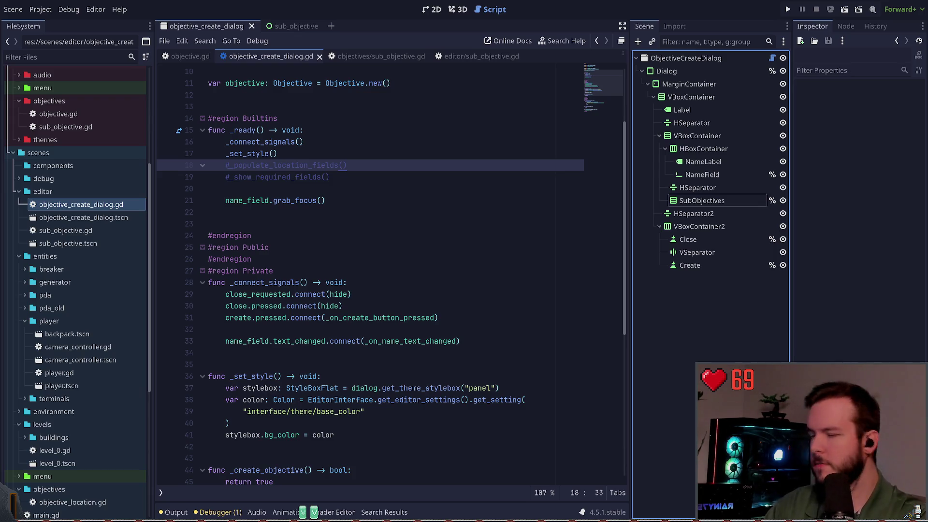
key("ctrl+s")
left_click(285, 26)
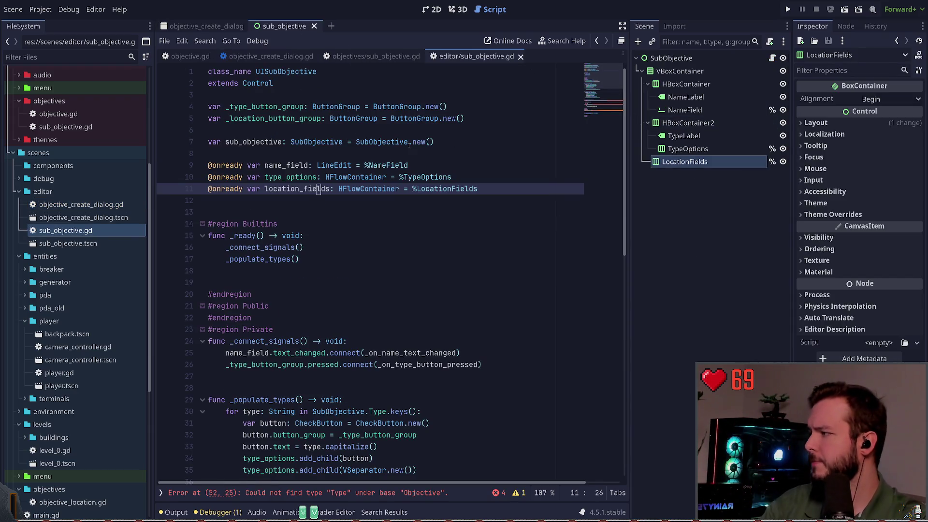
Change Objective.Type to SubObjective.Type on the type declaration and the match's Location case
left_click(671, 58)
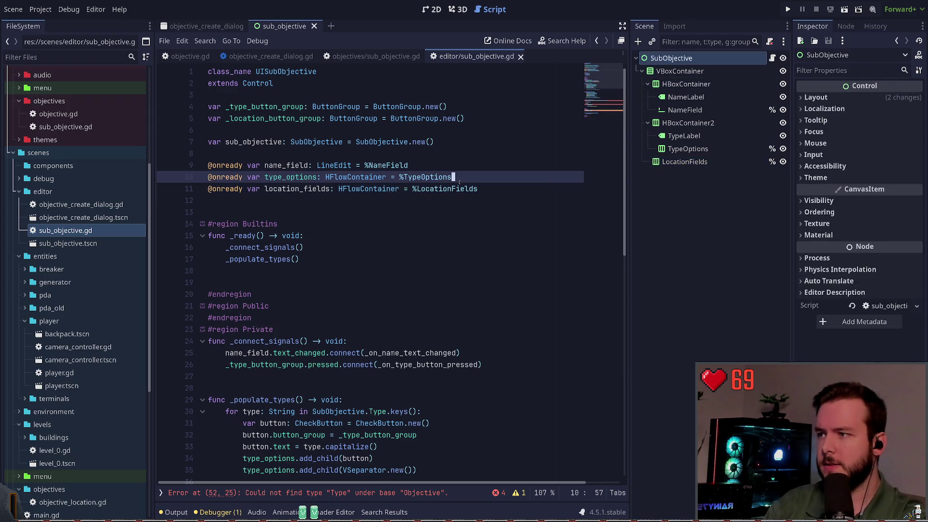
key("ctrl+s")
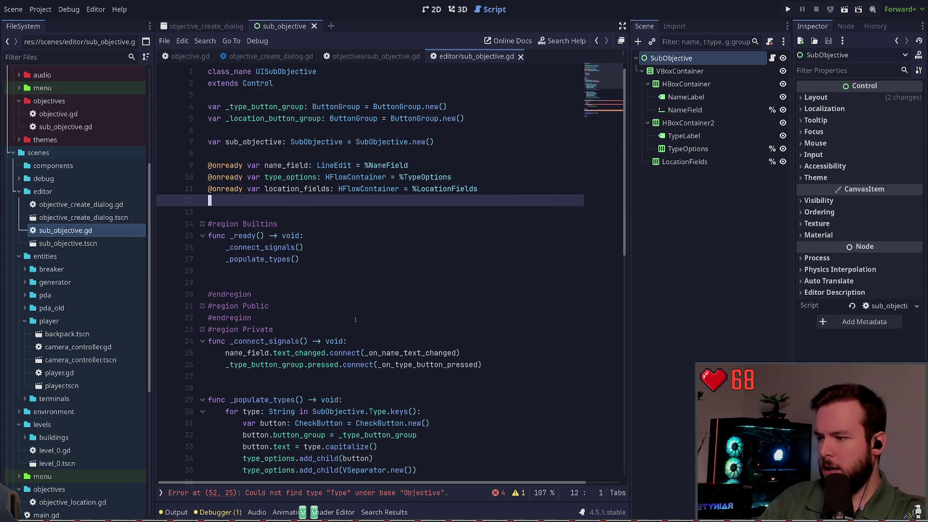
left_click(350, 490)
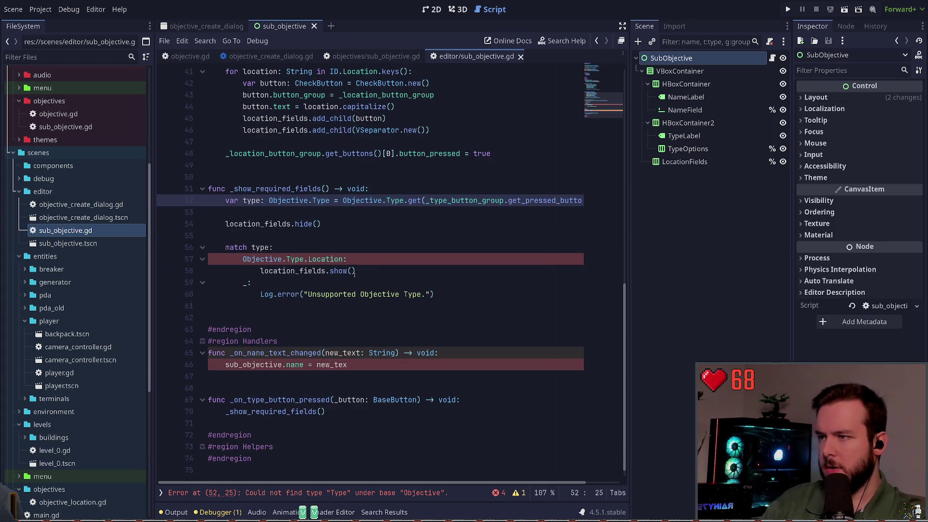
type("Sub")
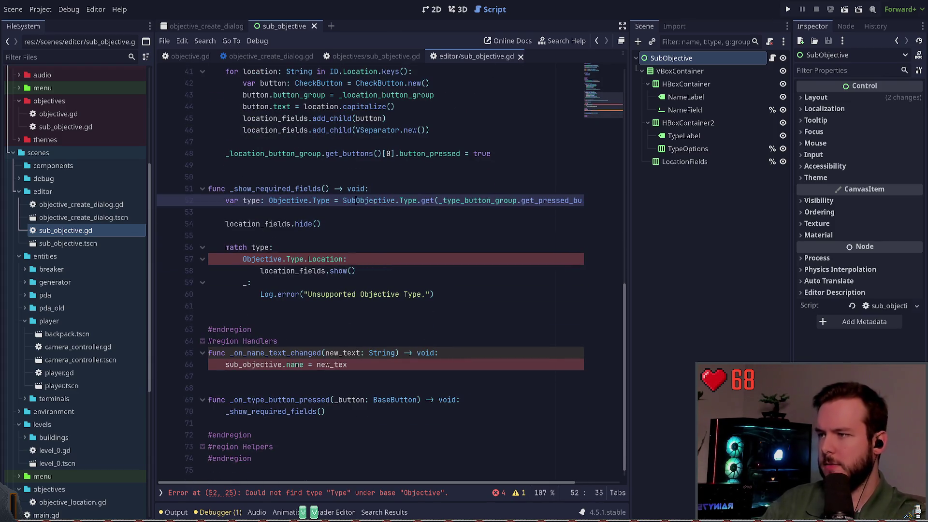
key("Left")
key("Left")
key("Left")
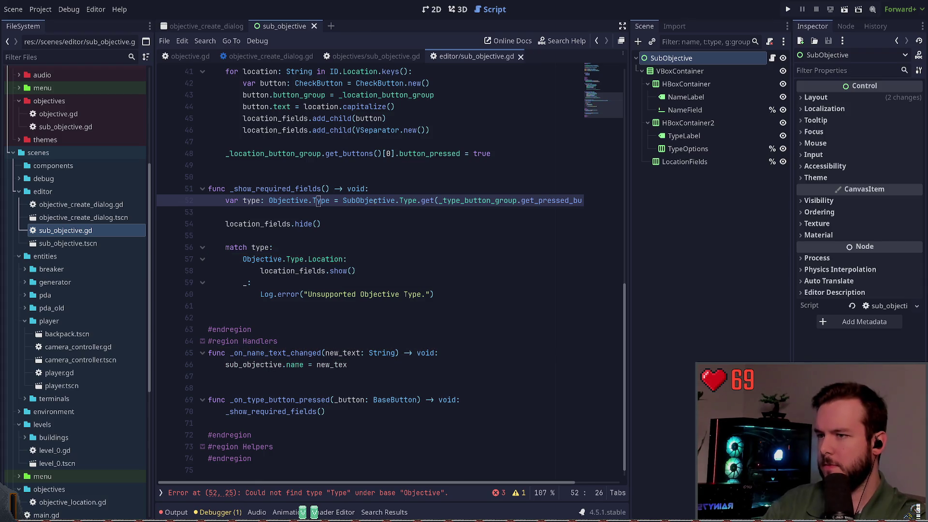
key("End")
key("Down")
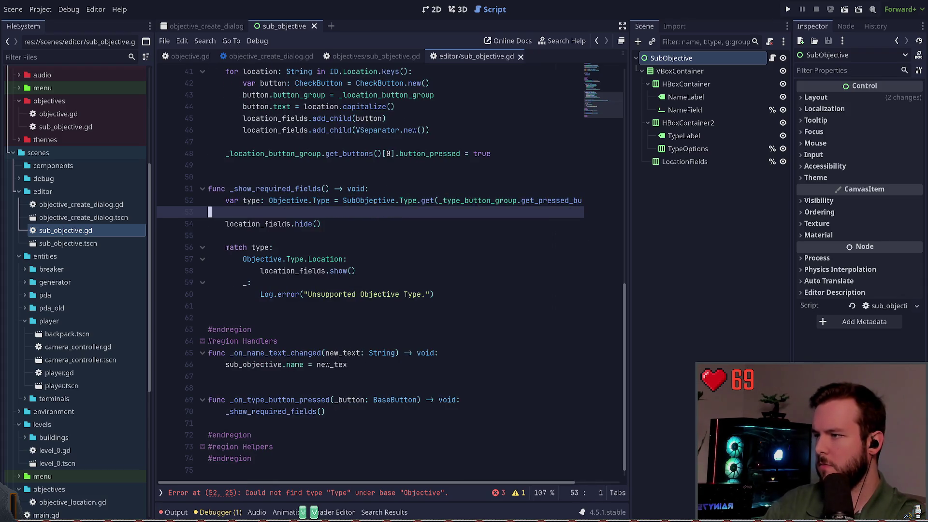
key("Down")
key("Down")
key("Down")
key("Down")
key("Home")
type("Sub")
key("Left")
key("Left")
key("Left")
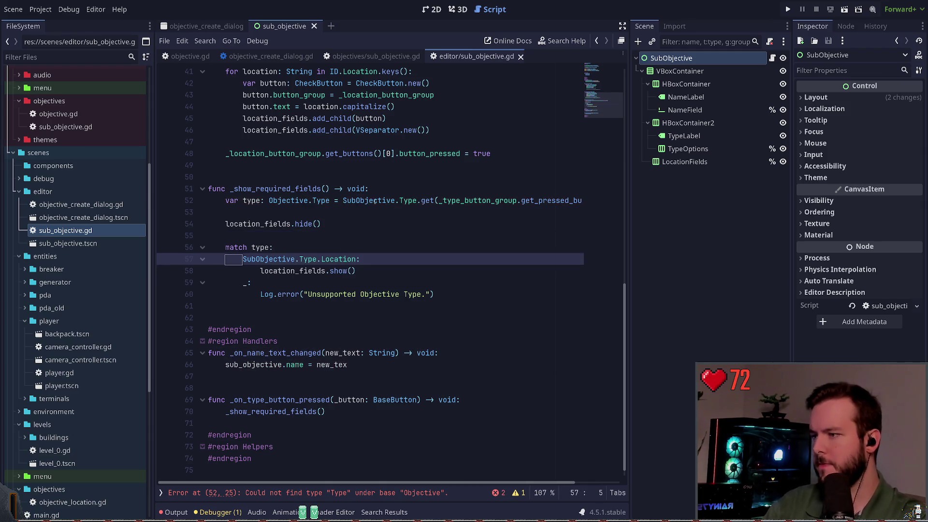
Change the remaining Objective.Type lookup on the long type line to SubObjective.Type and save
scroll(331, 223, "down", 1)
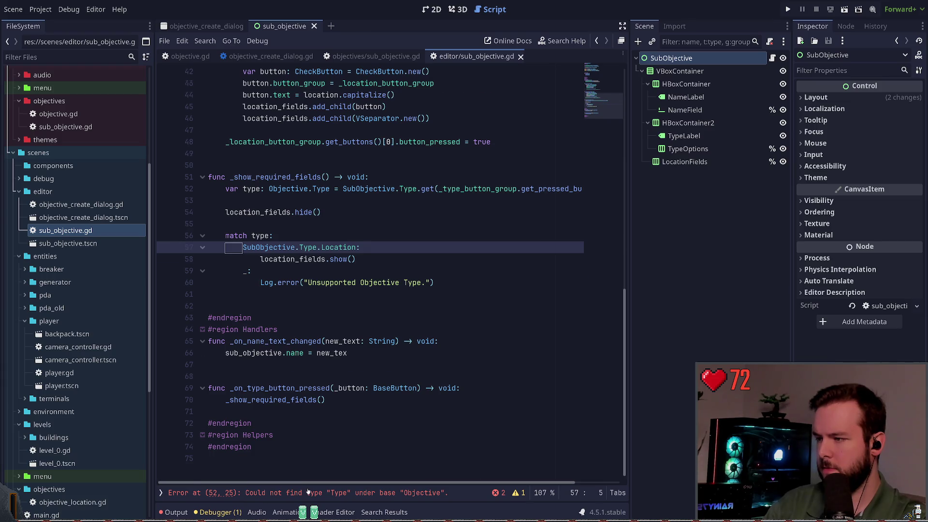
left_click(308, 492)
key("Down")
key("Down")
key("Up")
key("Up")
key("ctrl+Right")
key("ctrl+Right")
key("Right")
key("Right")
type("Sub")
key("ctrl+s")
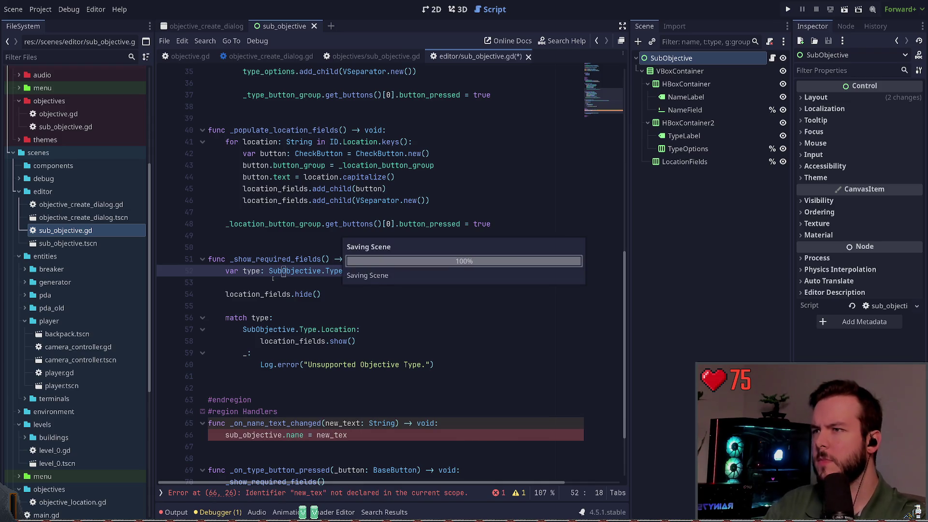
Cut the commented-out _populate_location_fields and _show_required_fields calls from the dialog's _ready and save
left_click(370, 56)
left_click(268, 56)
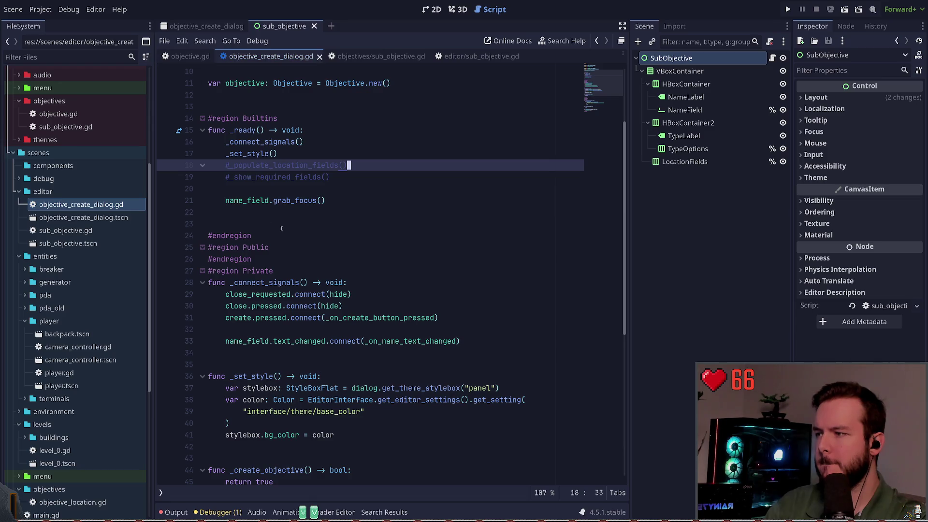
scroll(281, 228, "down", 8)
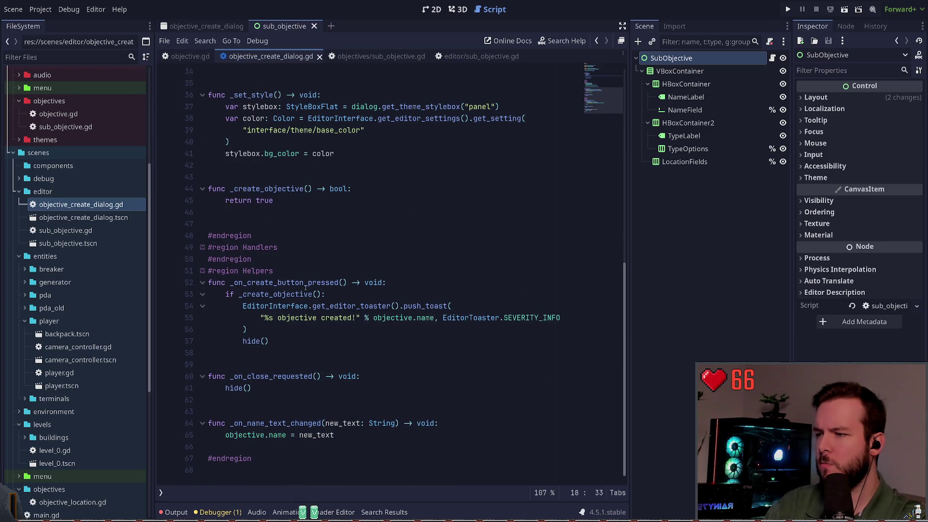
scroll(319, 375, "up", 8)
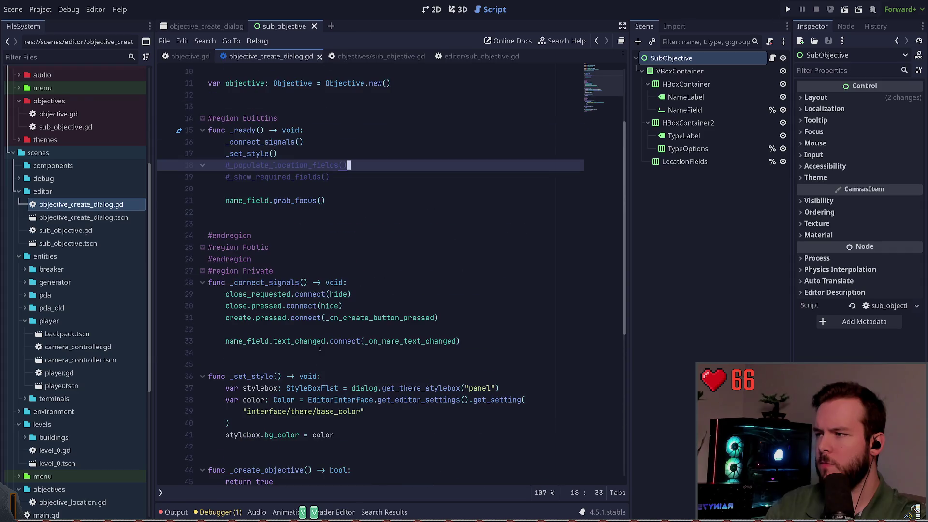
left_click_drag(329, 177, 138, 162)
key("BackSpace")
key("ctrl+s")
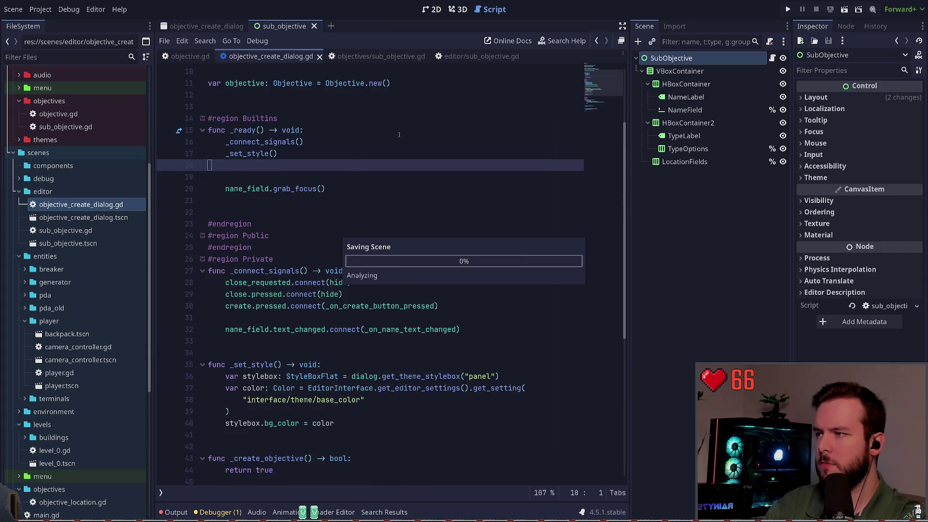
Paste both setup calls, uncommented, into sub_objective.gd's _ready and save
left_click(481, 56)
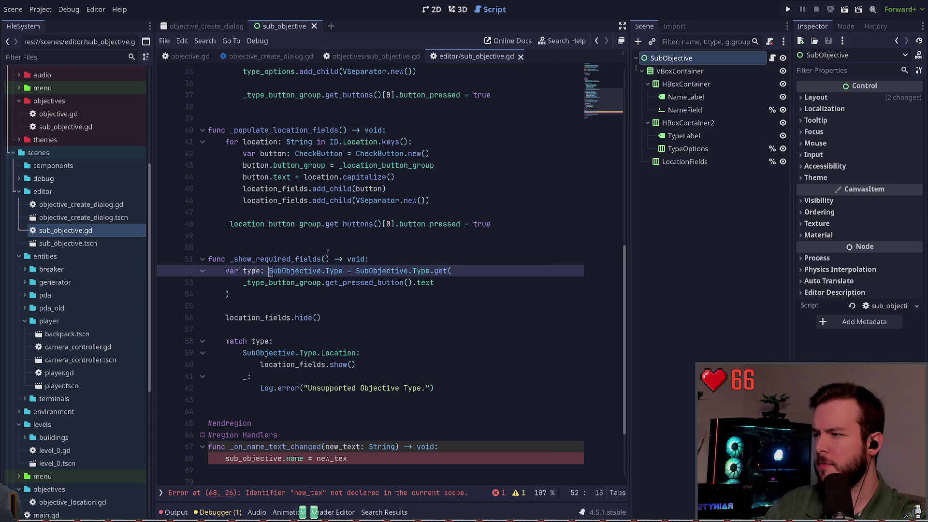
scroll(310, 221, "down", 2)
scroll(310, 221, "up", 11)
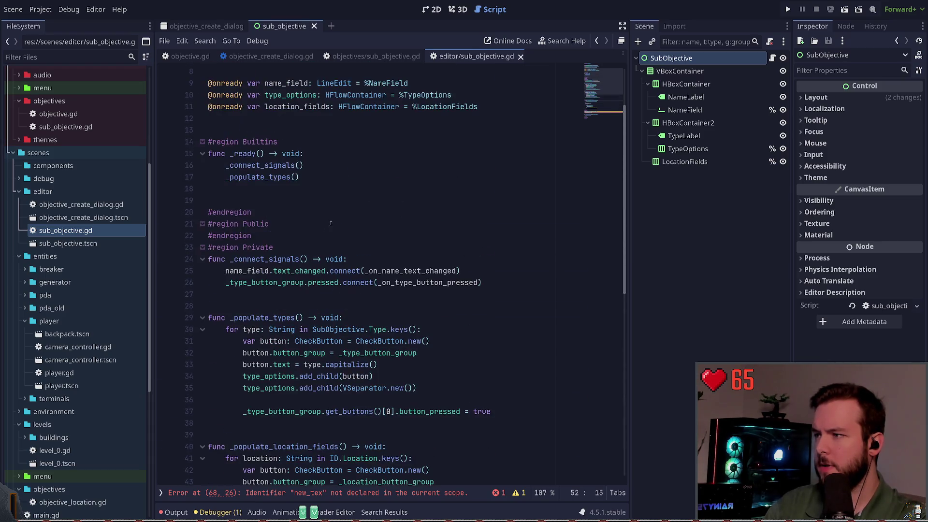
left_click(338, 165)
key("Down")
key("Return")
key("Return")
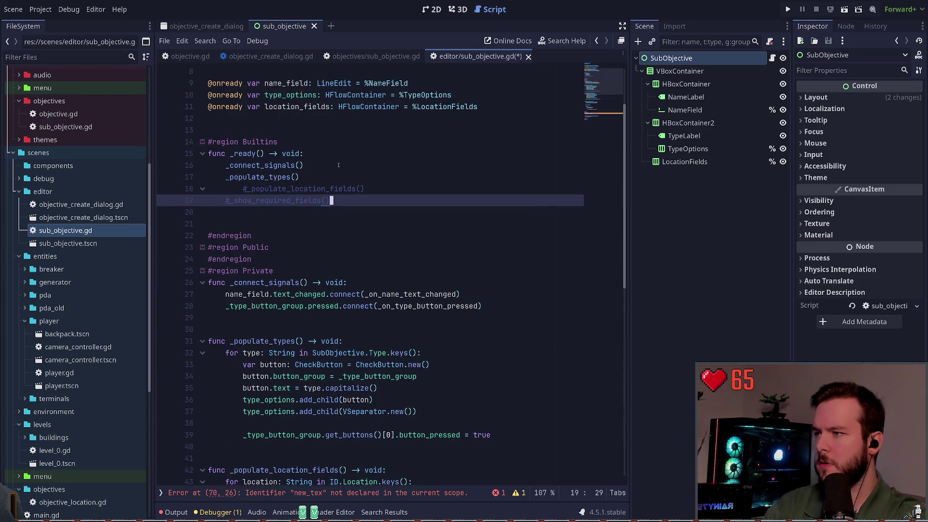
key("Up")
key("ctrl+s")
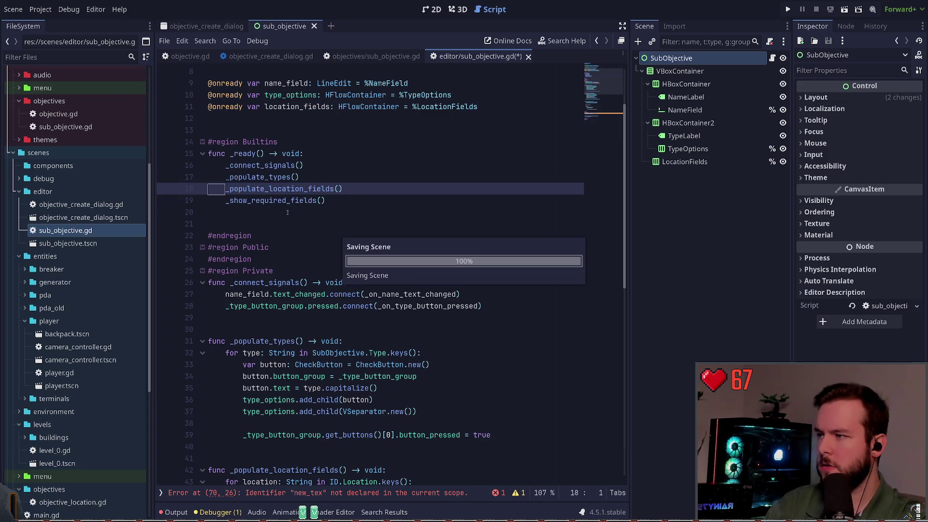
Correct the misspelled new_tex to new_text, then open the SubObjective resource script
scroll(317, 254, "down", 12)
left_click(326, 334)
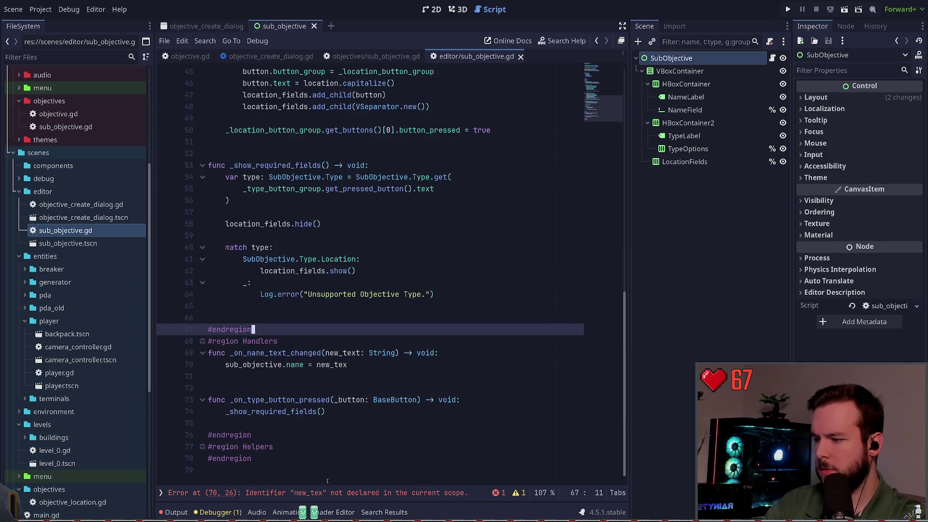
left_click(323, 492)
left_click(372, 365)
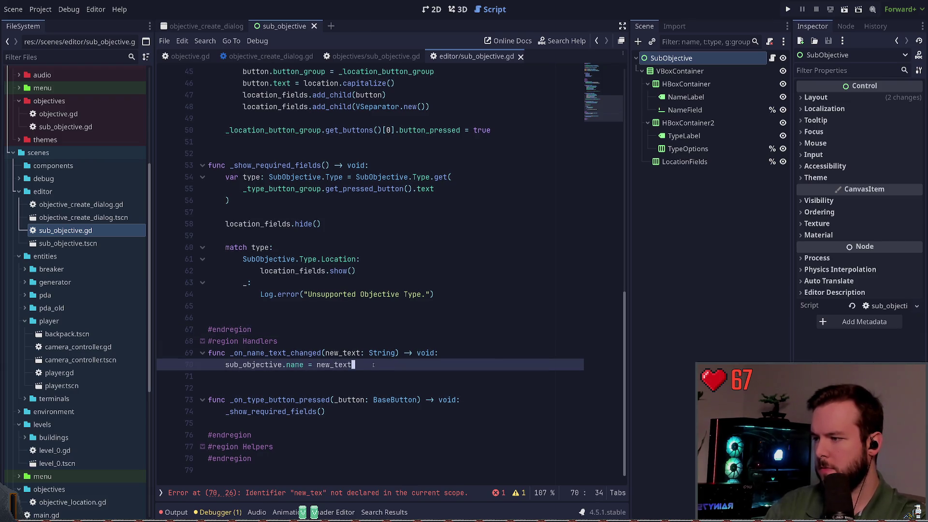
left_click(383, 317)
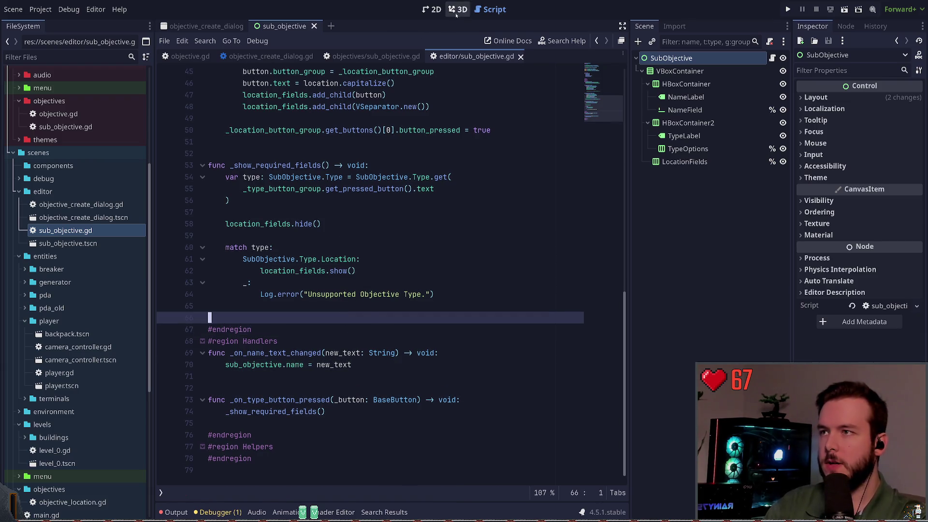
left_click(457, 9)
left_click(432, 9)
left_click(491, 10)
left_click(376, 56)
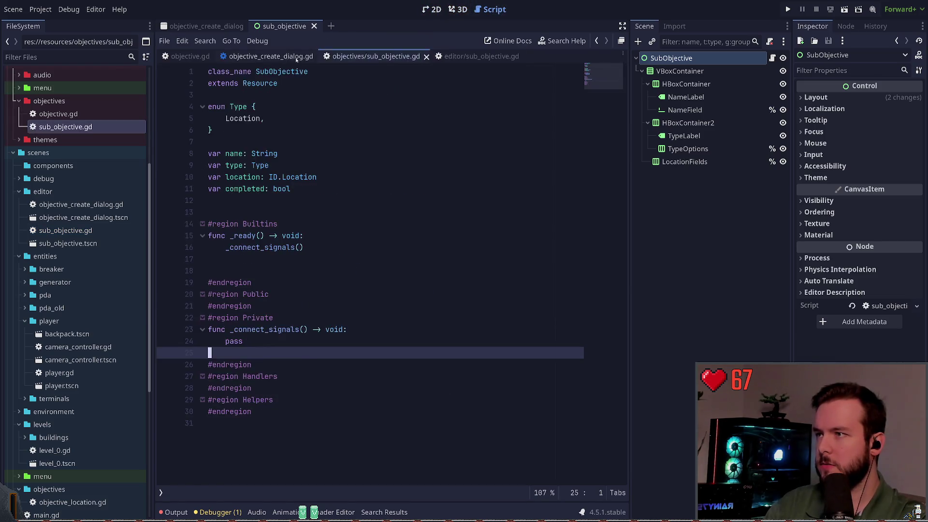
In objective_create_dialog.gd, add a _create_empty_sub_objective() call at the end of _ready and save
left_click(297, 57)
scroll(319, 187, "up", 3)
scroll(368, 191, "down", 5)
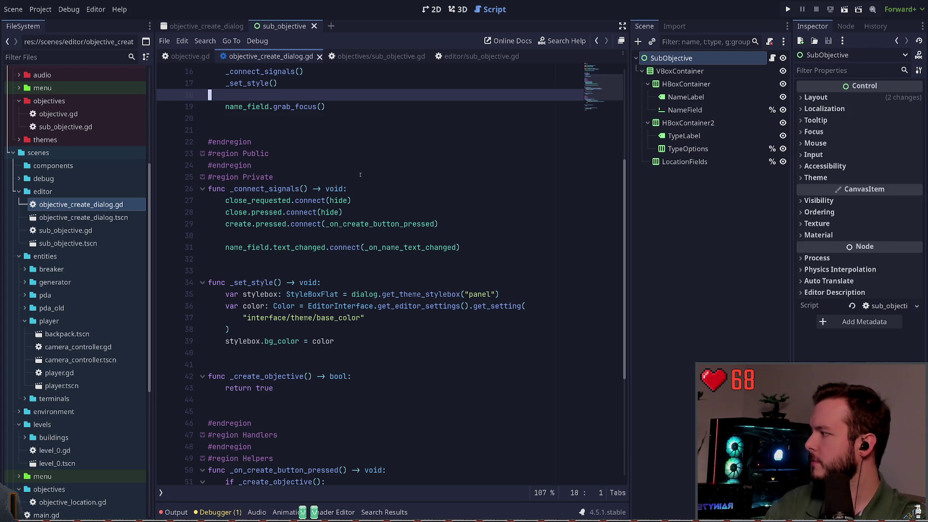
scroll(360, 175, "up", 3)
scroll(362, 145, "down", 2)
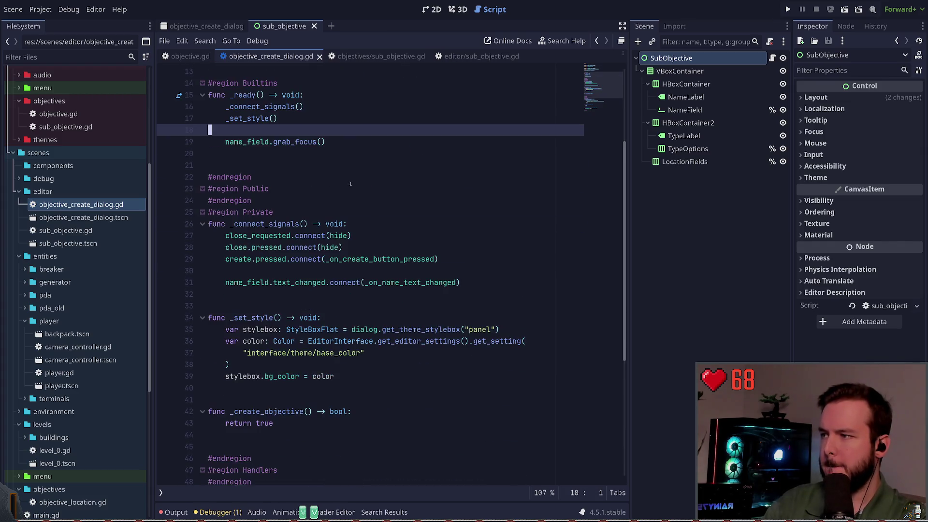
left_click(361, 141)
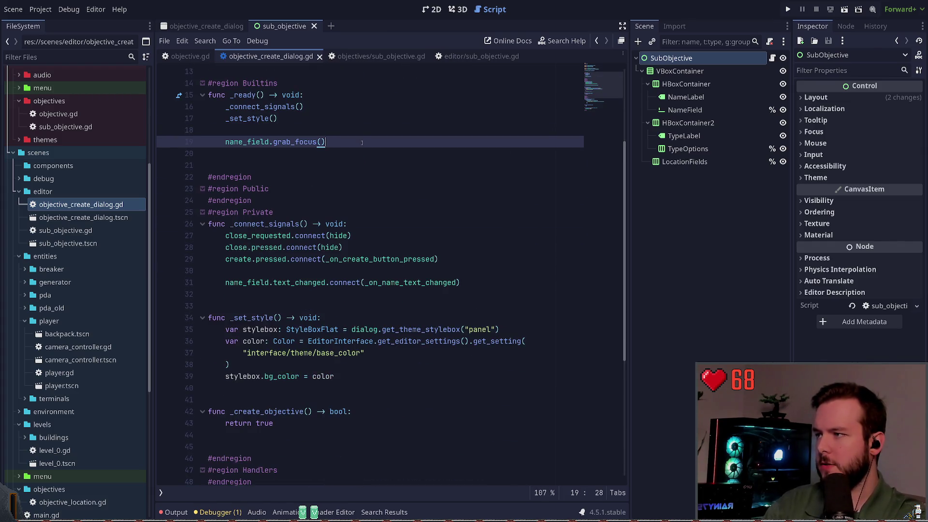
scroll(362, 142, "up", 1)
left_click(362, 141)
key("Return")
type("_create_empty_sub_")
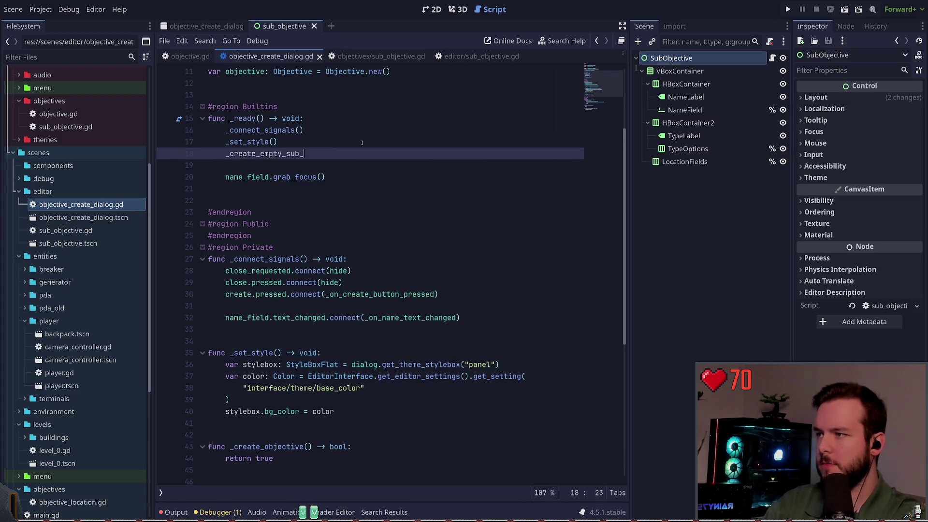
type("bojec")
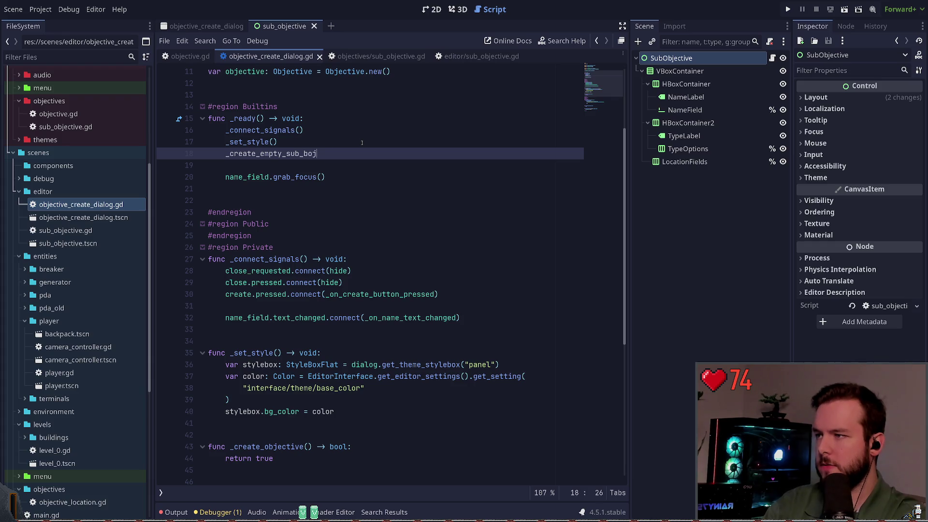
type("objective(")
key("ctrl+s")
Rename the new call in _ready to _add_empty_sub_objective()
key("Down")
key("Up")
key("Home")
key("Right")
key("Delete")
key("Delete")
key("Delete")
type("add_")
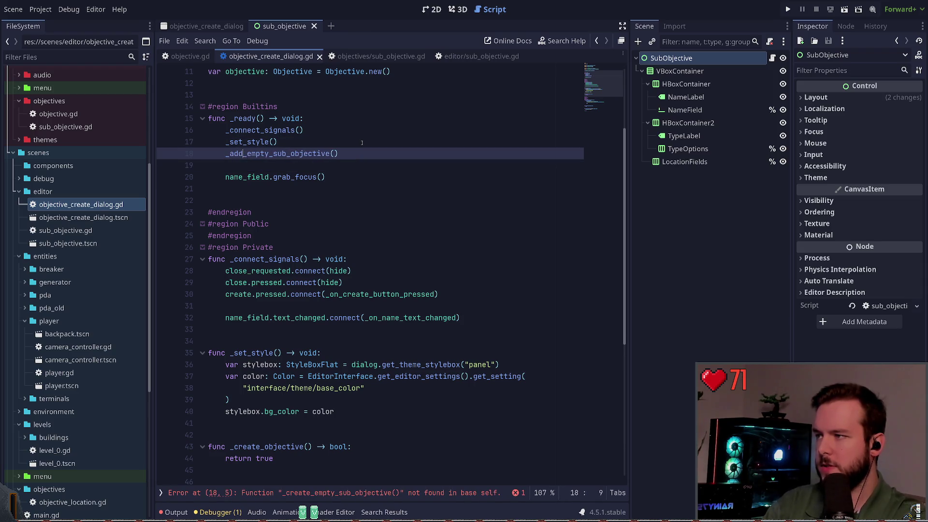
Define func _add_empty_sub_objective() -> void: with a pass body above _create_objective and save
key("Down")
key("Down")
key("Down")
key("Down")
key("Down")
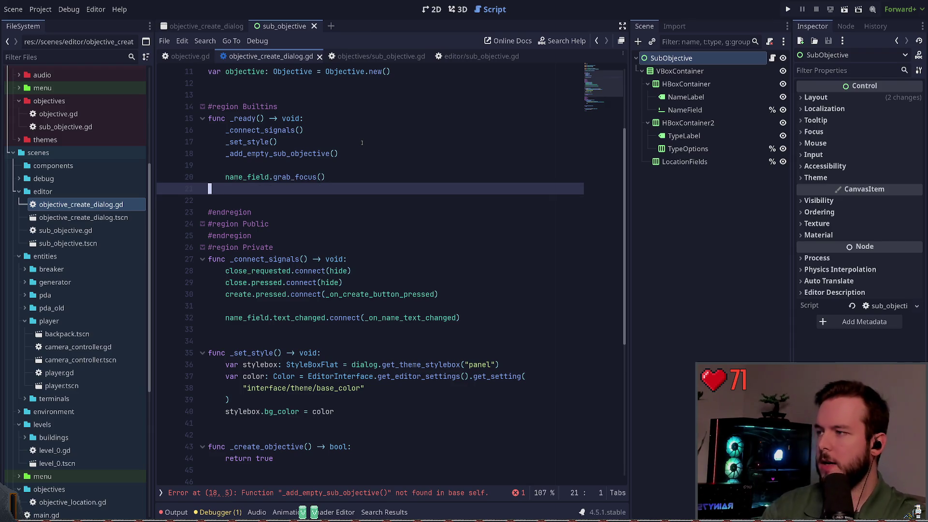
key("Up")
key("Up")
key("Down")
key("Down")
key("Down")
key("Down")
key("Down")
key("Down")
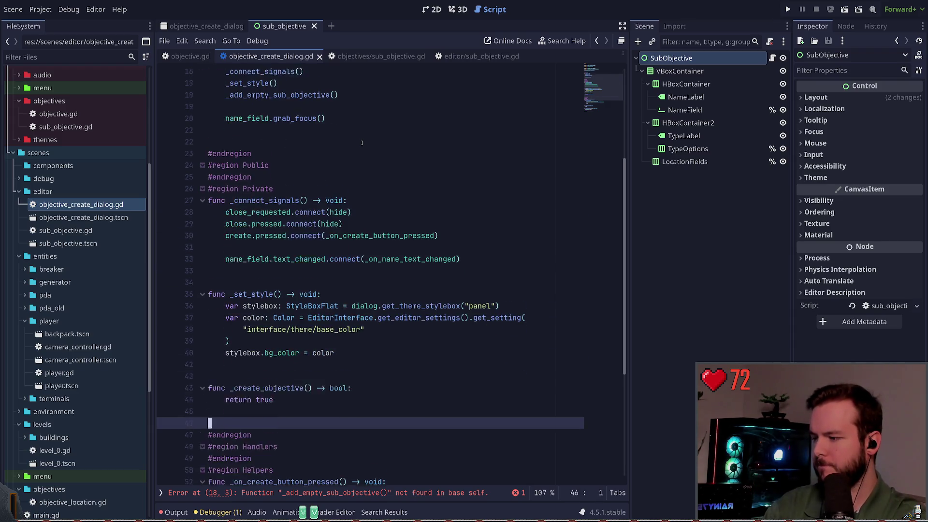
key("Up")
key("Up")
key("Up")
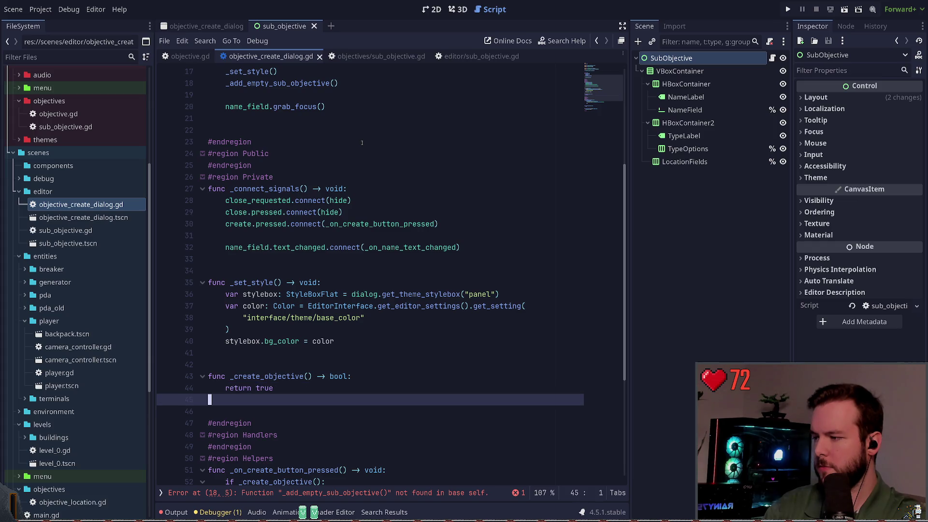
key("Return")
type("_add_emp")
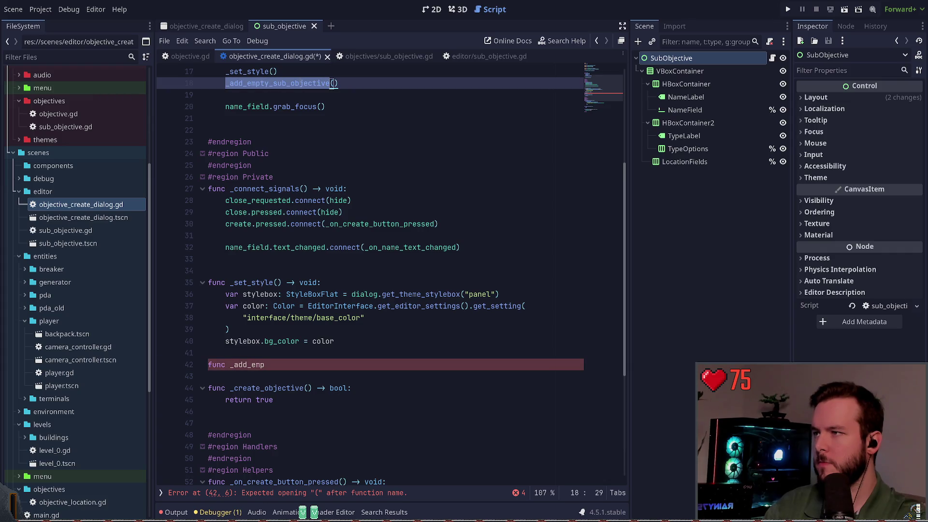
type("t")
key("Return")
type("-. void")
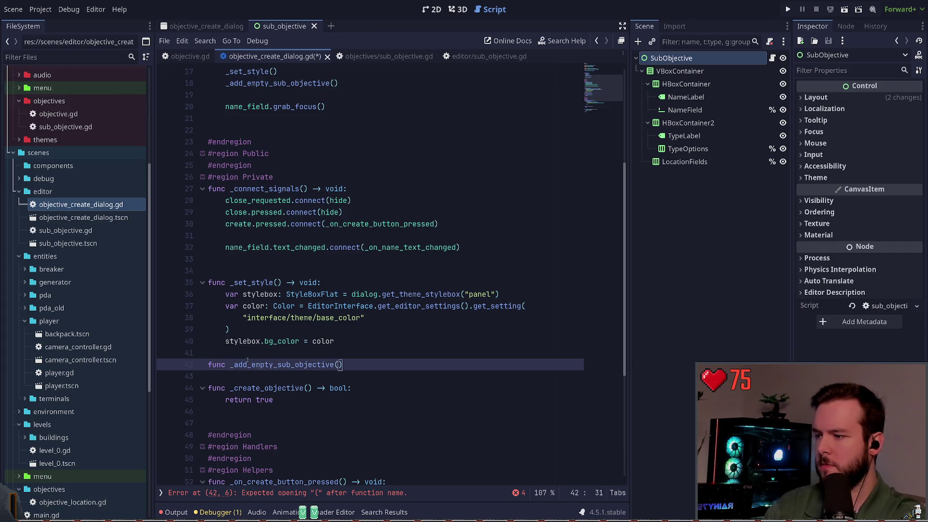
key("BackSpace")
key("BackSpace")
key("BackSpace")
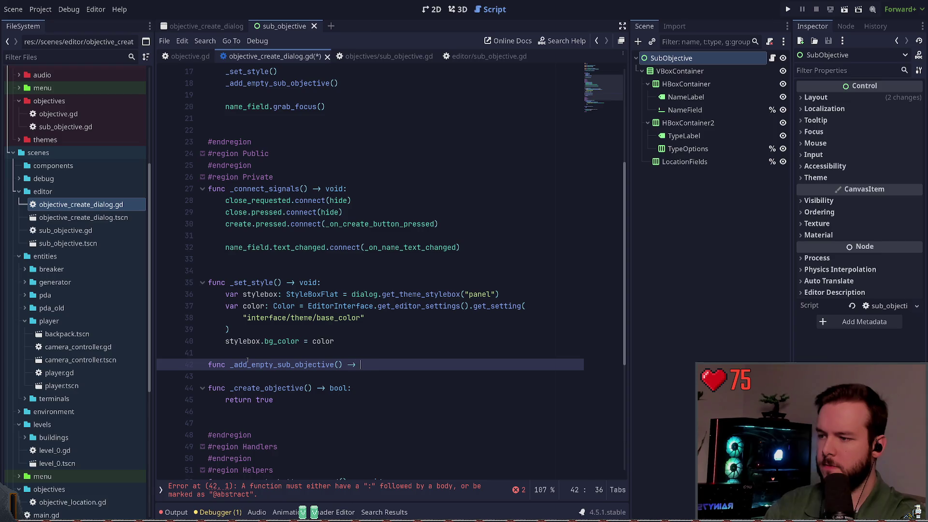
type("void:")
key("Return")
type("pass")
key("ctrl+s")
Add spacing above the new function and delete its pass line, leaving an empty indented body
key("Up")
key("Home")
key("Return")
key("End")
scroll(247, 359, "down", 4)
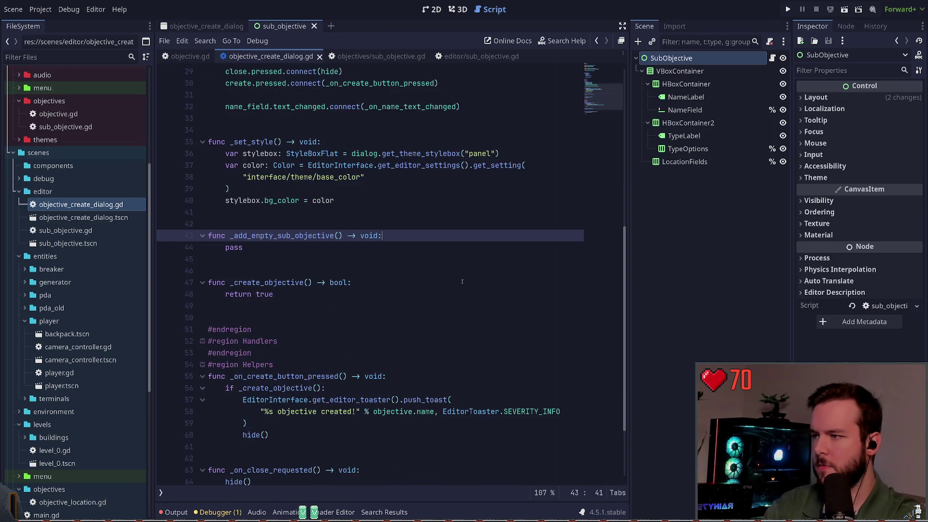
key("Return")
key("Down")
key("ctrl+shift+k")
key("Up")
type("S")
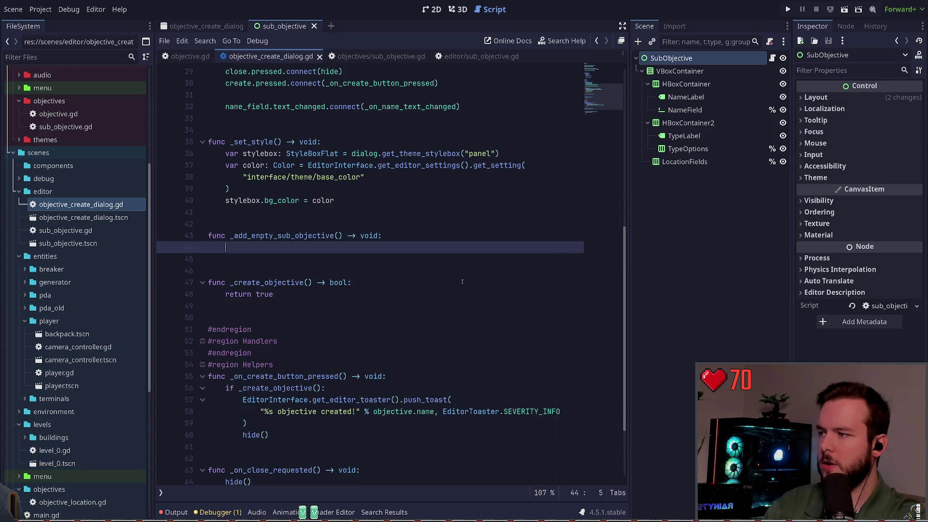
key("BackSpace")
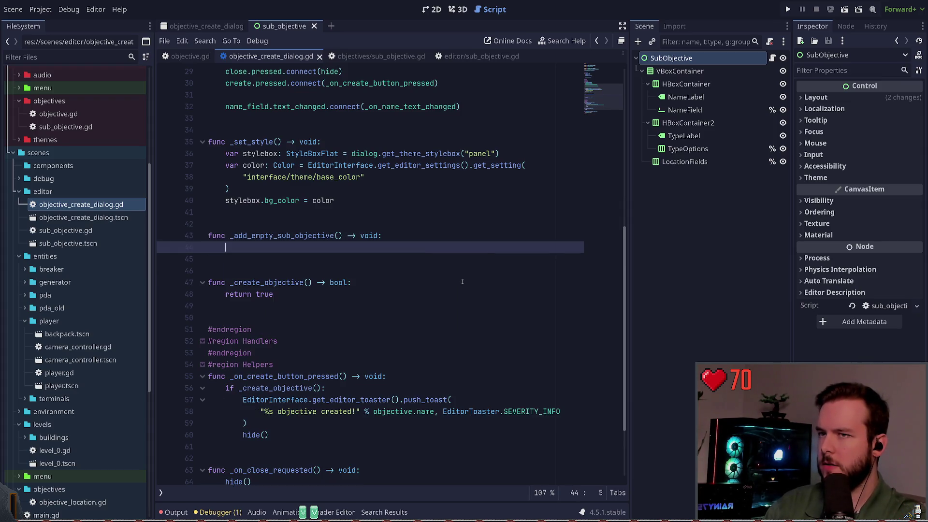
Preload sub_objective.tscn as a constant near the top of the script, undoing a stray node reference
scroll(483, 251, "up", 9)
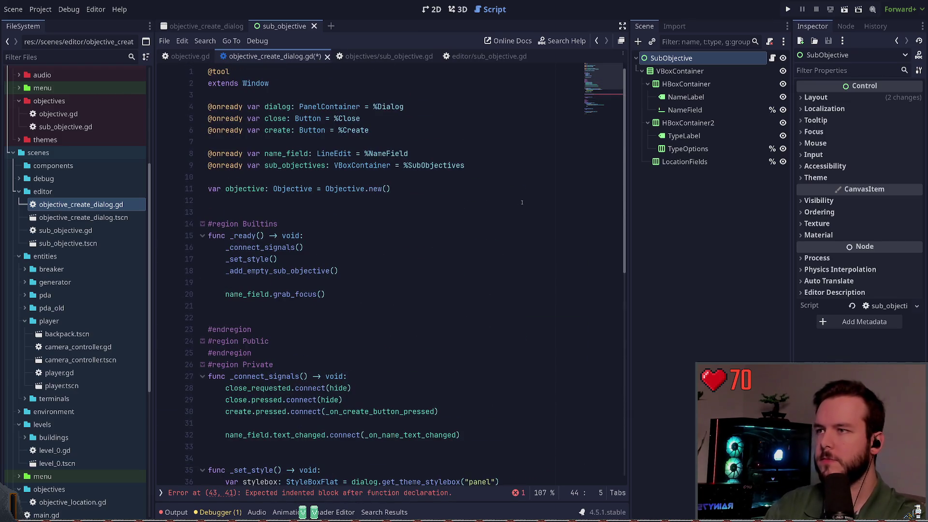
mouse_move(689, 63)
left_mouse_down()
mouse_move(333, 94)
mouse_move(312, 118)
mouse_move(309, 95)
left_mouse_up()
key("ctrl+z")
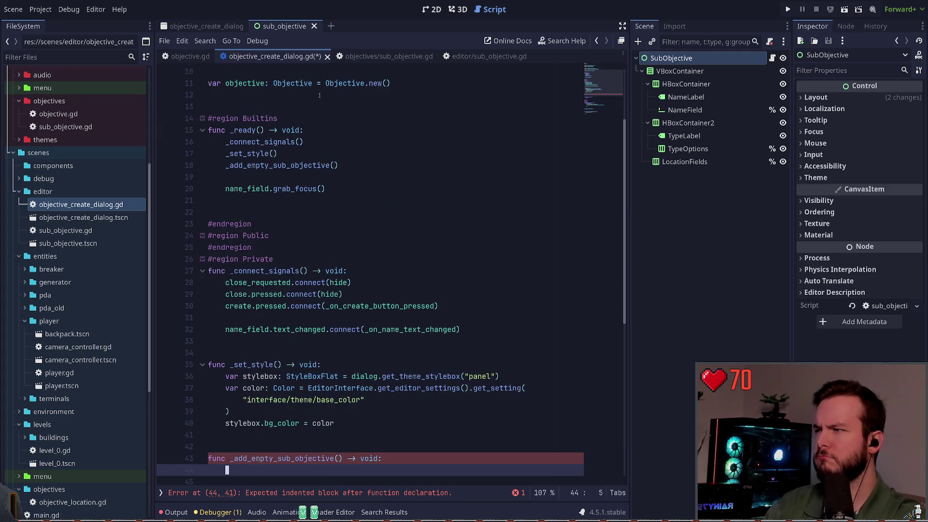
scroll(230, 118, "up", 3)
key("ctrl+s")
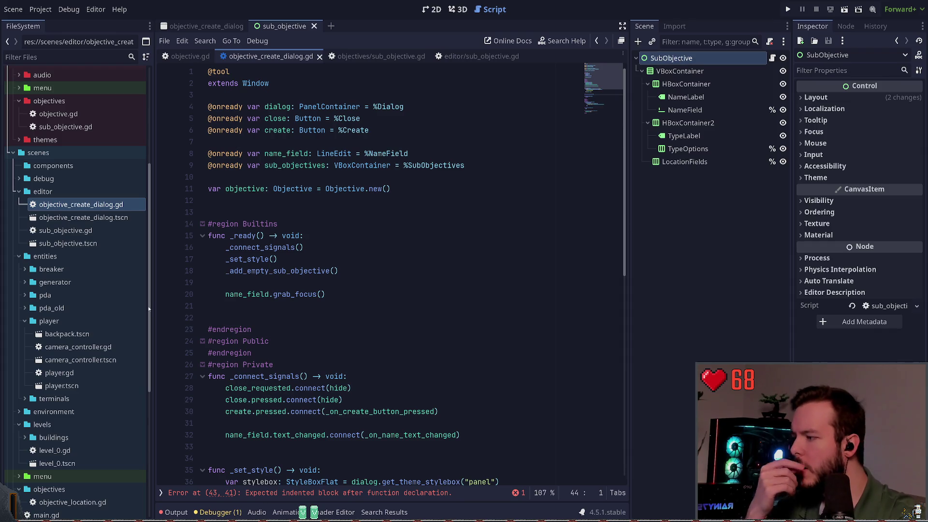
mouse_move(68, 243)
left_mouse_down()
mouse_move(208, 201)
mouse_move(290, 101)
left_mouse_up()
key("Return")
Save the dialog script and check the new SUB_OBJECTIVE preload constant
key("ctrl+s")
double_click(271, 107)
scroll(356, 308, "down", 8)
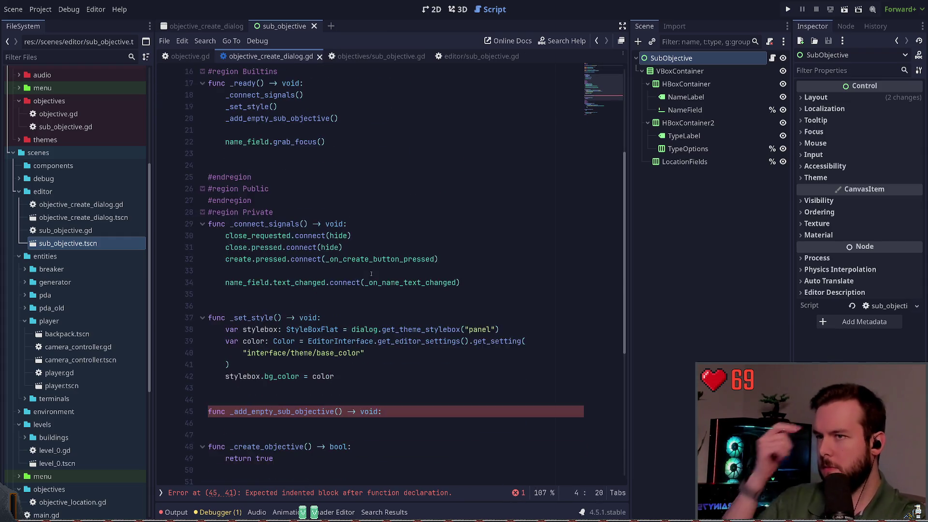
scroll(356, 308, "up", 6)
scroll(355, 308, "up", 2)
left_click(296, 106)
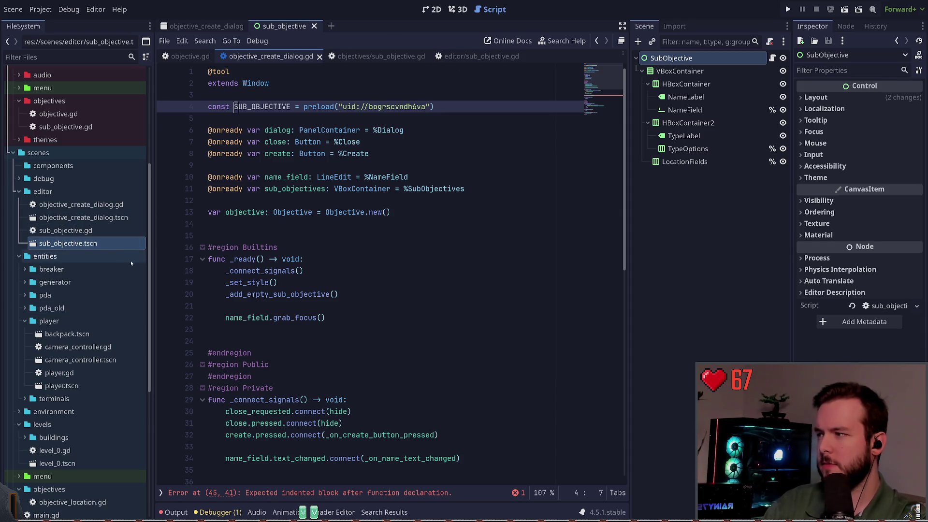
Open sub_objective.gd and rename the SubObjective root node to UISubObjective
double_click(114, 231)
scroll(314, 170, "up", 10)
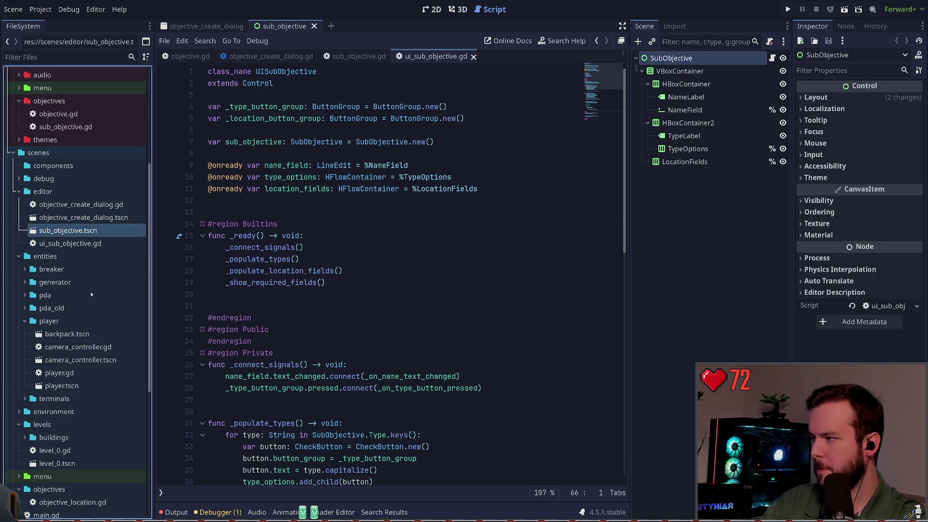
left_click(300, 97)
left_click(661, 58)
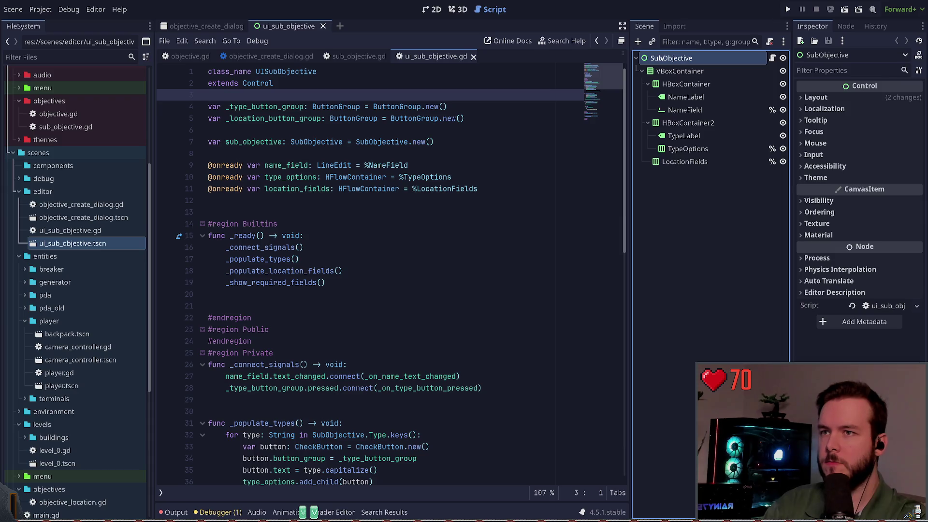
type("UI")
key("Return")
Replace the old SUB_OBJECTIVE preload with a UI_SUB_OBJECTIVE preload of ui_sub_objective.tscn and save
left_click(451, 56)
left_click(360, 57)
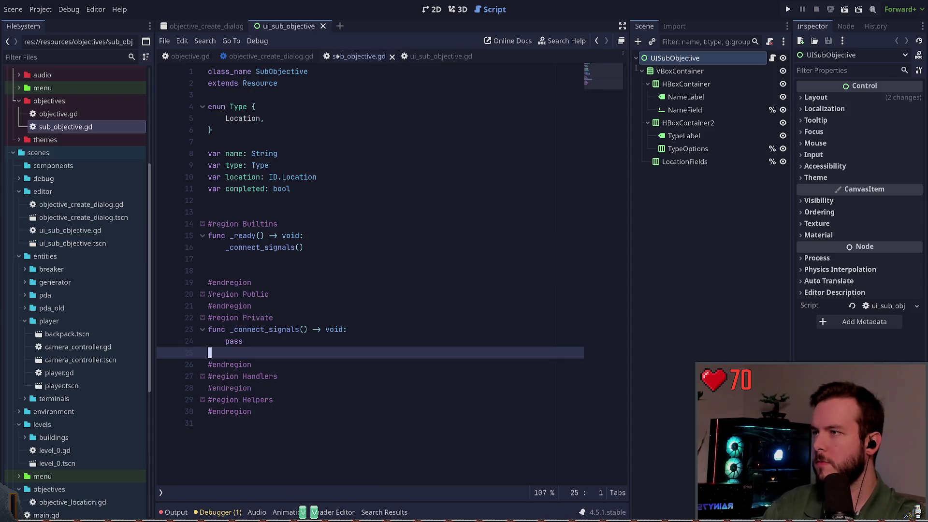
left_click(271, 57)
key("ctrl+shift+k")
key("ctrl+shift+k")
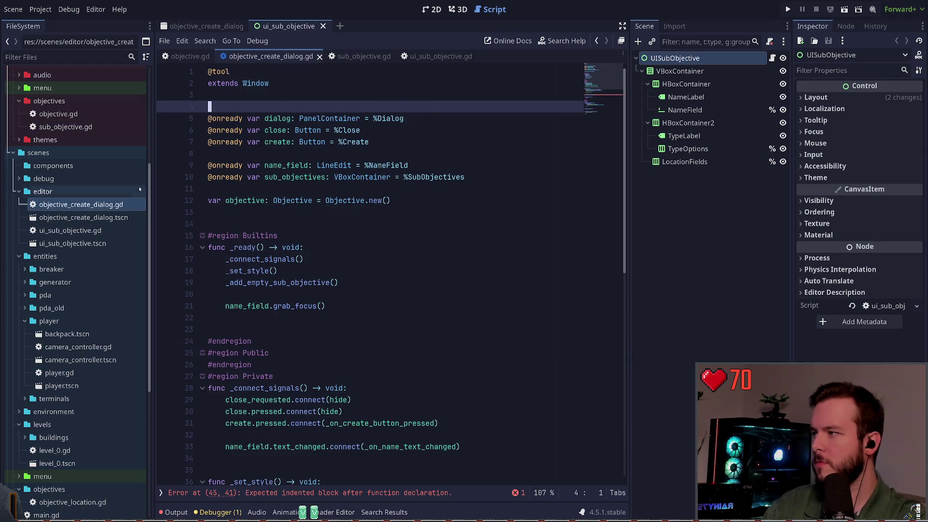
mouse_move(72, 243)
left_mouse_down()
mouse_move(244, 139)
mouse_move(252, 93)
left_mouse_up()
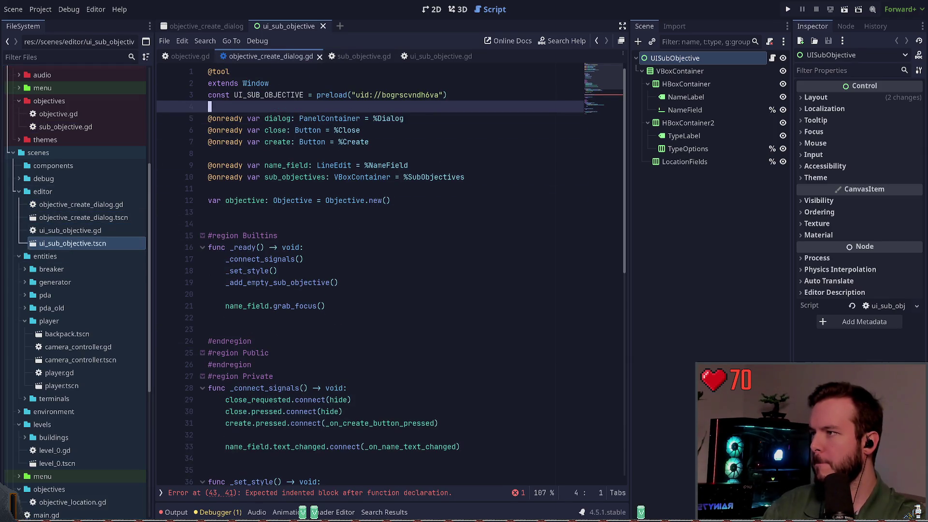
key("Up")
key("Return")
key("ctrl+s")
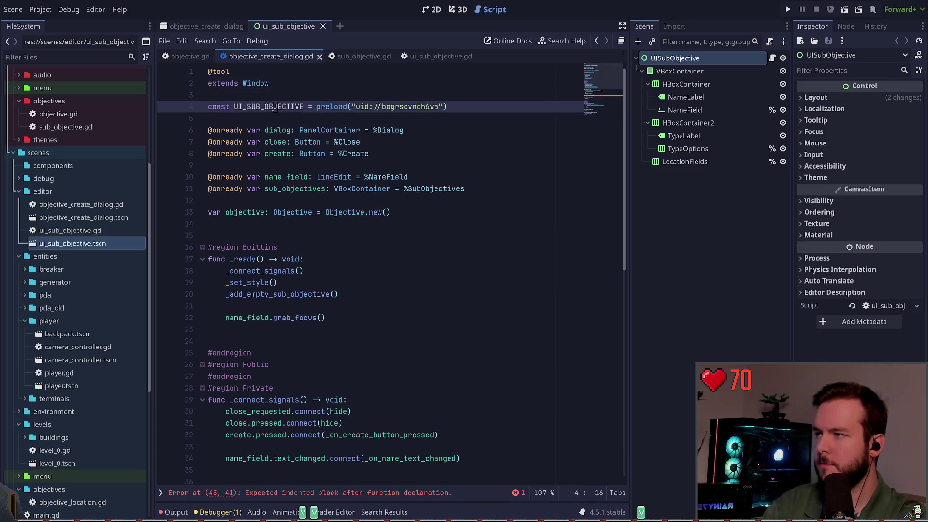
In _add_empty_sub_objective, declare var sub_objective: SubObjective = UI_SUB_OBJECTIVE.instantiate()
scroll(389, 234, "down", 10)
left_click(389, 236)
key("Return")
type("UI_SUB_OBJECTIVE.")
key("Home")
type("var sub_o")
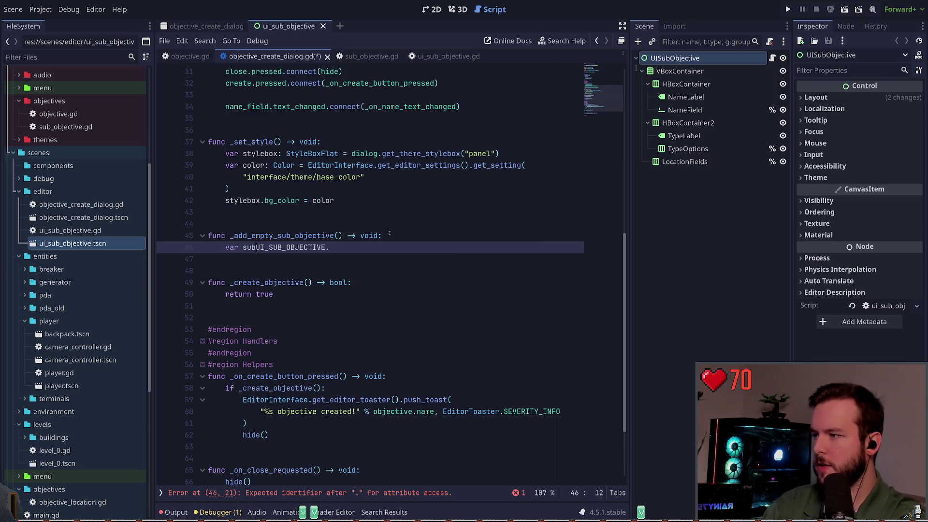
type("bjective")
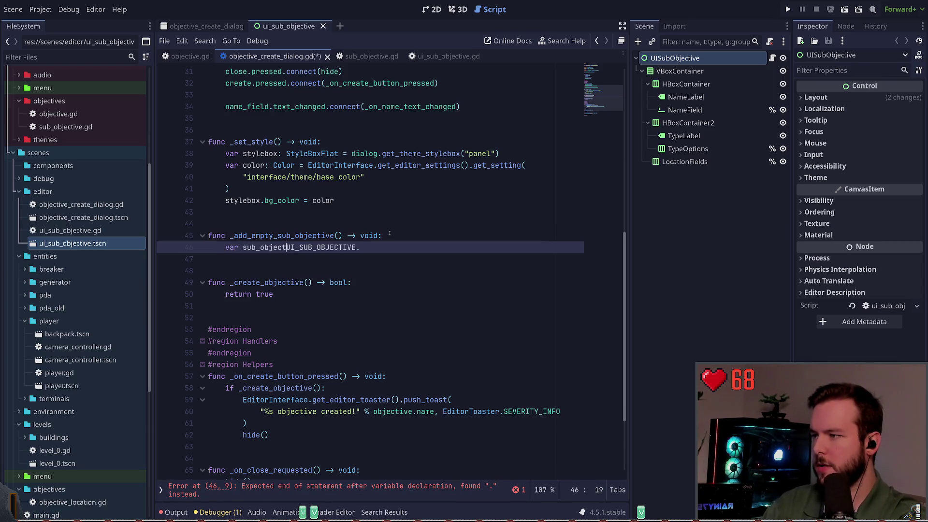
key("BackSpace")
type(": Sub")
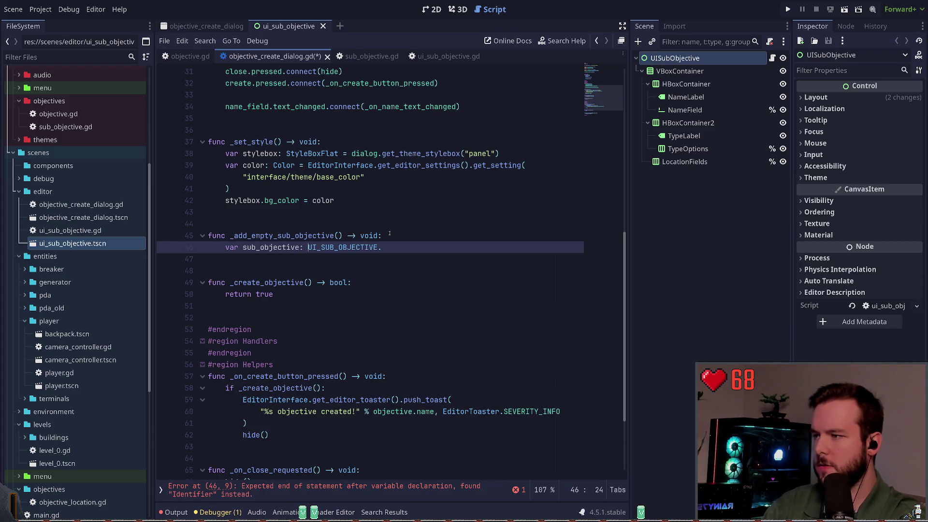
key("Tab")
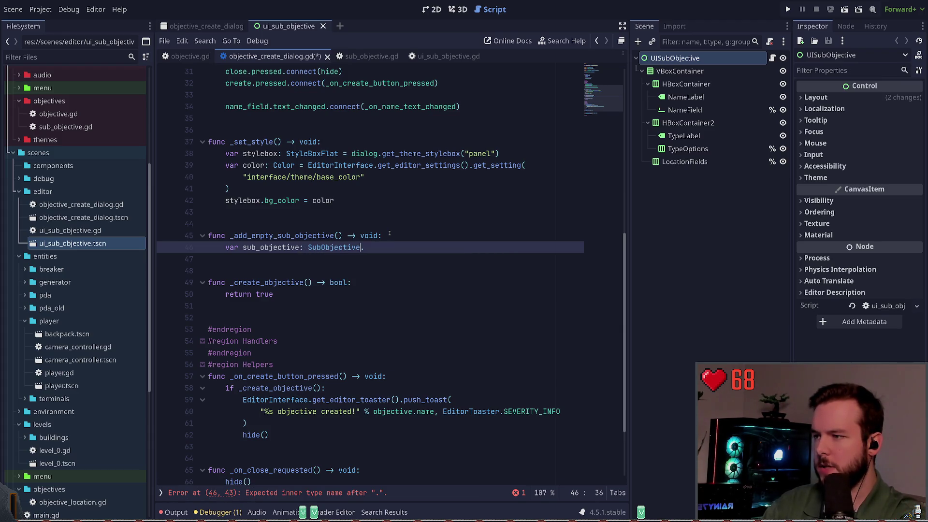
type("UI_SUB_OBJECTIVE")
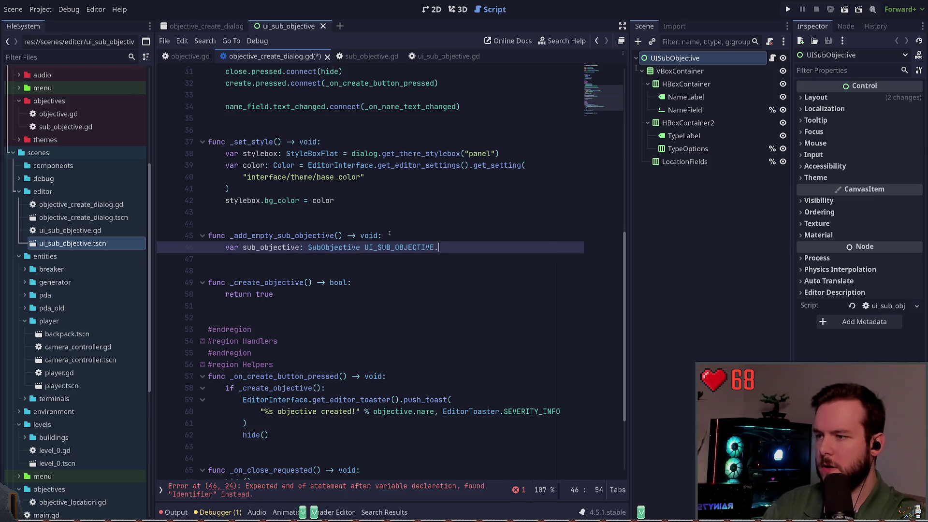
type("tiate")
key("ctrl+Right")
type("-")
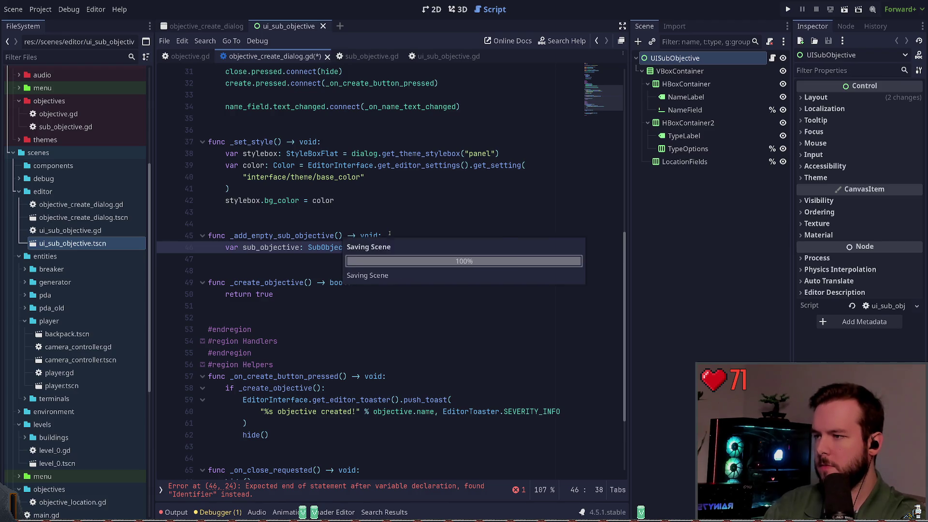
key("End")
Add sub_objectives.add_child(sub_objective) on the line below the declaration
key("Return")
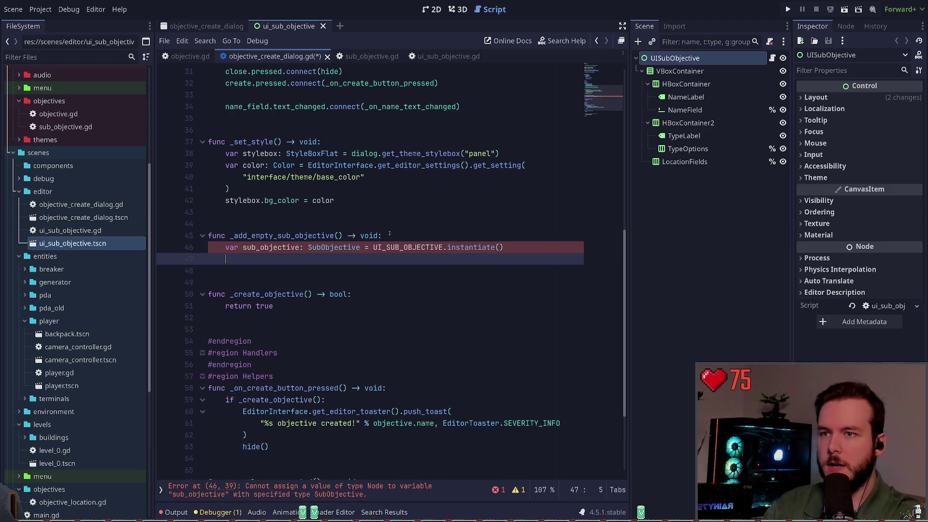
type("b_objectives.a")
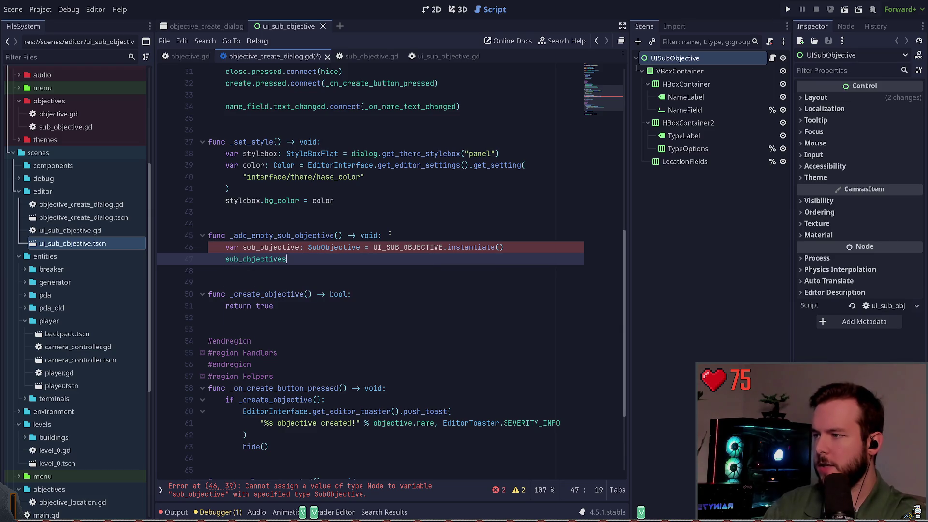
type("dd_ch")
key("Return")
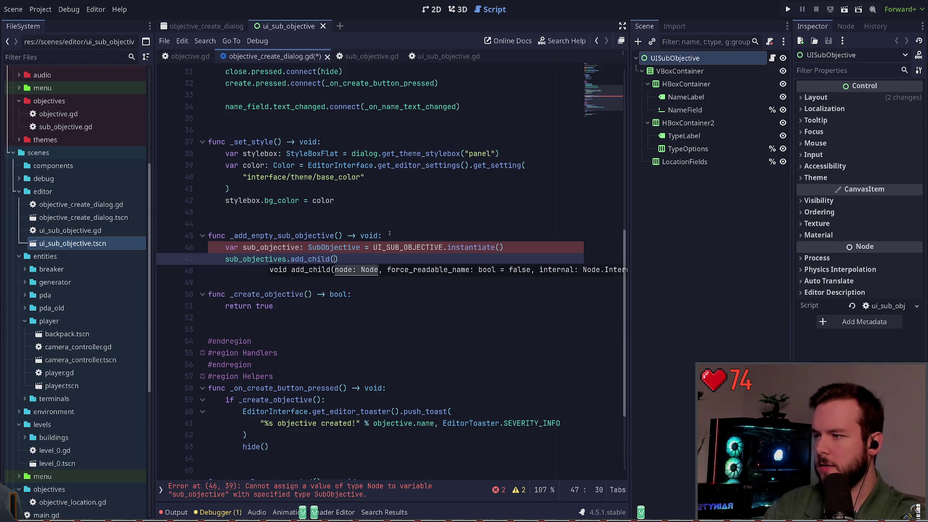
key("BackSpace")
type("sub_")
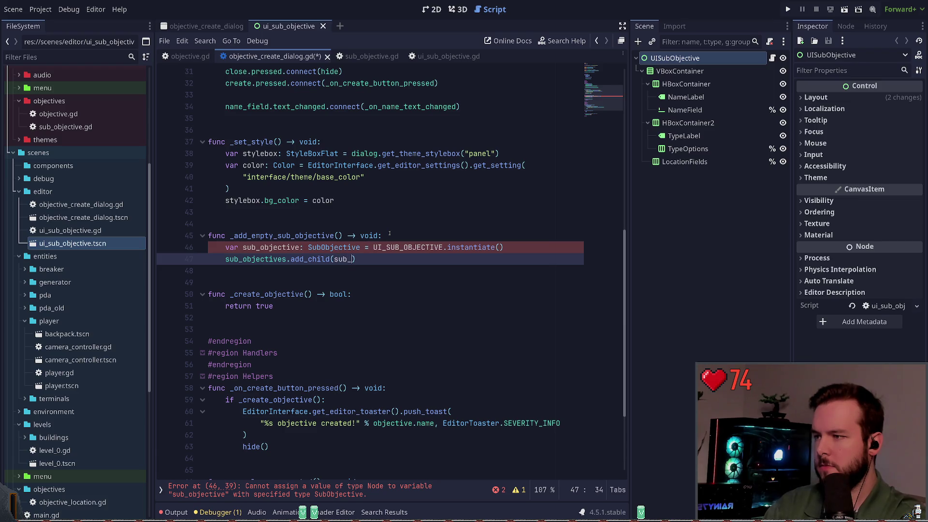
key("Return")
Inline UI_SUB_OBJECTIVE.instantiate() into the add_child call, delete the variable line, and save
key("Up")
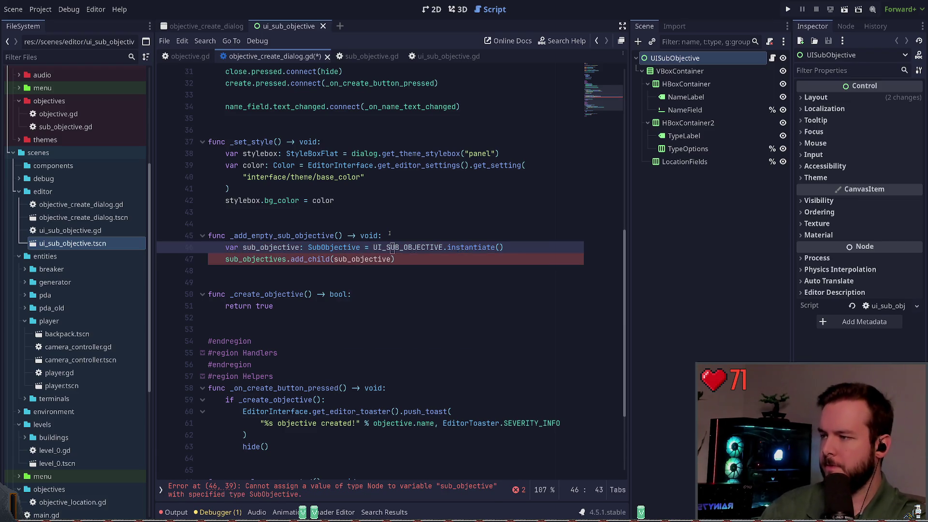
key("shift+End")
key("ctrl+x")
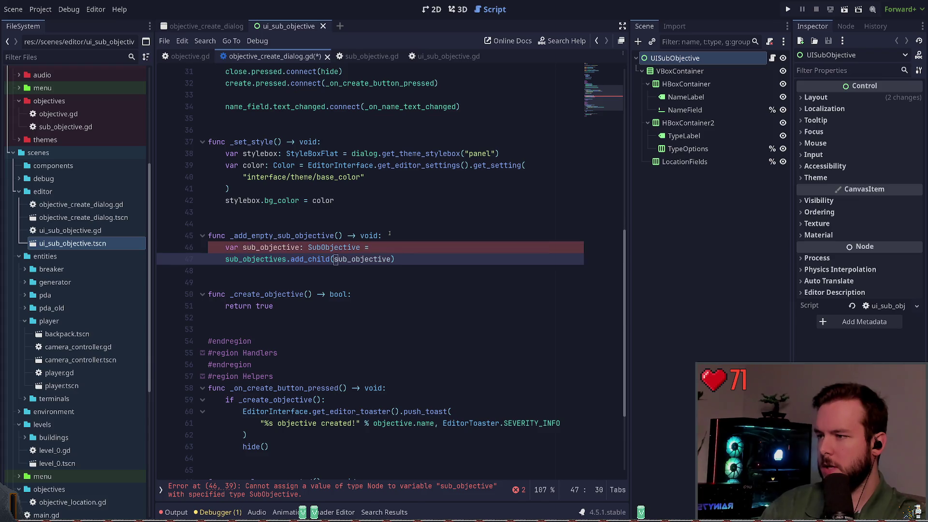
key("Down")
key("End")
key("Left")
key("ctrl+shift+Left")
key("ctrl+v")
key("Up")
key("ctrl+shift+k")
key("ctrl+s")
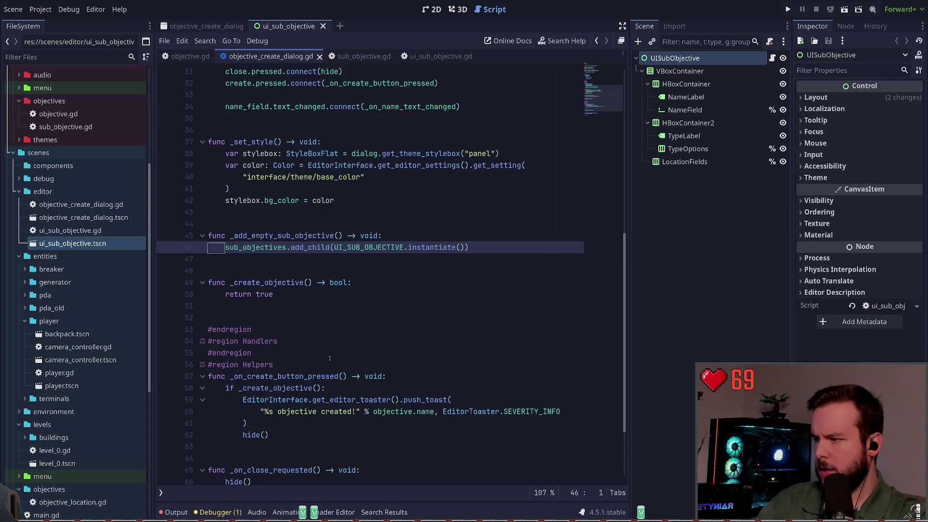
Add a blank line at the top of the _add_empty_sub_objective body
scroll(320, 373, "down", 2)
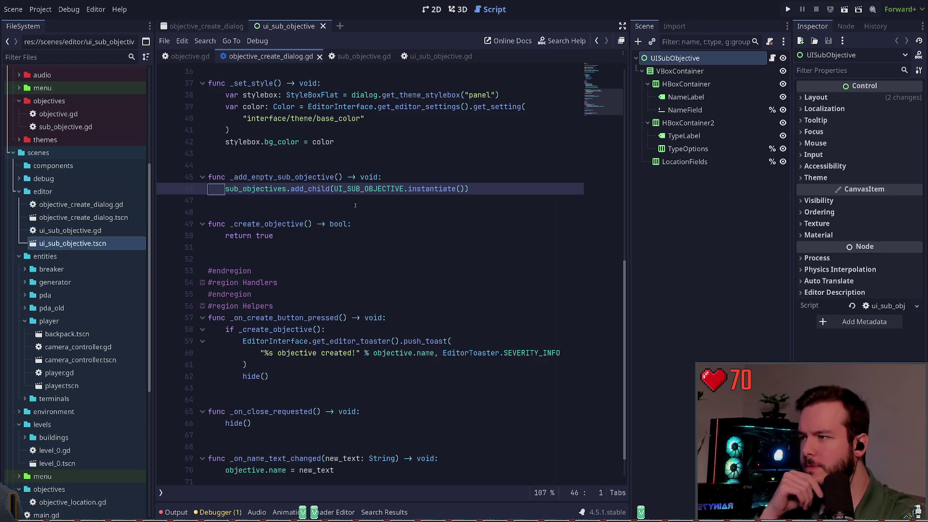
scroll(356, 201, "up", 10)
scroll(324, 231, "down", 5)
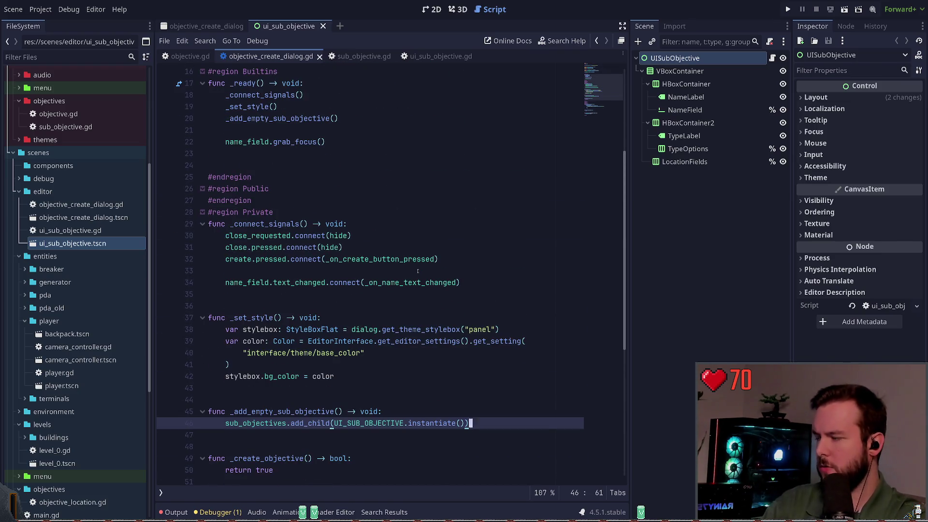
key("Up")
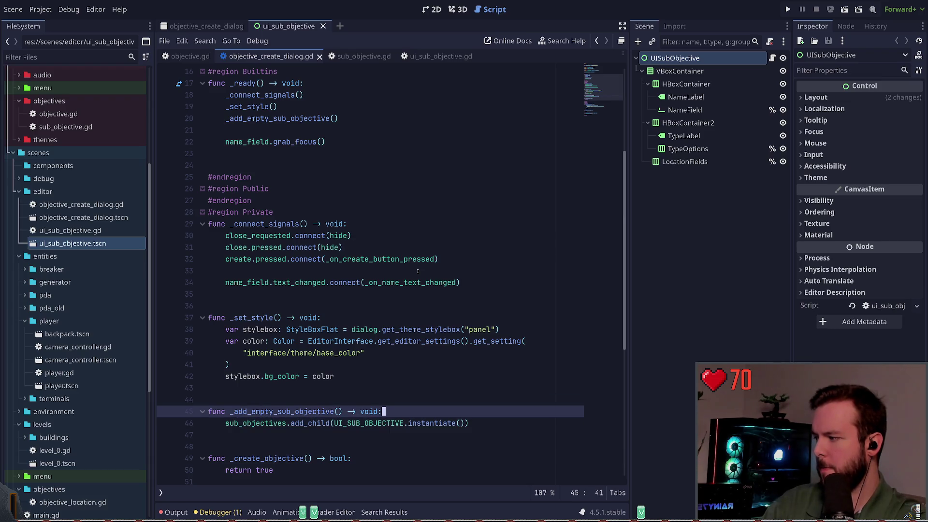
key("Return")
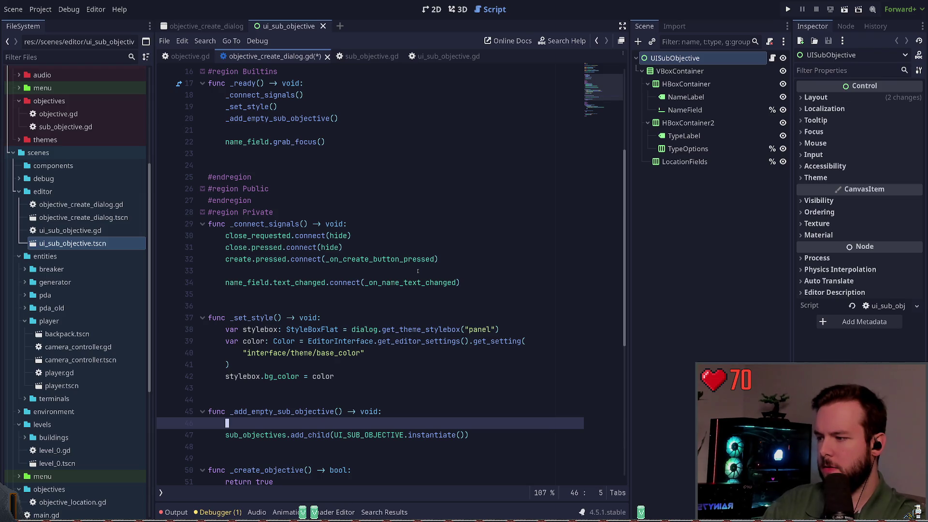
Remove the blank line above add_child, save, and start an objective.sub_objectives line below it
key("ctrl+shift+k")
key("ctrl+s")
key("End")
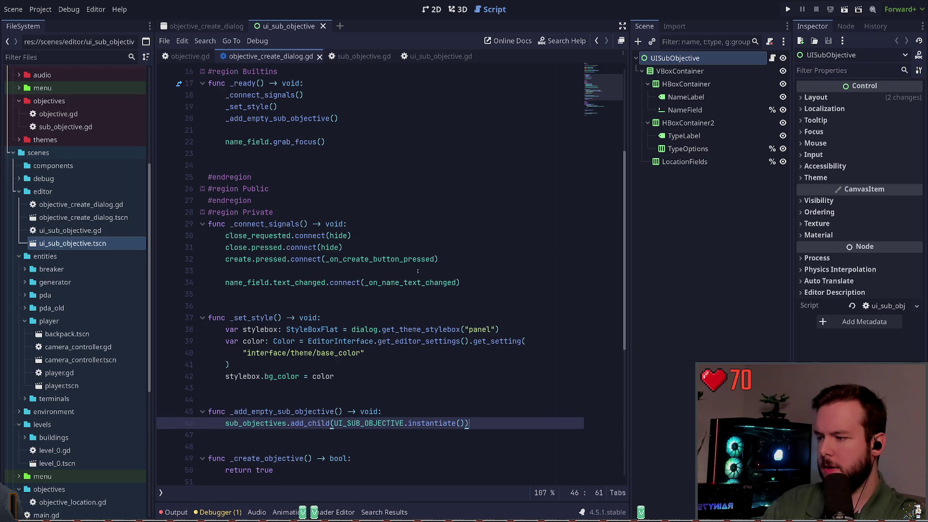
key("Return")
type("v")
key("BackSpace")
type("sub_")
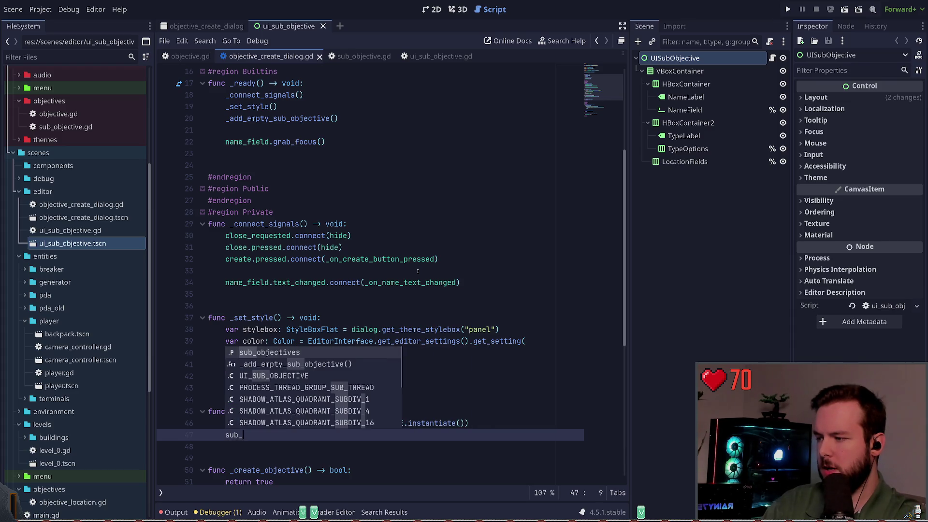
key("BackSpace")
key("BackSpace")
key("BackSpace")
type("bjective.su")
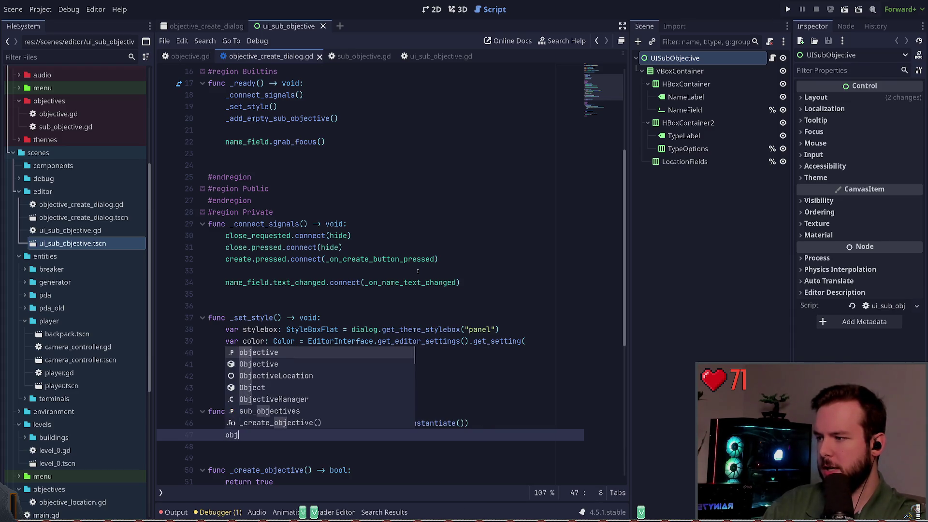
key("Return")
Complete the new line as an objective.sub_objectives.append() call
type(".a")
key("BackSpace")
type("p")
key("BackSpace")
key("BackSpace")
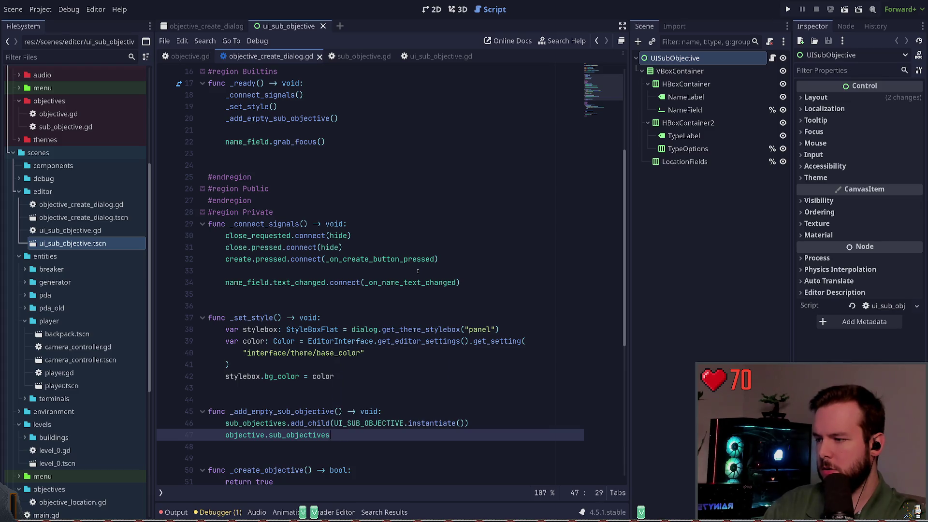
type("app")
key("Return")
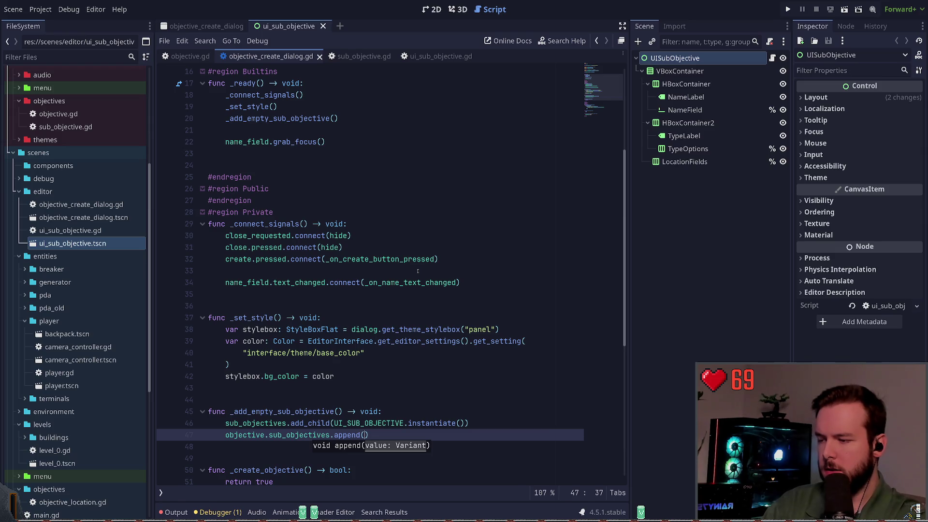
type("s")
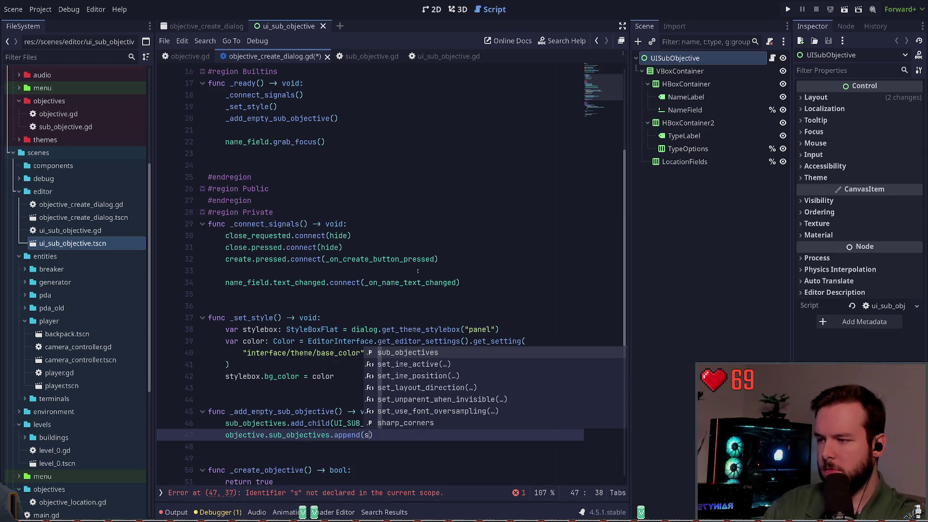
key("BackSpace")
Declare var sub_objective: UISubObjective = UI_SUB_OBJECTIVE.instantiate() above add_child
key("Up")
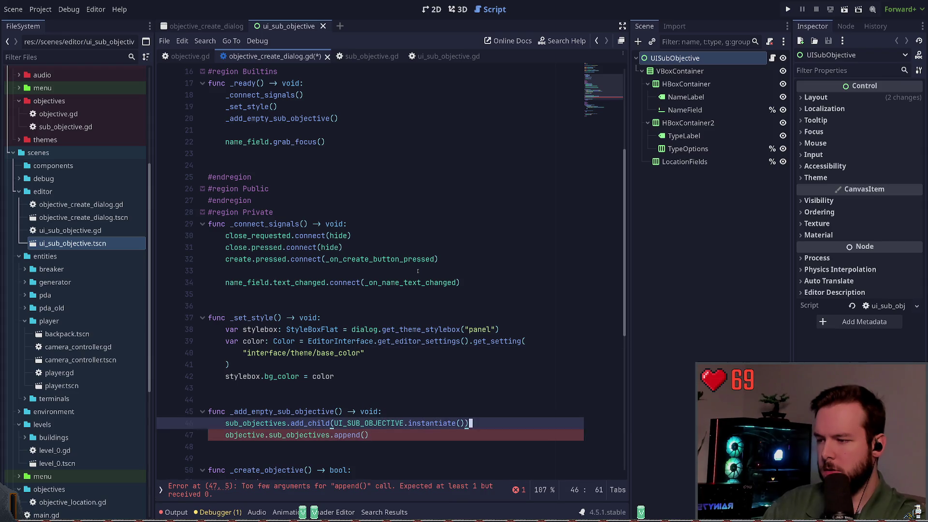
key("ctrl+shift+Return")
type("var sub")
type("_obj")
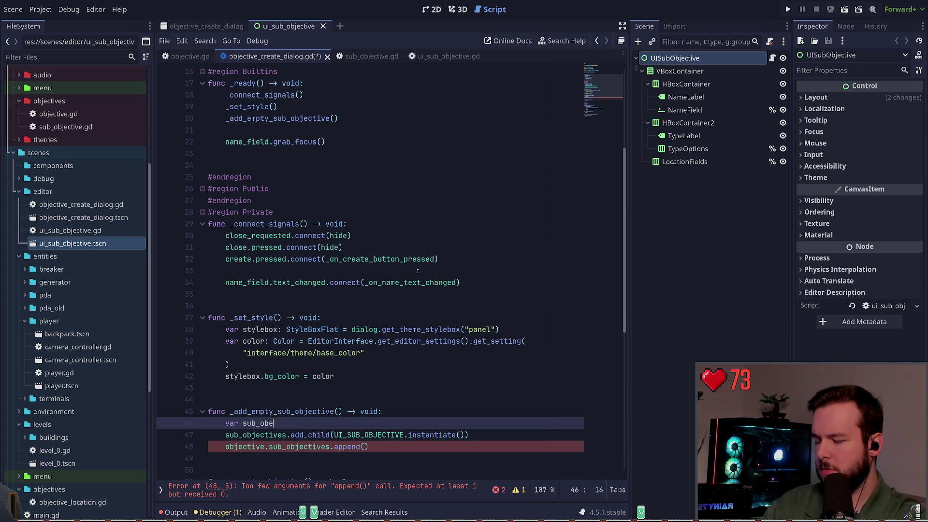
type("ectiv")
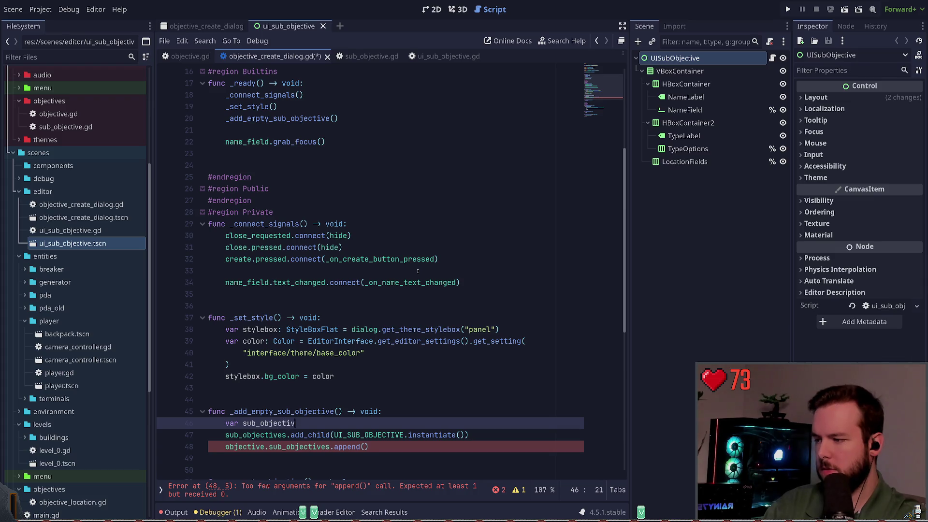
type("e: =")
key("Left")
key("Left")
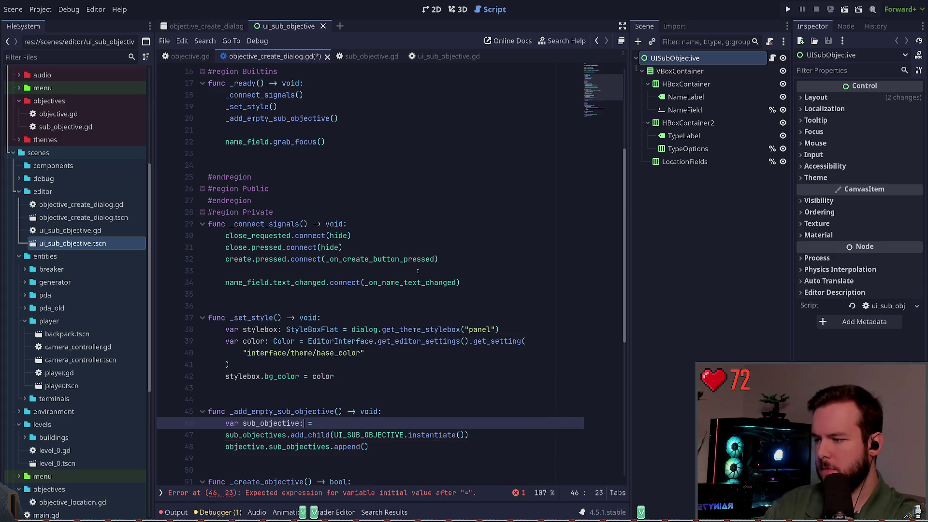
type("UI")
type("Su")
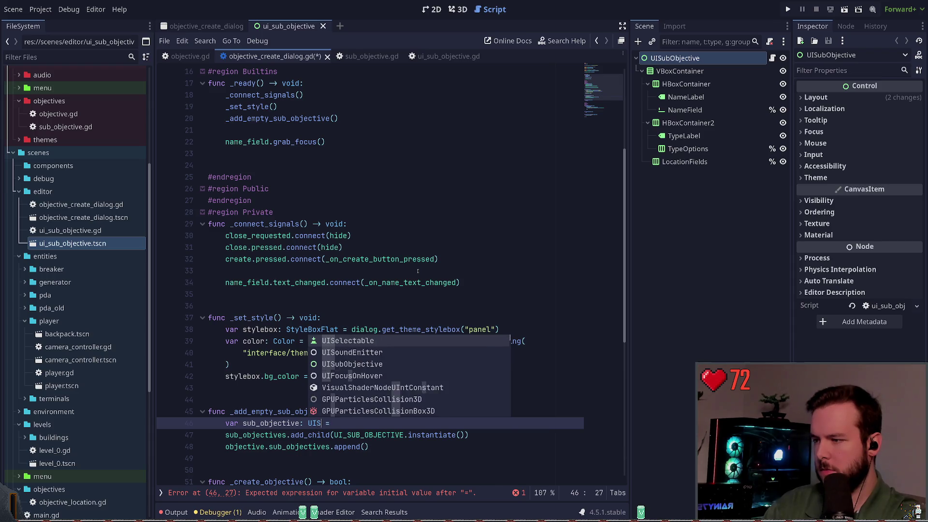
key("Return")
key("Down")
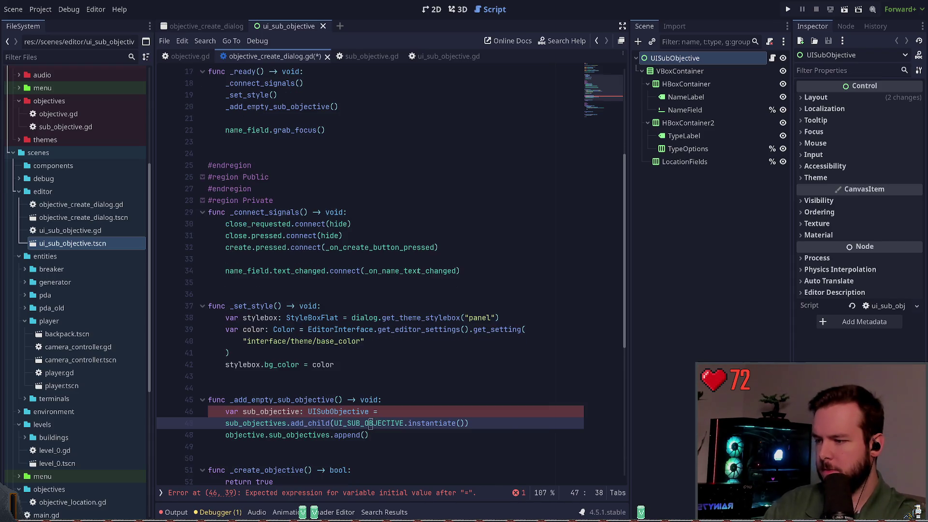
key("shift+End")
key("ctrl+x")
key("Up")
key("End")
key("ctrl+v")
Pass sub_objective as the argument to add_child()
key("Down")
key("End")
type(")")
key("Left")
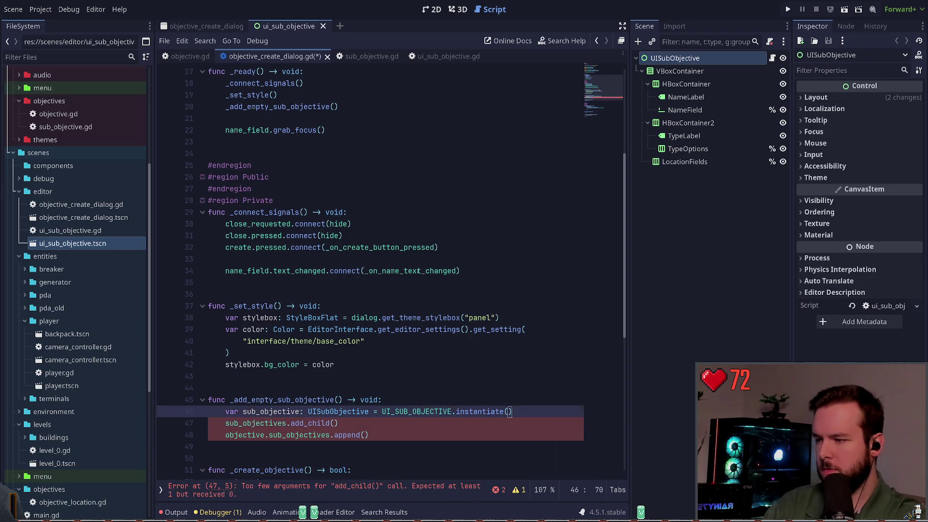
key("Return")
Fill append() with sub_objective.sub_objective and save the script
key("Down")
key("Left")
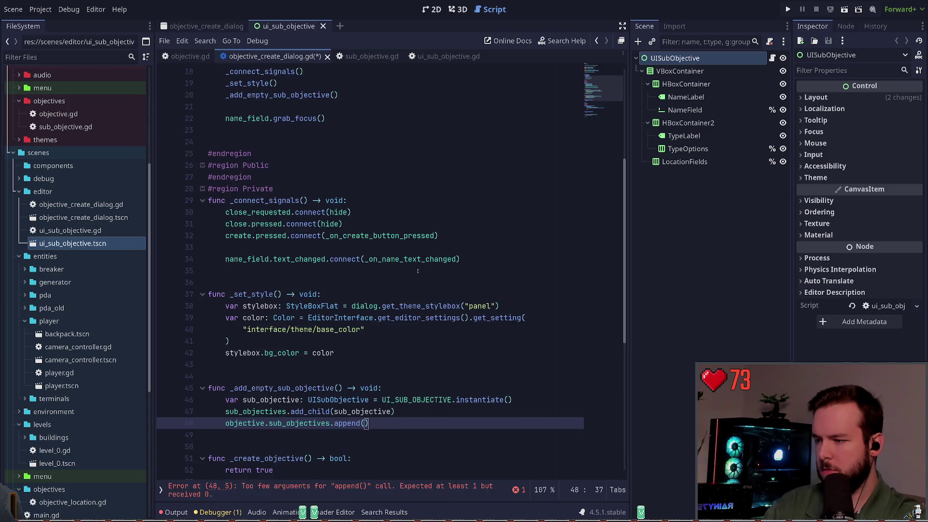
type("b_objective.sub_objective")
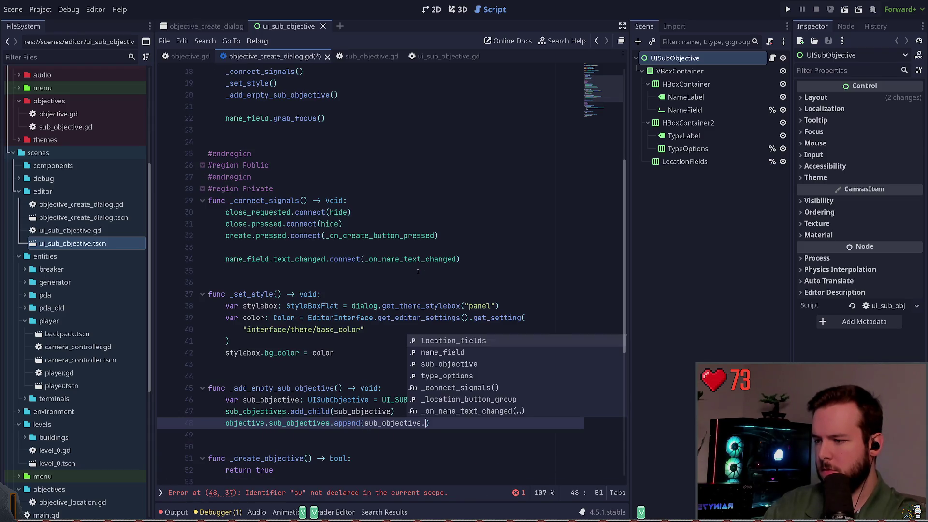
key("ctrl+s")
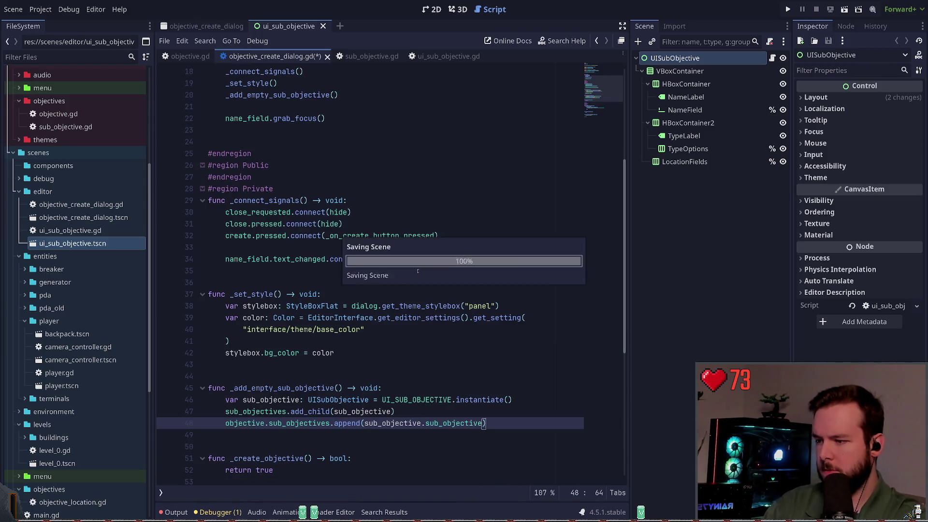
key("Up")
key("Up")
key("Home")
Prefix sub_objective with ui_ in the declaration, add_child and append lines, then save
type("ui_")
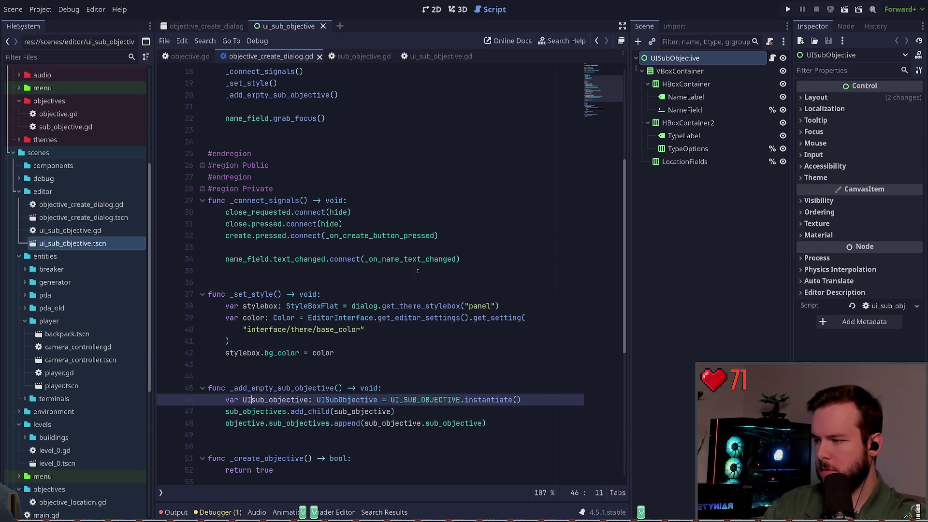
key("Down")
key("ctrl+Right")
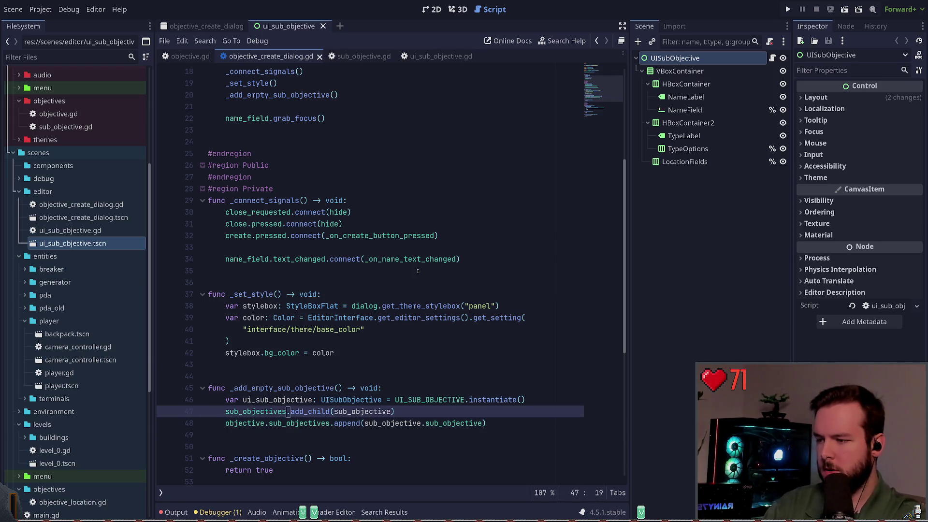
type("ui_")
key("Escape")
key("Down")
key("ctrl+Right")
key("Right")
type("ui_")
key("ctrl+s")
key("Home")
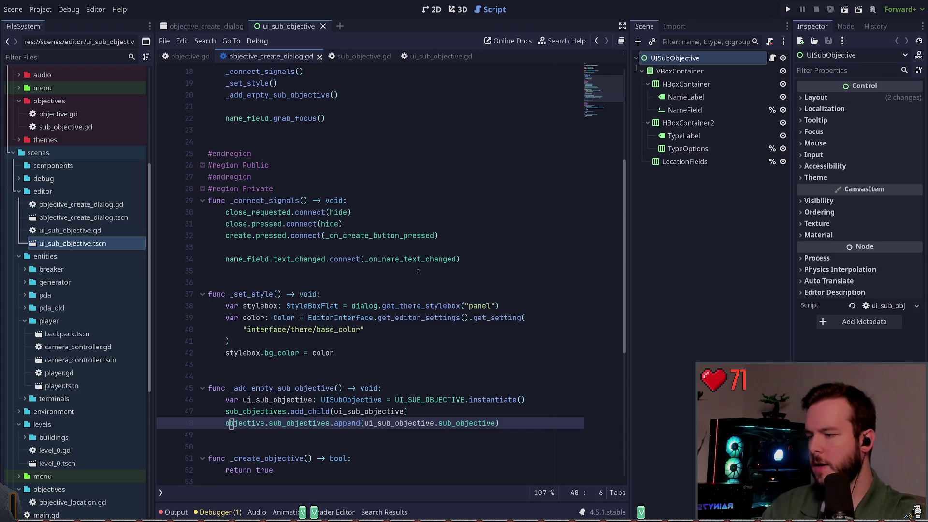
scroll(418, 271, "down", 6)
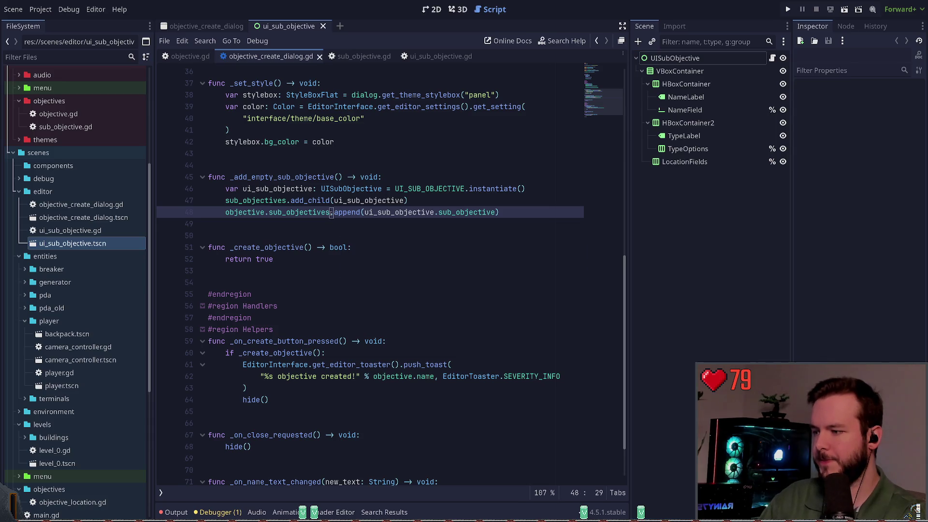
Check the parse errors in Output, save, and test-run the Create Objective dialog
left_click(174, 512)
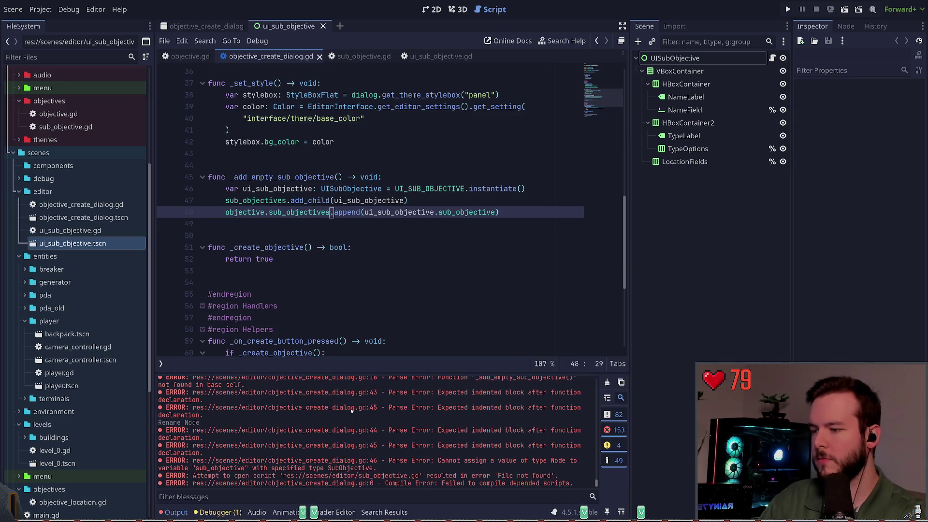
key("ctrl+s")
left_click(362, 212)
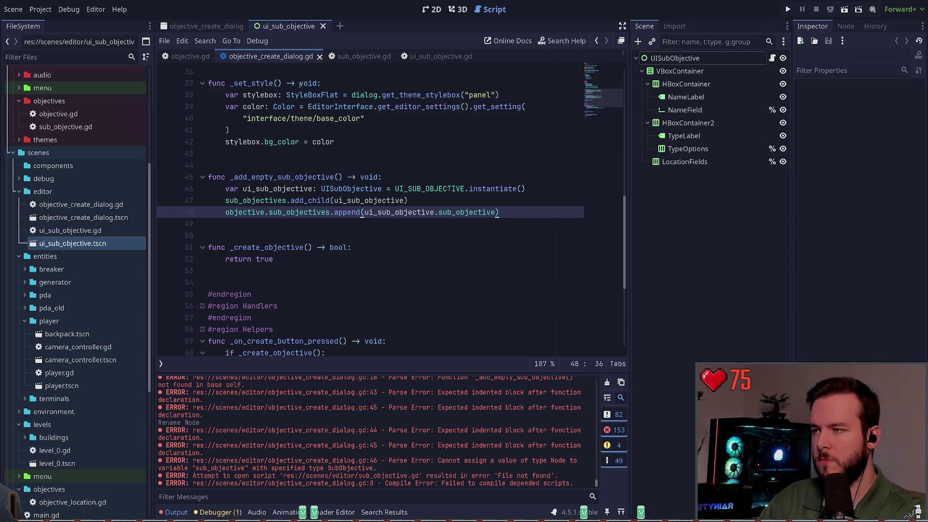
key("ctrl+shift+p")
key("Return")
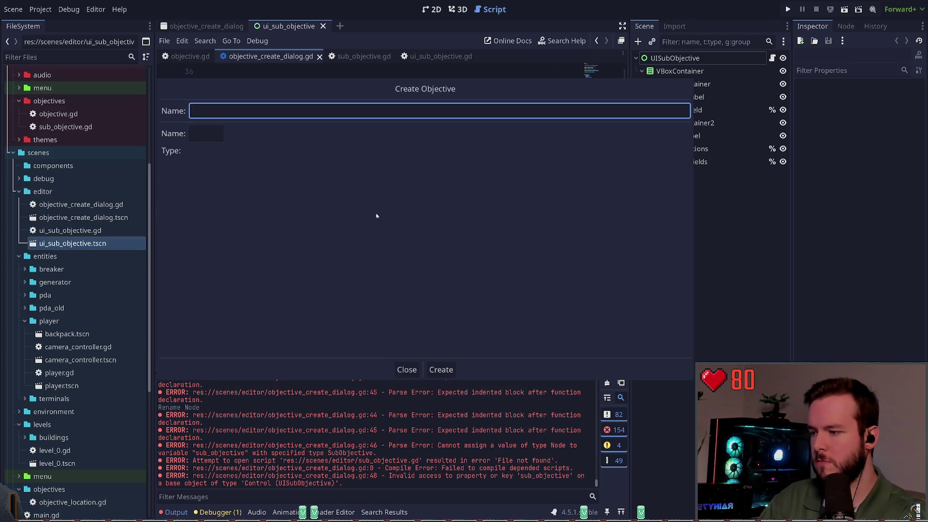
left_click(406, 369)
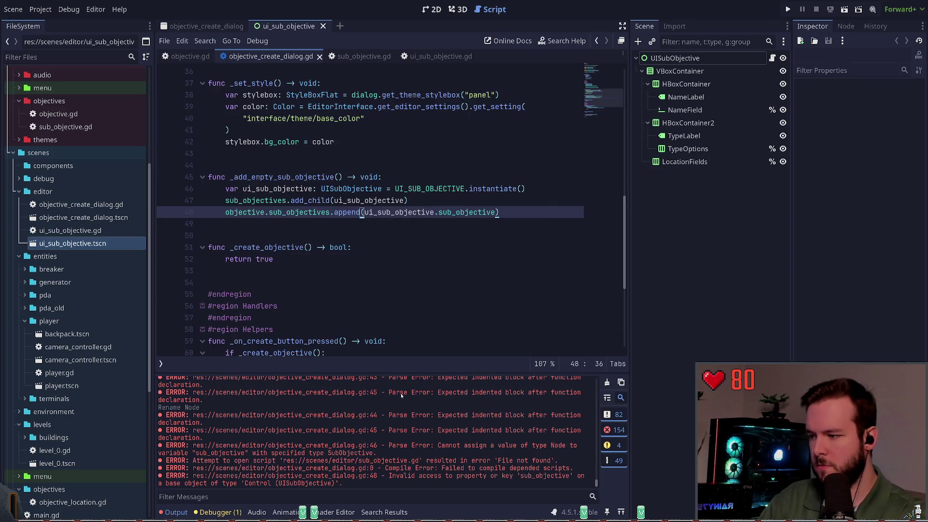
Follow ui_sub_objective through to the UI_SUB_OBJECTIVE constant declaration
left_click(327, 247)
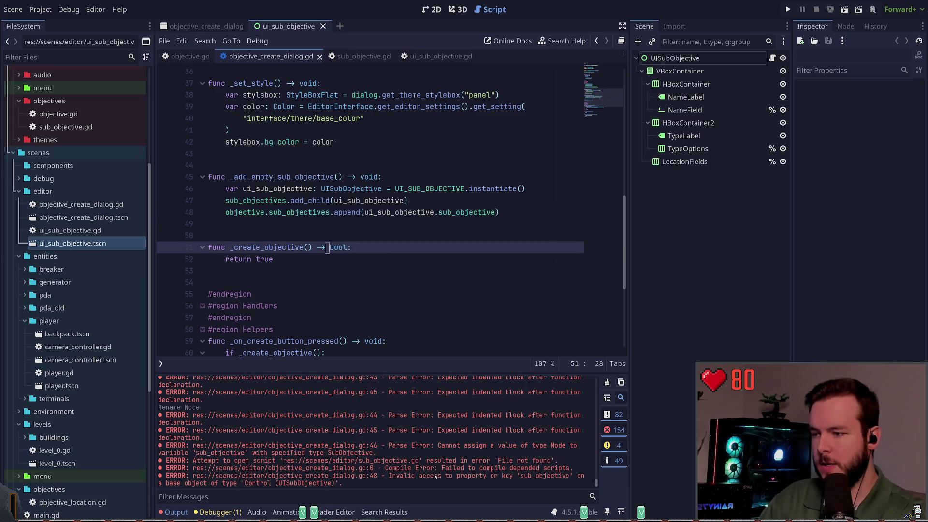
left_click(424, 212, "ctrl")
left_click(424, 212, "ctrl")
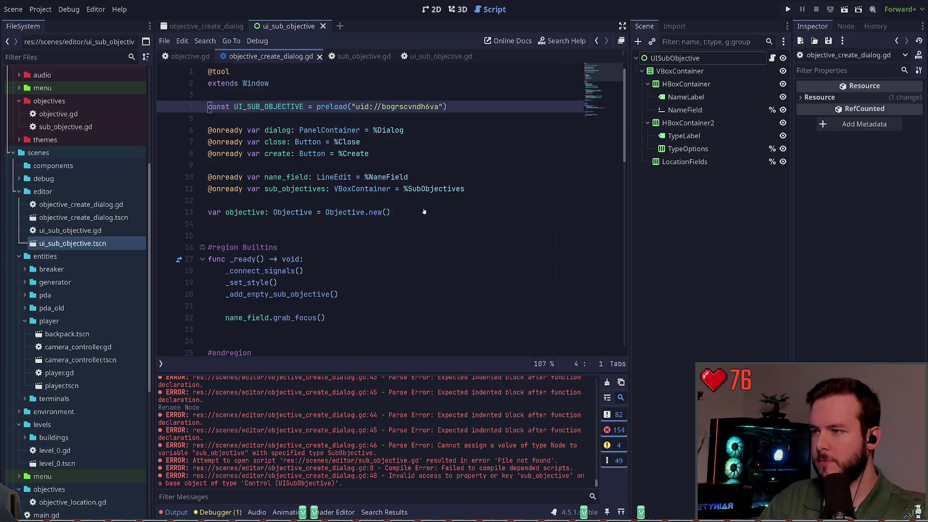
Inspect the sub_objective variable in sub_objective.gd and ui_sub_objective.gd, then save
left_click(244, 212)
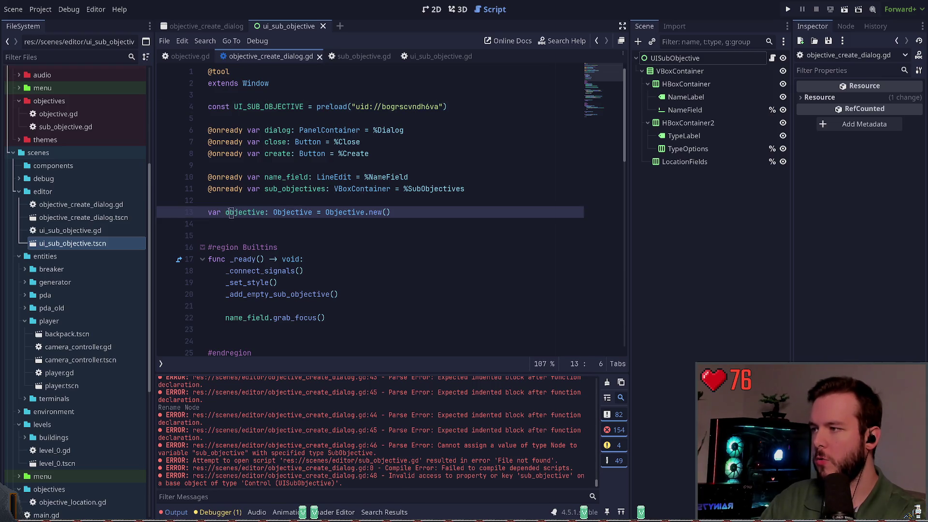
left_click(260, 225)
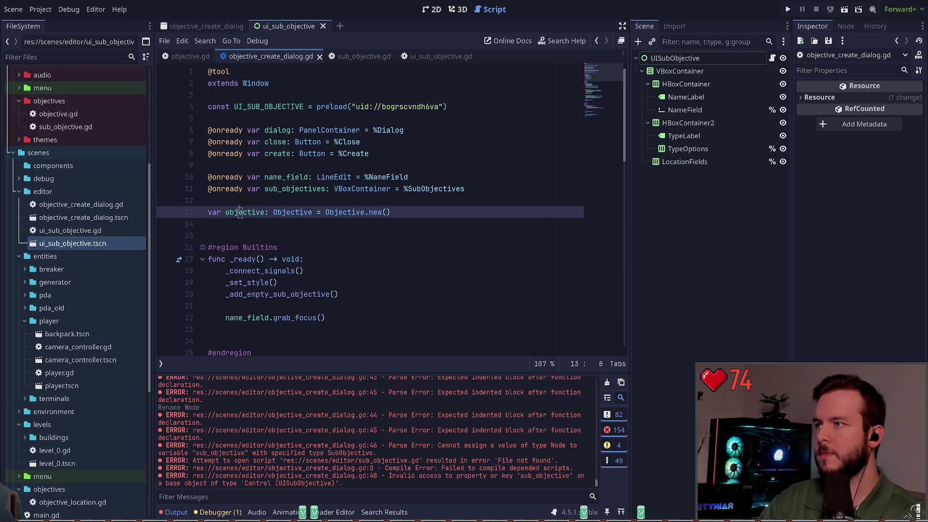
left_click(372, 60)
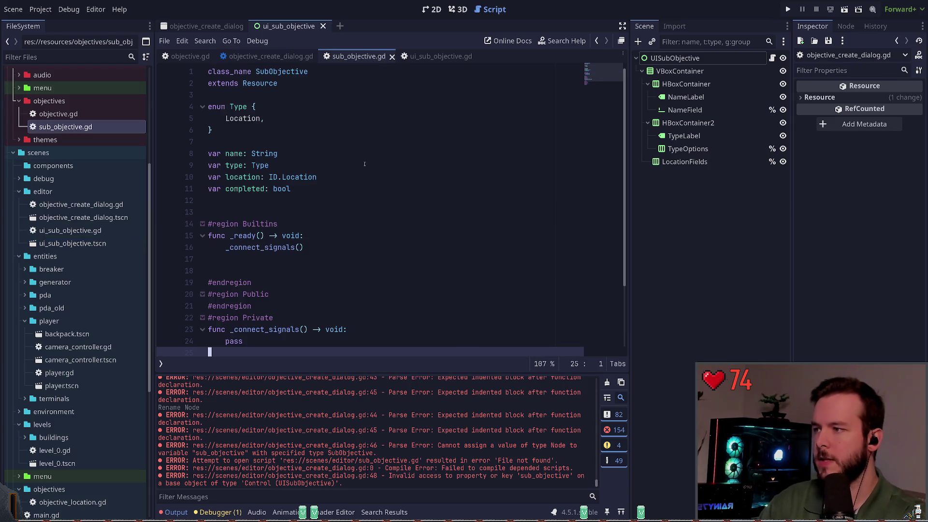
scroll(372, 194, "down", 3)
left_click(435, 56)
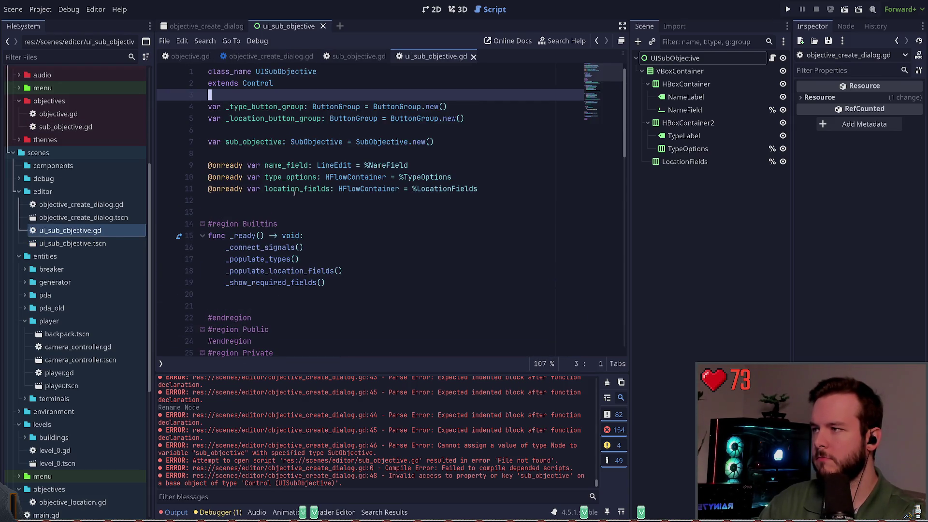
double_click(281, 143)
key("Down")
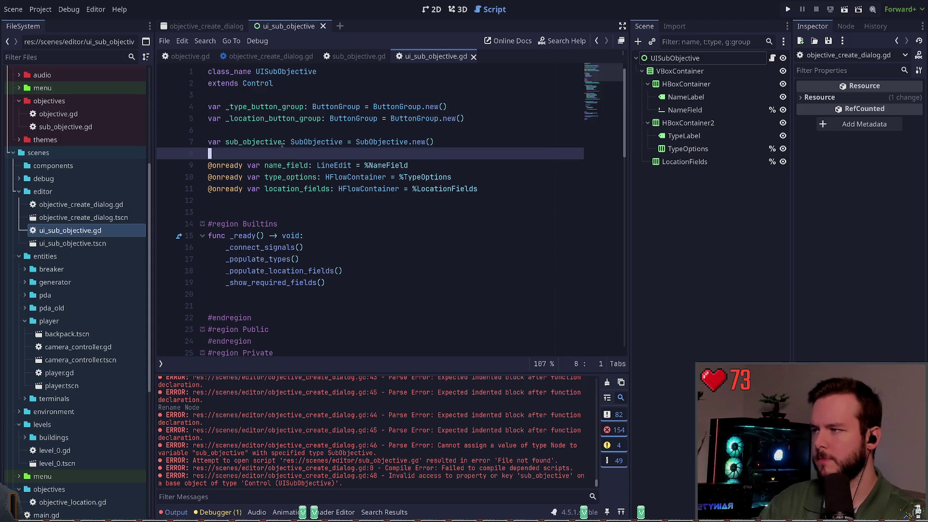
left_click(282, 143)
key("ctrl+s")
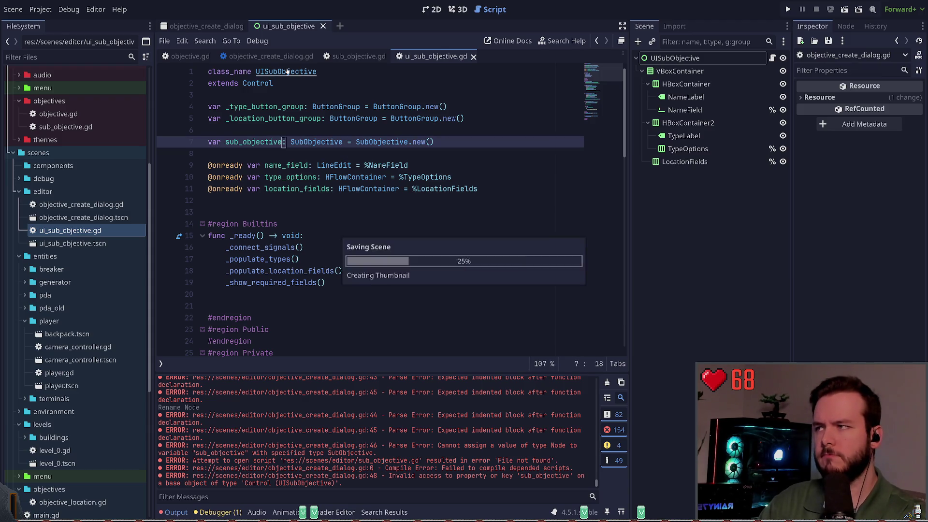
Return to objective_create_dialog.gd line 48 and highlight the invalid access error in Output
key("alt+Left")
key("alt+Left")
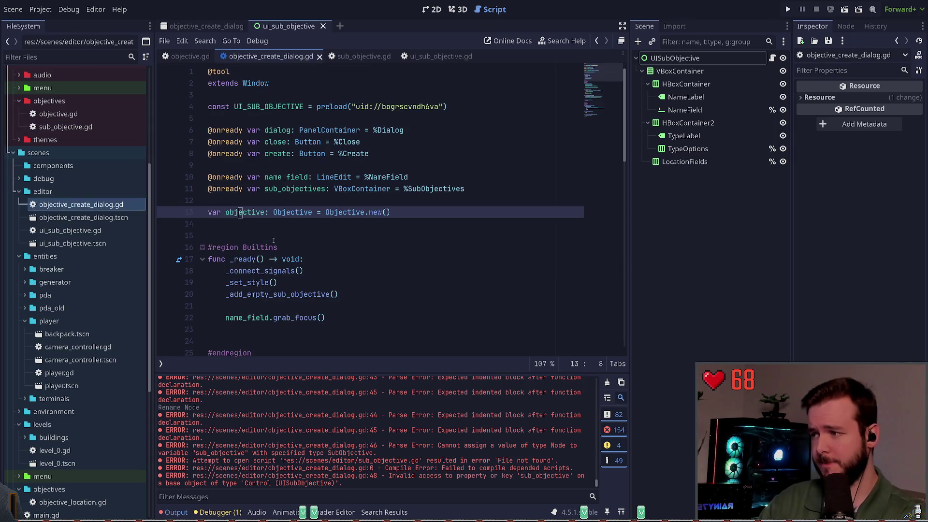
scroll(309, 216, "down", 10)
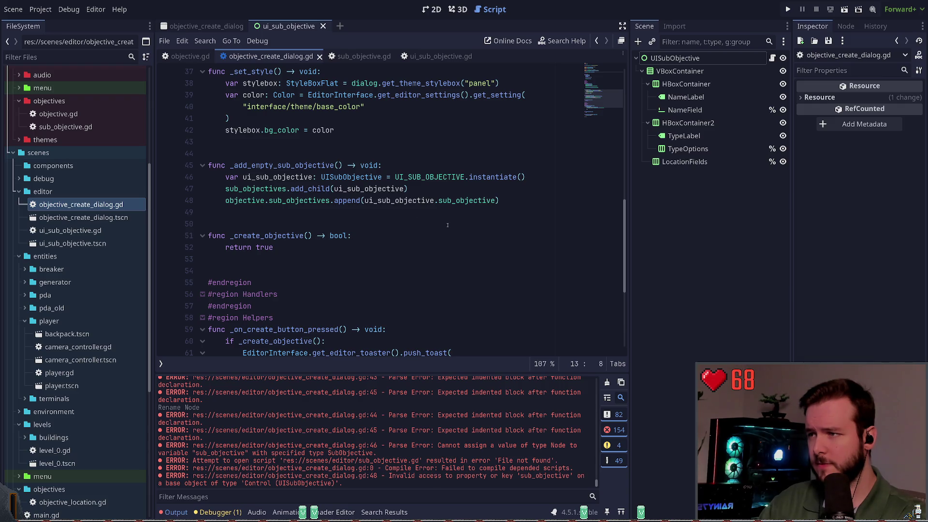
double_click(452, 200)
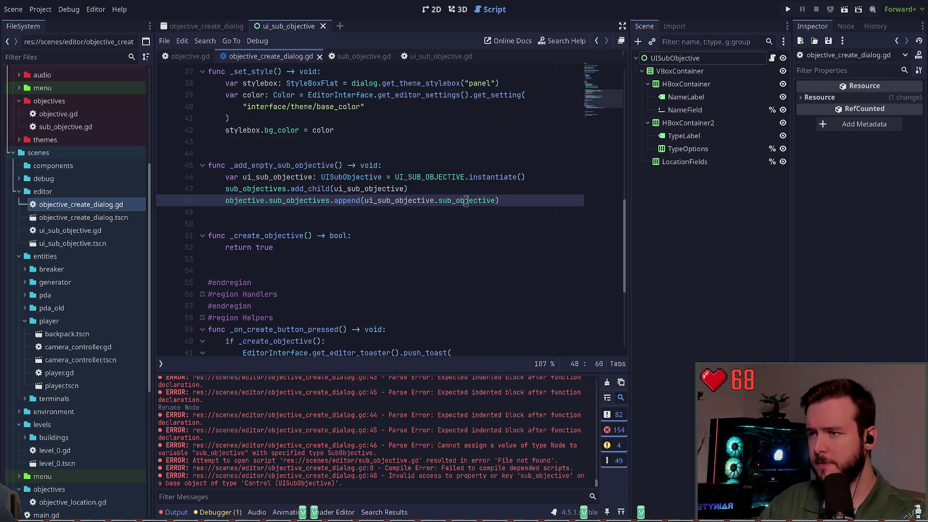
left_click(432, 213)
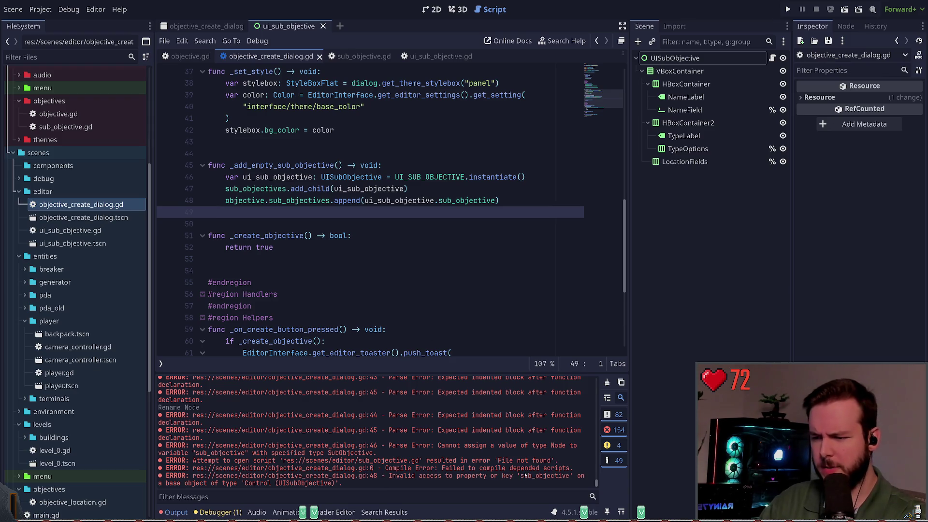
left_click_drag(192, 483, 328, 484)
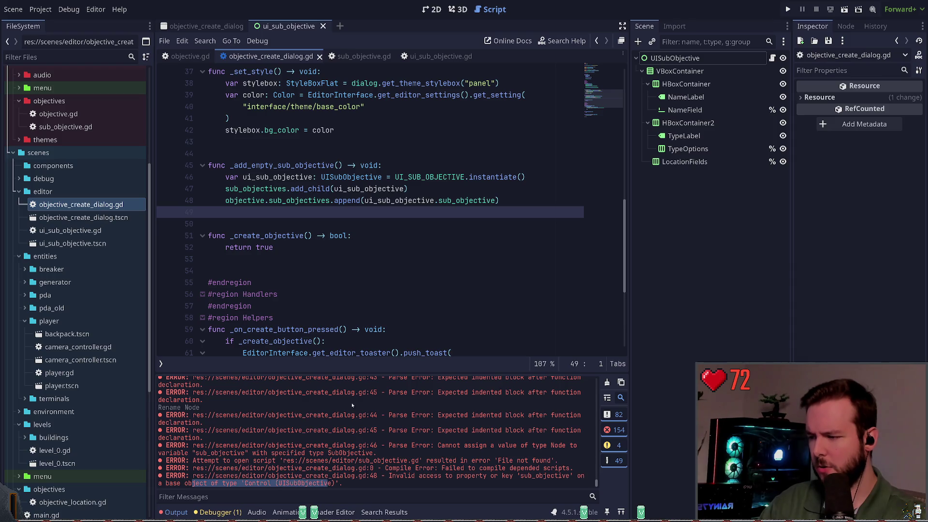
double_click(454, 201)
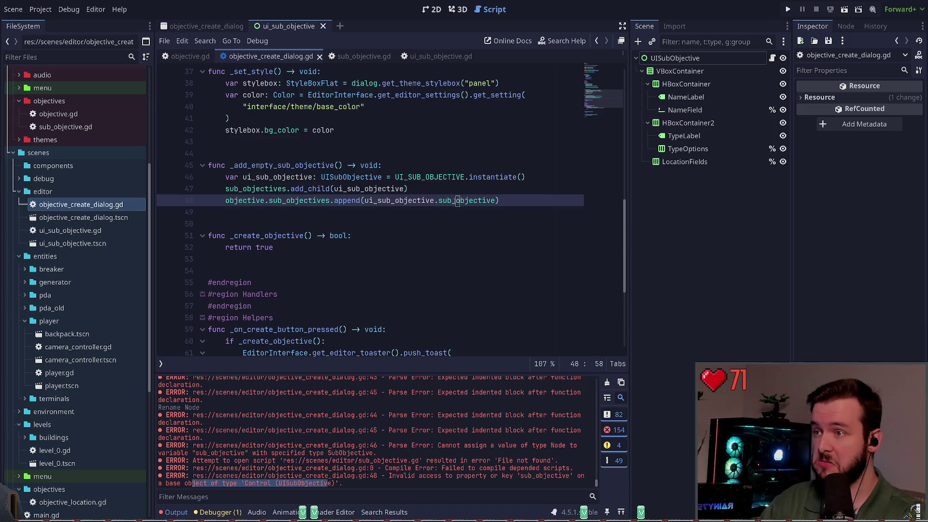
key("BackSpace")
key("BackSpace")
key("Return")
key("ctrl+s")
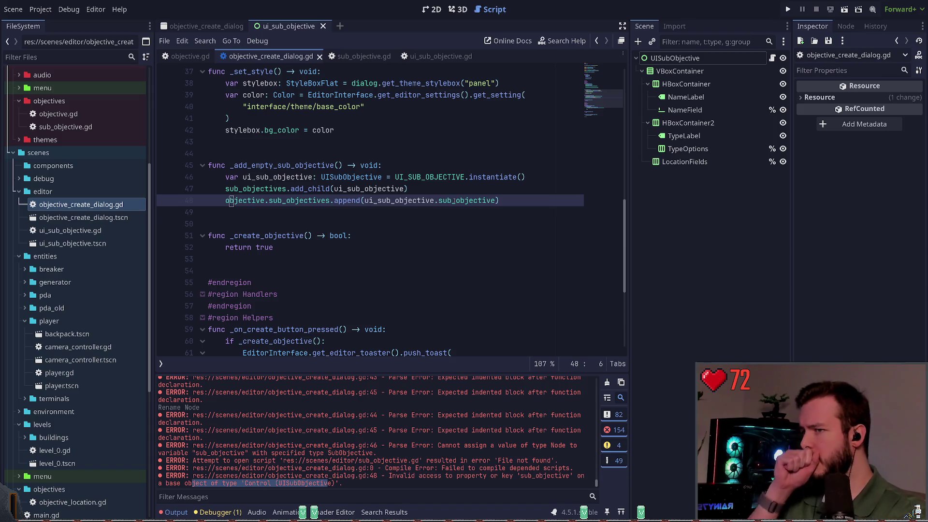
key("Up")
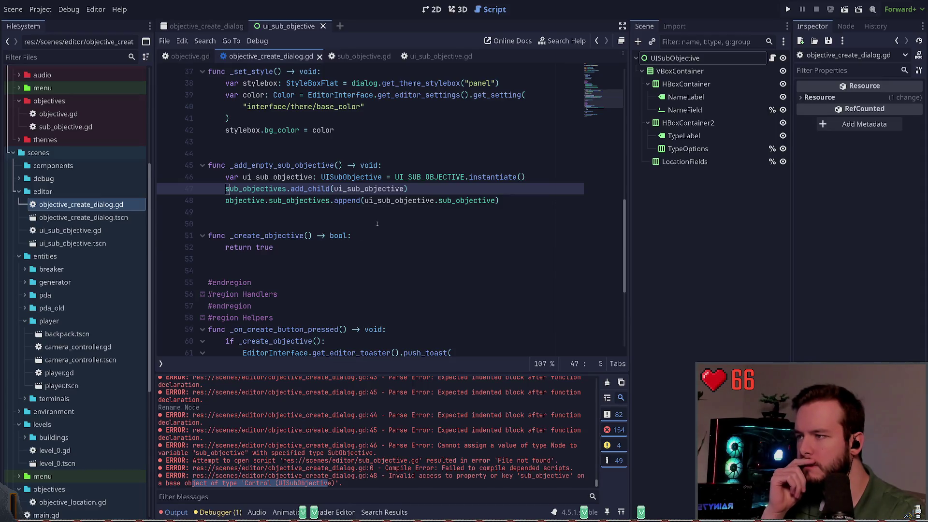
left_click(335, 200)
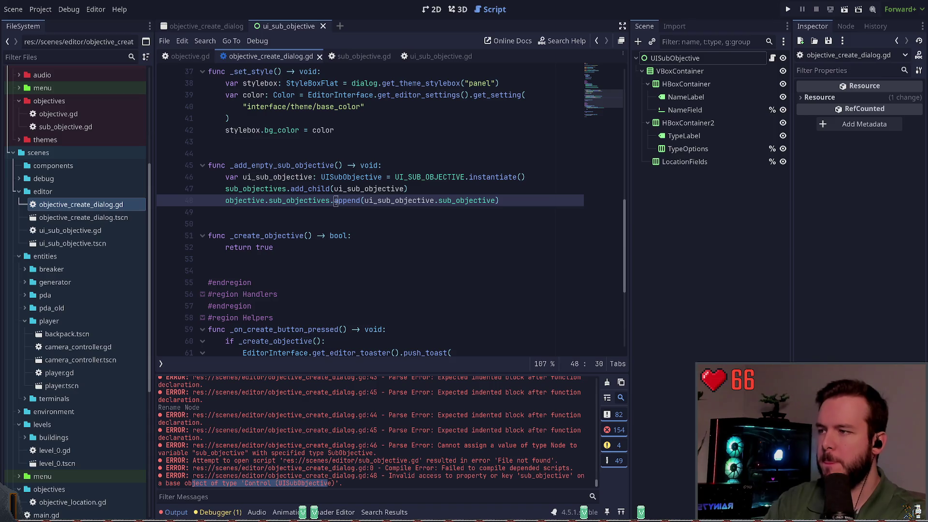
left_click(335, 201)
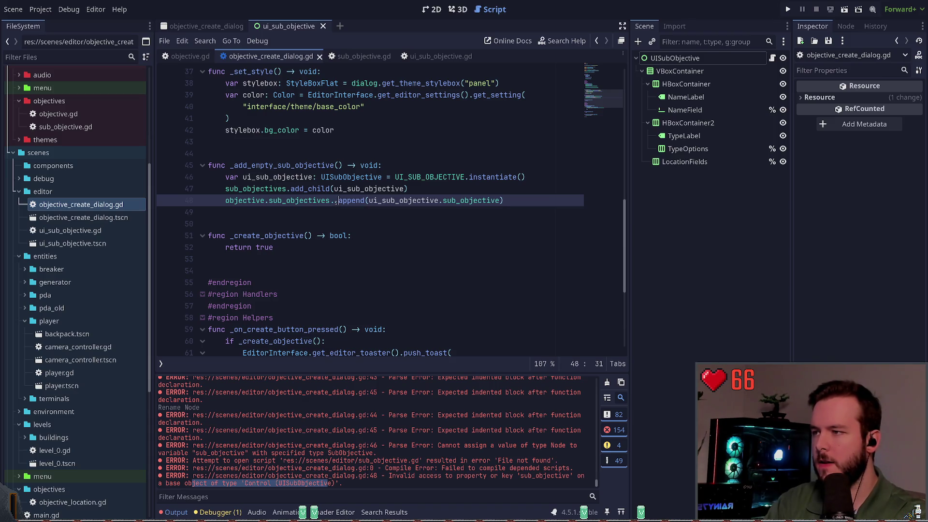
key("ctrl+Right")
type(".call")
key("Down")
key("Down")
key("Return")
key("ctrl+s")
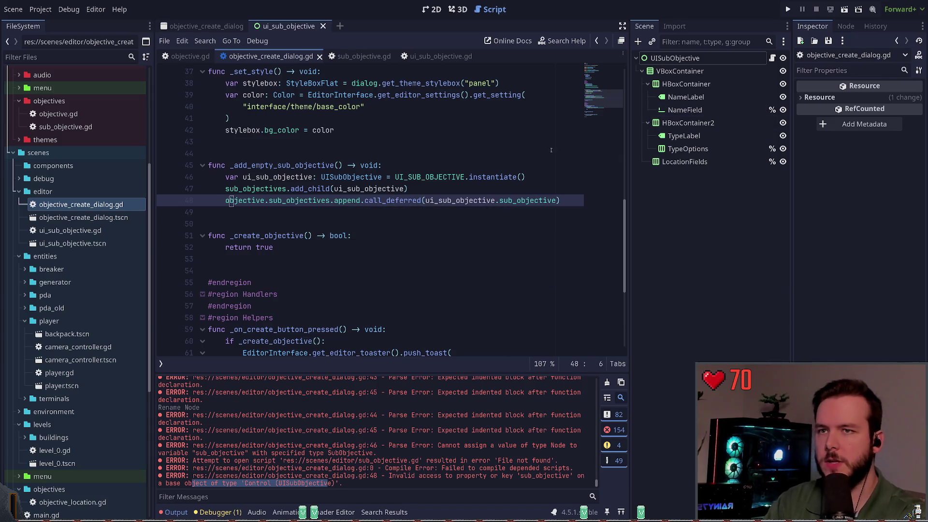
key("ctrl+shift+p")
key("Return")
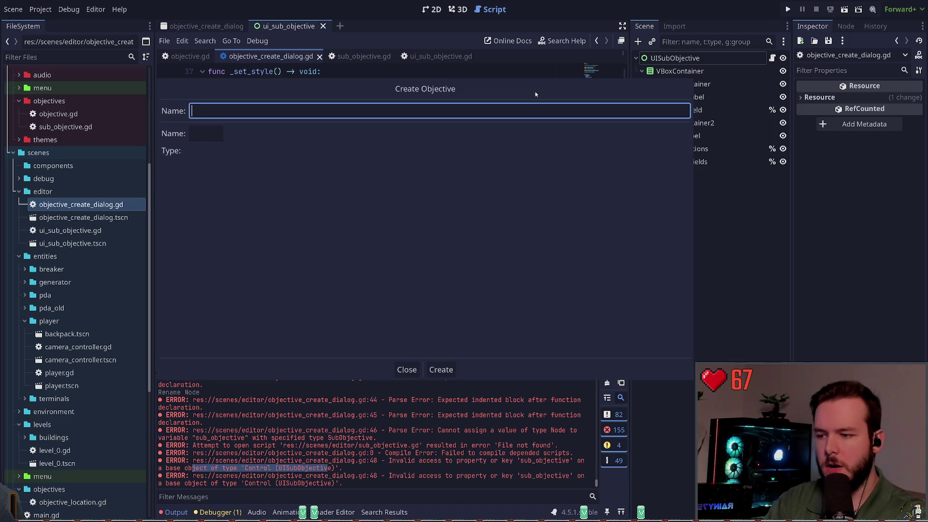
left_click(405, 369)
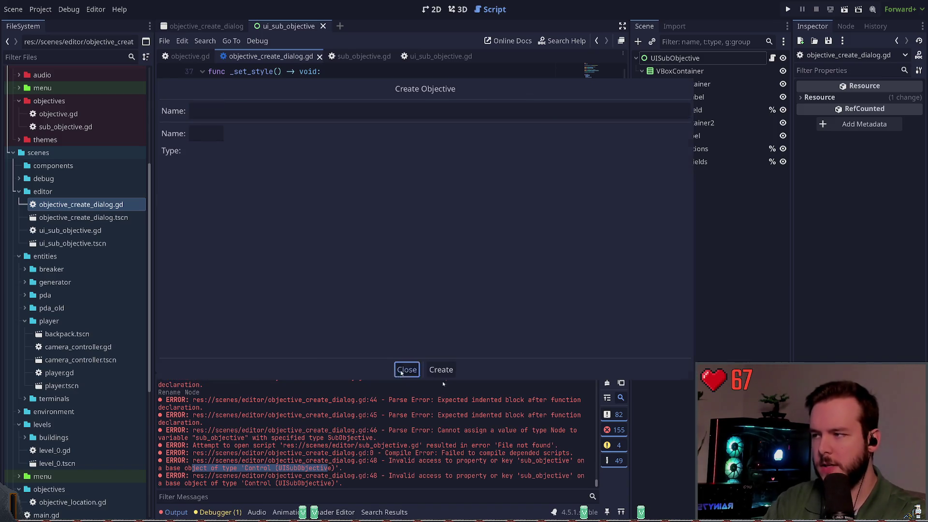
scroll(391, 151, "down", 10)
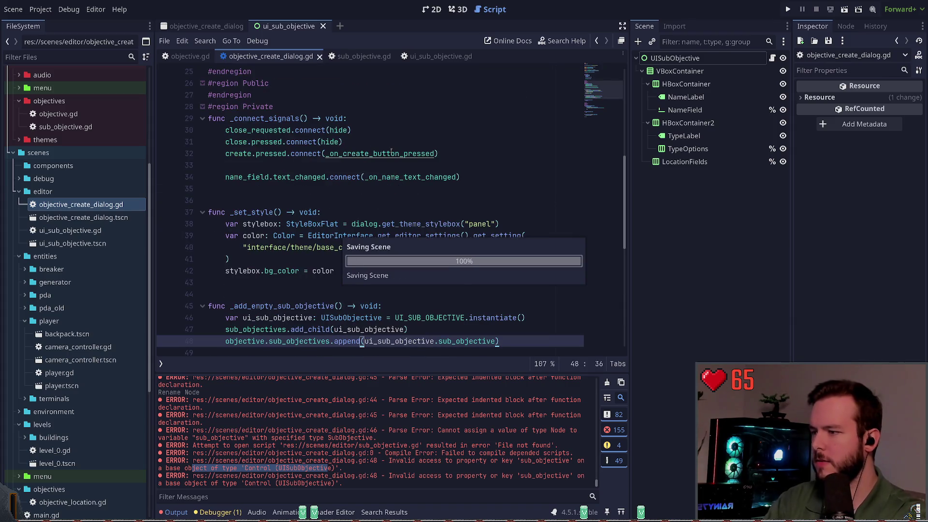
left_click(231, 279)
scroll(385, 237, "down", 2)
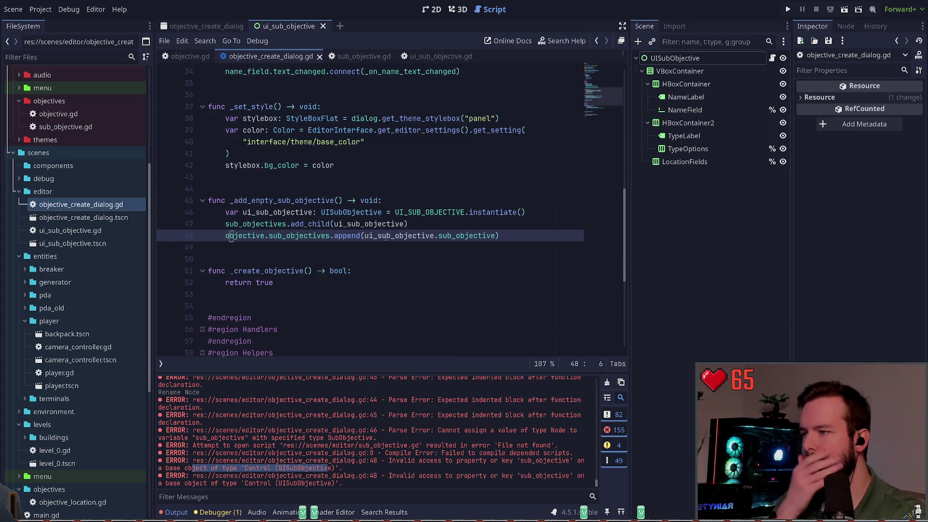
left_click(359, 248)
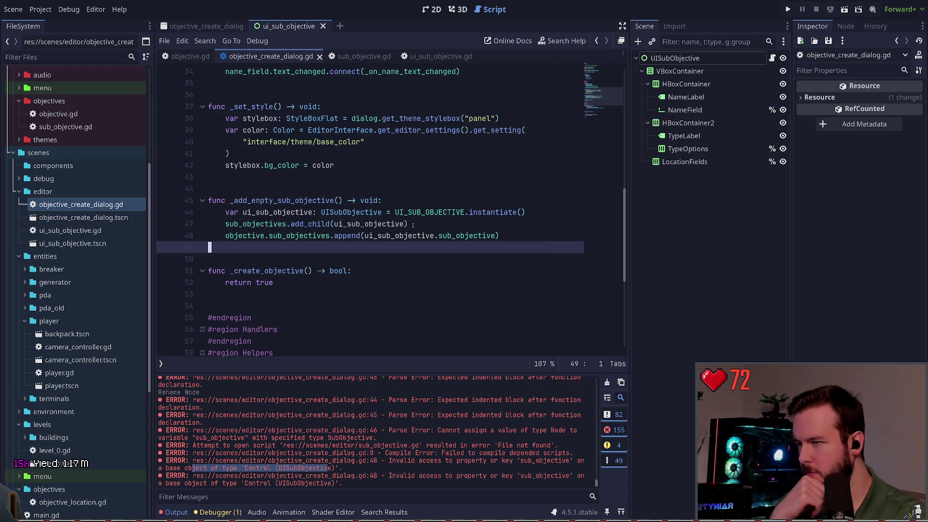
left_click(466, 235, "ctrl")
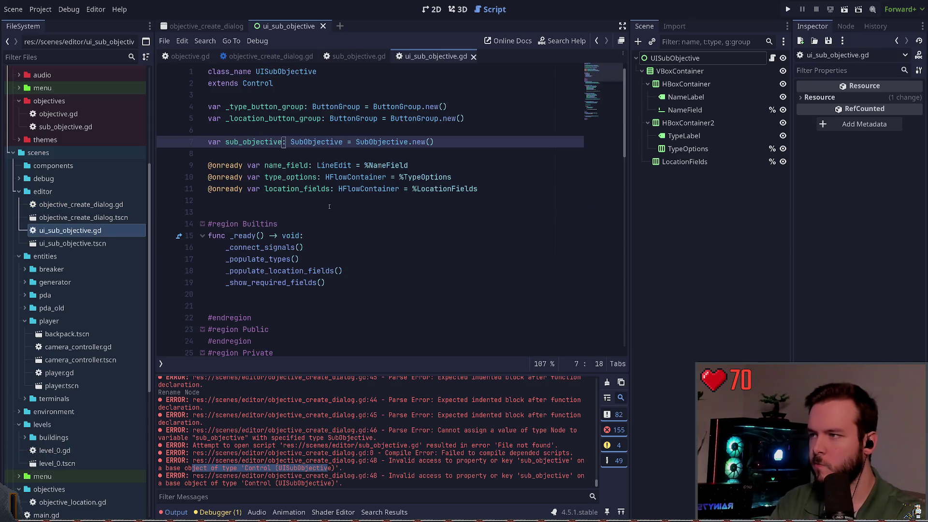
left_click(333, 203)
double_click(266, 144)
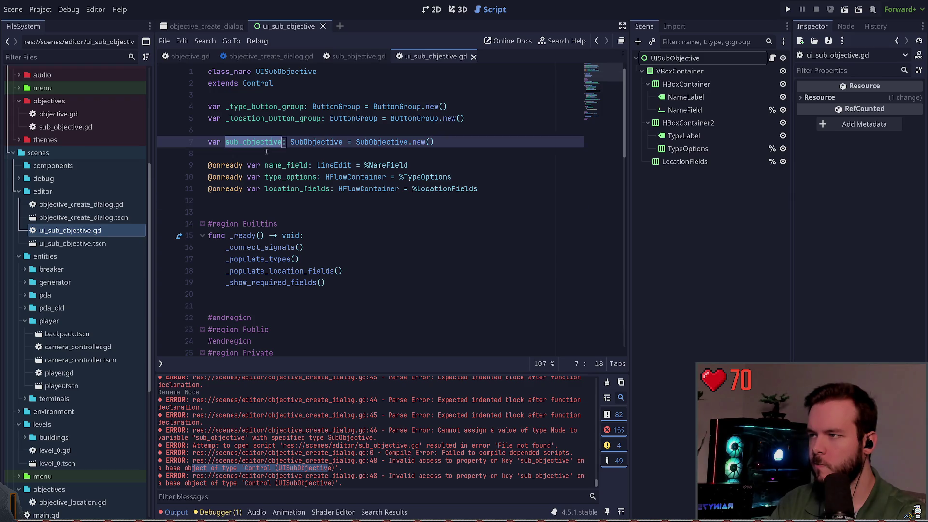
left_click(269, 155)
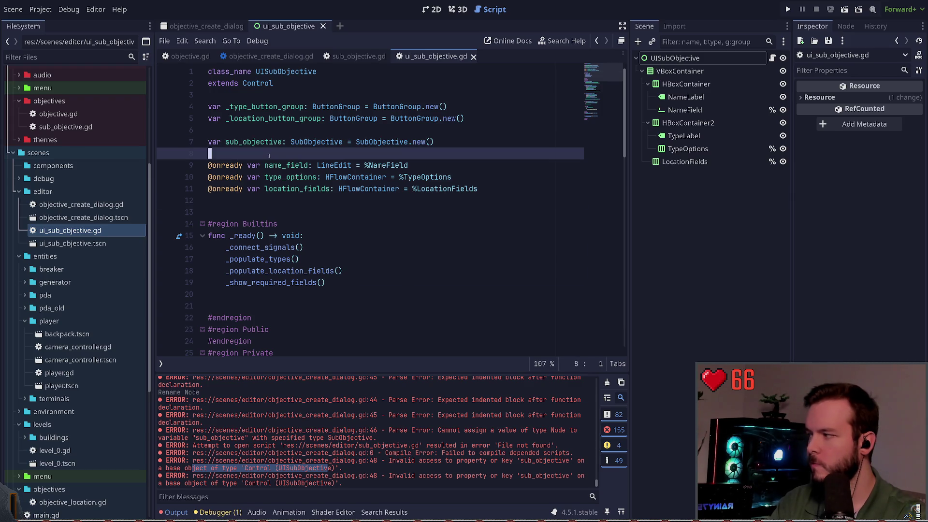
scroll(310, 209, "down", 5)
scroll(310, 208, "up", 5)
double_click(284, 141)
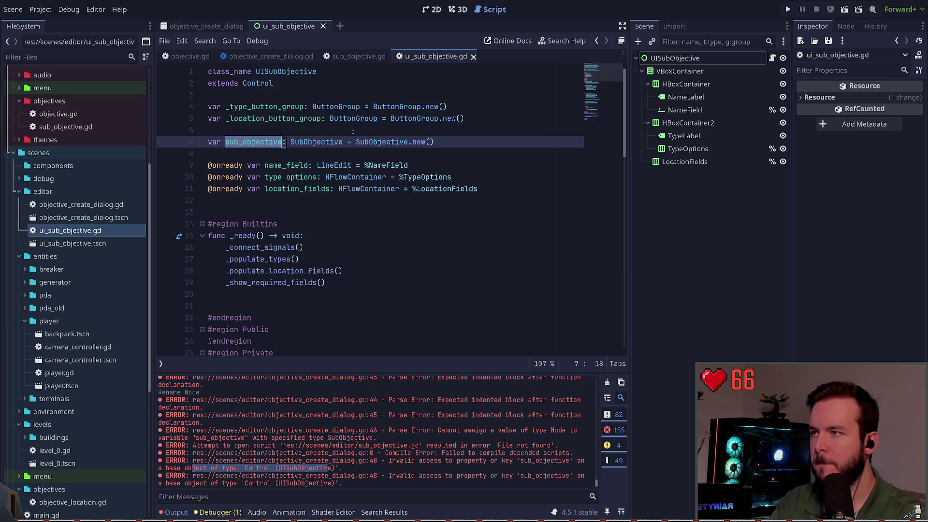
key("alt+Left")
key("alt+Left")
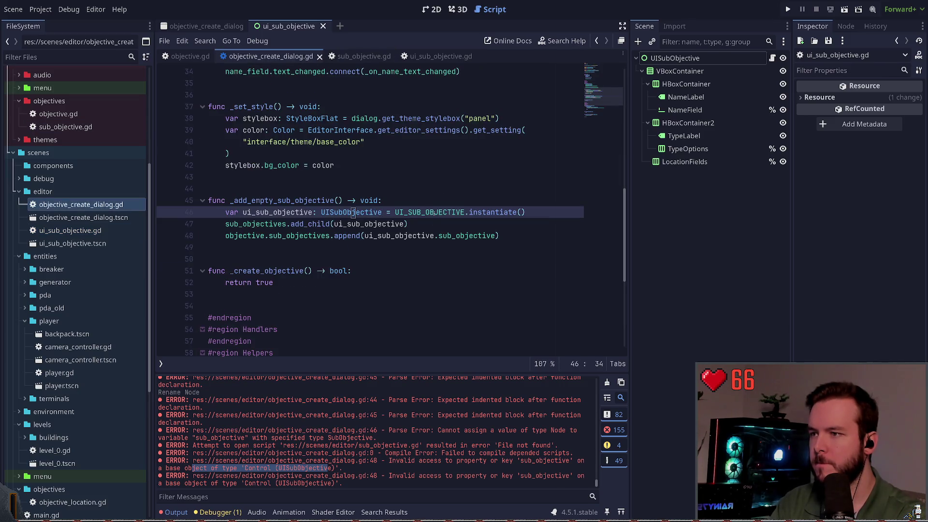
left_click(451, 236)
key("ctrl+s")
key("Home")
scroll(405, 253, "down", 2)
scroll(404, 253, "down", 4)
scroll(291, 267, "up", 8)
left_click(291, 267)
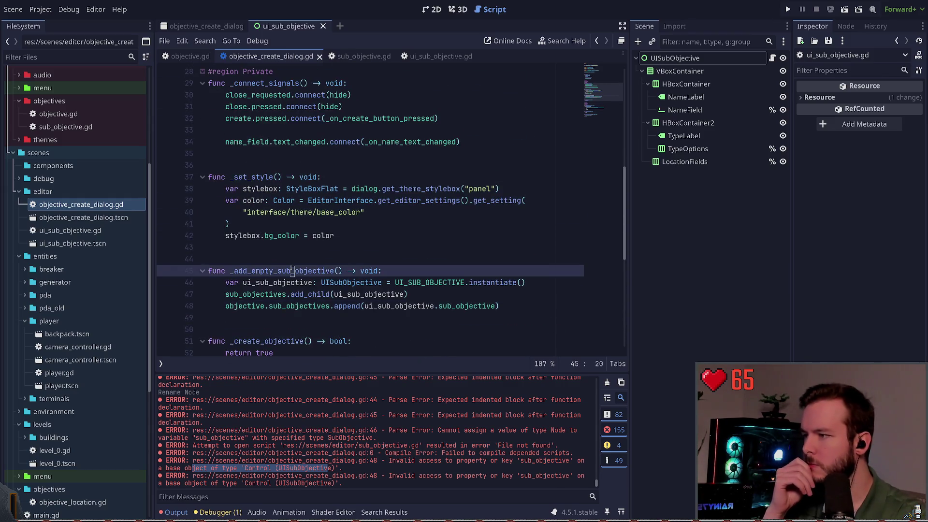
scroll(329, 202, "up", 6)
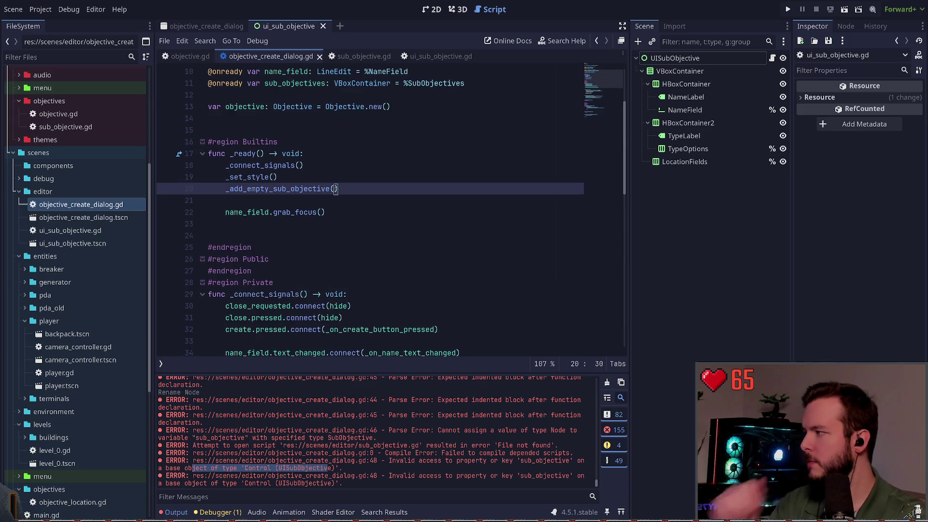
Change the line 20 _add_empty_sub_objective call to use call_deferred and save
left_click(330, 188)
type(".call")
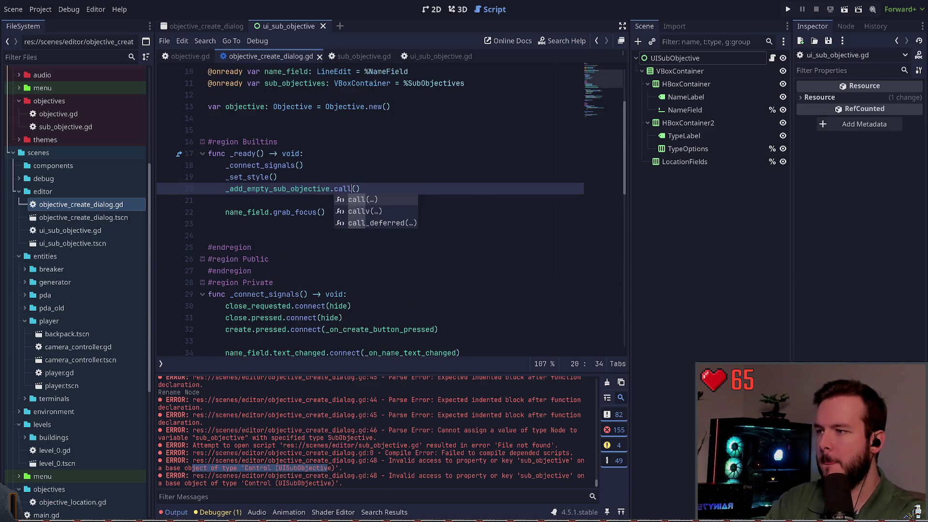
key("BackSpace")
key("BackSpace")
key("BackSpace")
key("ctrl+s")
scroll(351, 204, "down", 10)
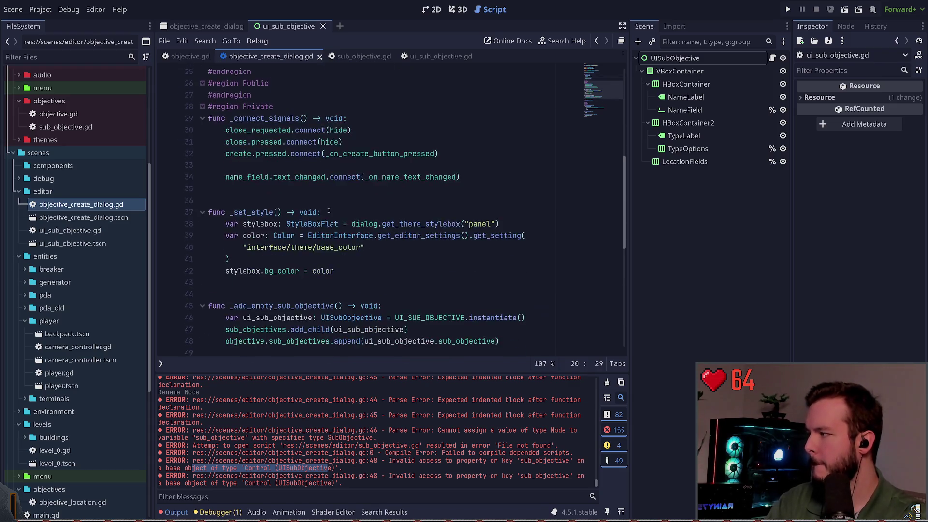
scroll(353, 218, "up", 11)
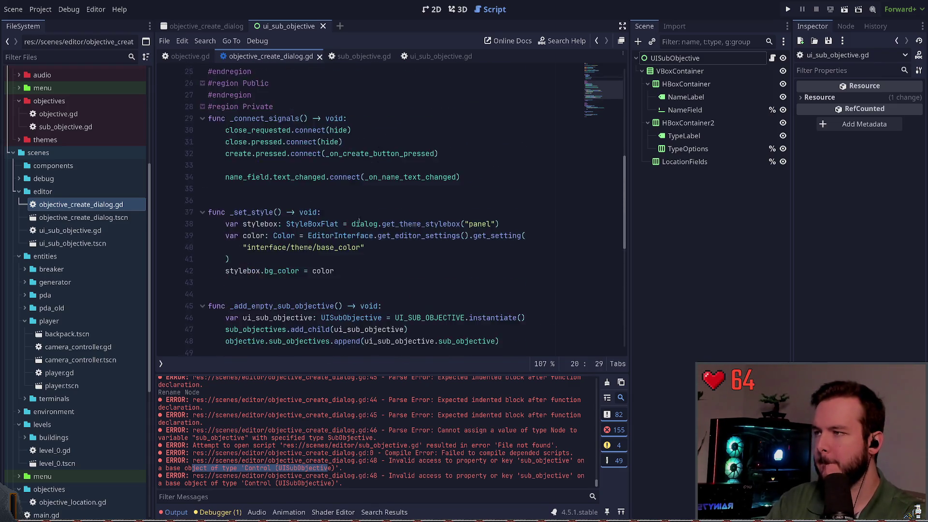
key("Delete")
key("Delete")
type(".ca")
key("Down")
key("Return")
key("ctrl+s")
key("Home")
key("Right")
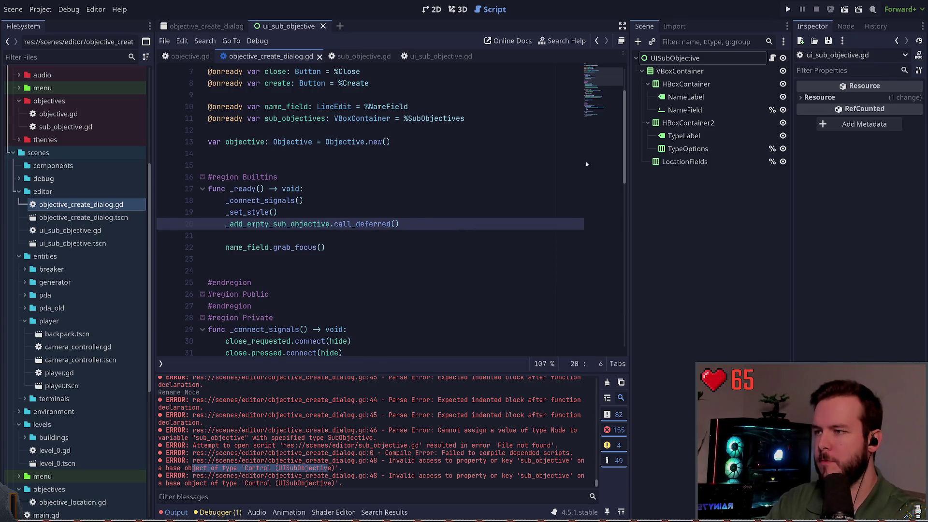
Test the Create Objective dialog, then undo call_deferred and save the script
key("F6")
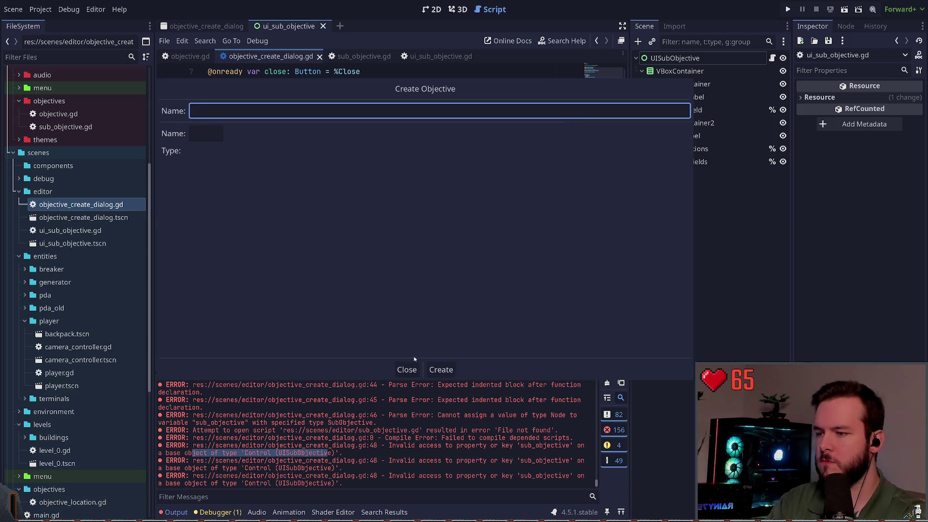
left_click(410, 369)
scroll(381, 223, "up", 2)
key("ctrl+z")
key("ctrl+s")
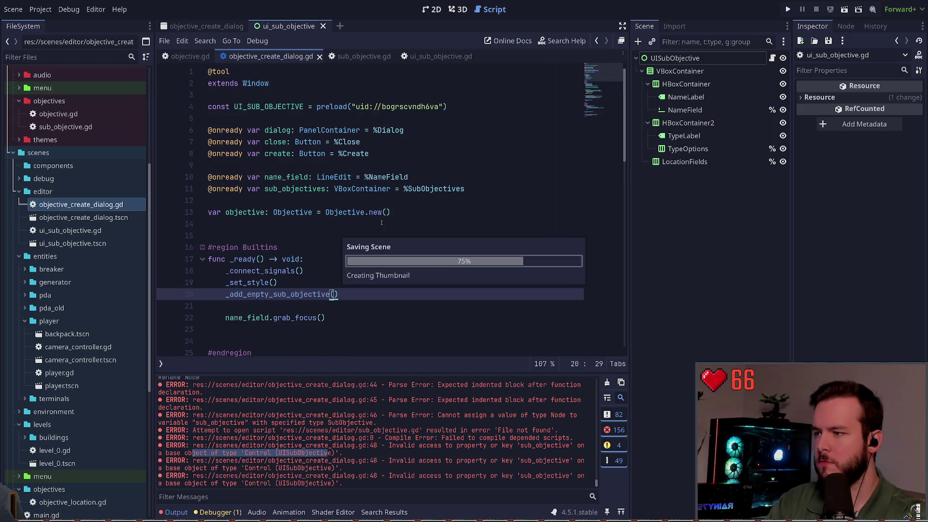
scroll(377, 262, "down", 5)
scroll(377, 262, "down", 12)
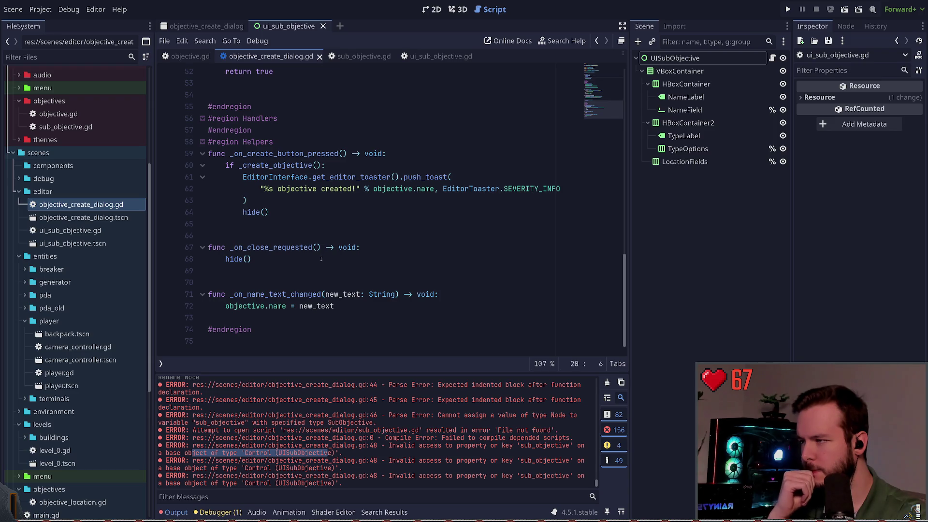
scroll(322, 259, "up", 7)
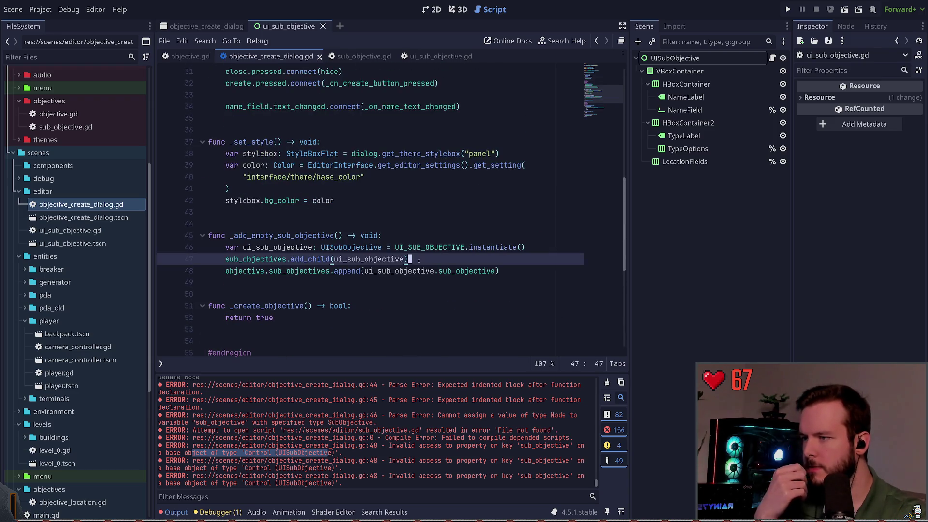
left_click(421, 260)
key("Return")
type("await E")
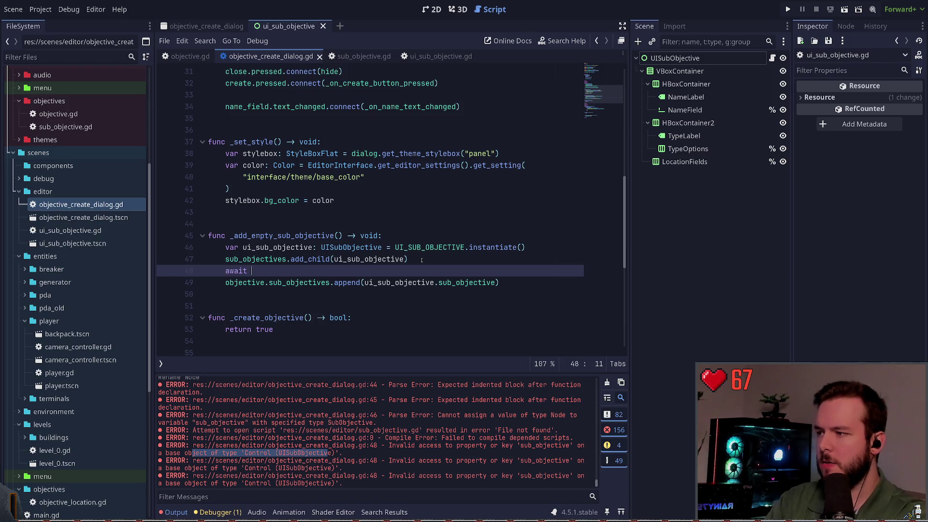
type("ngine.proces")
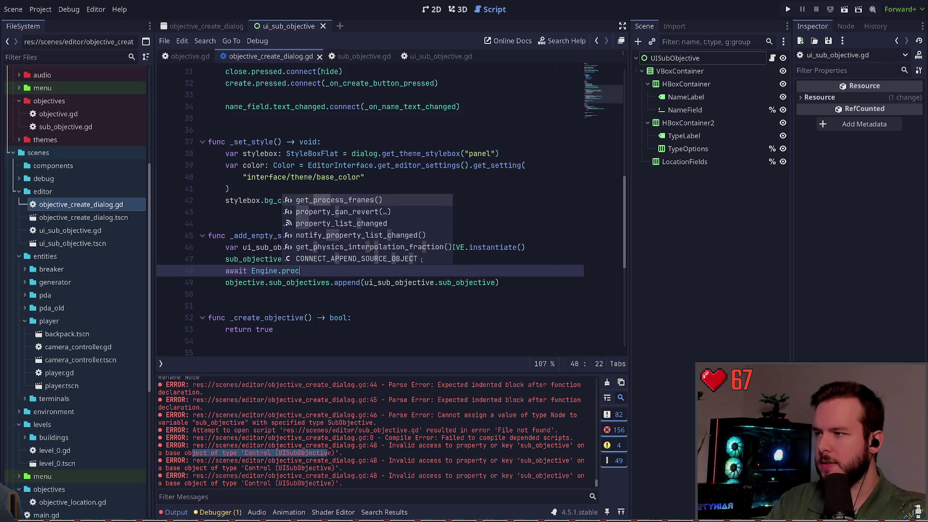
key("BackSpace")
key("BackSpace")
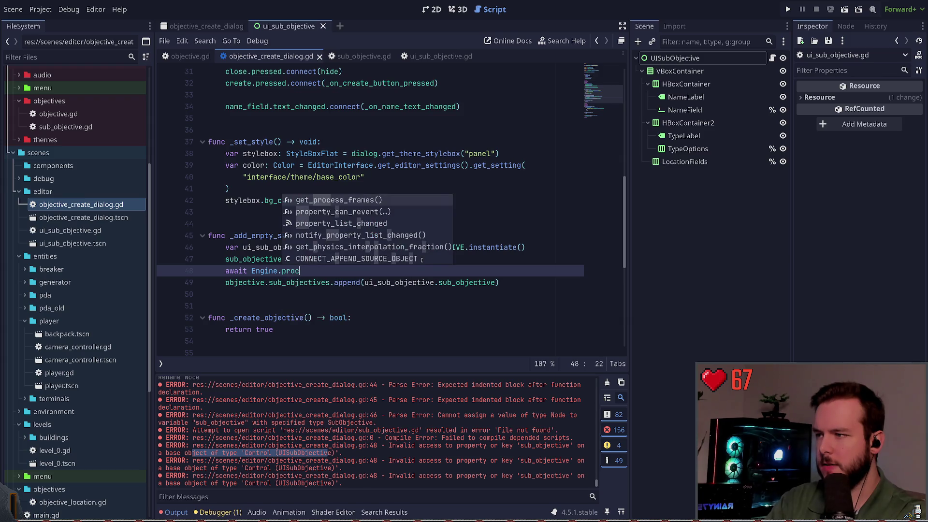
key("BackSpace")
key("BackSpace")
key("BackSpace")
type("frame")
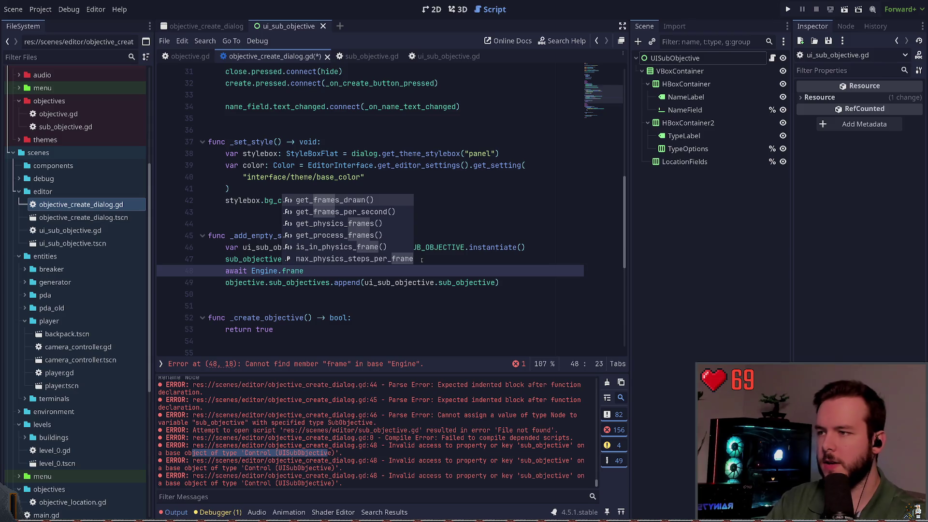
key("Escape")
key("BackSpace")
key("BackSpace")
key("BackSpace")
key("BackSpace")
key("BackSpace")
type("get_tree().")
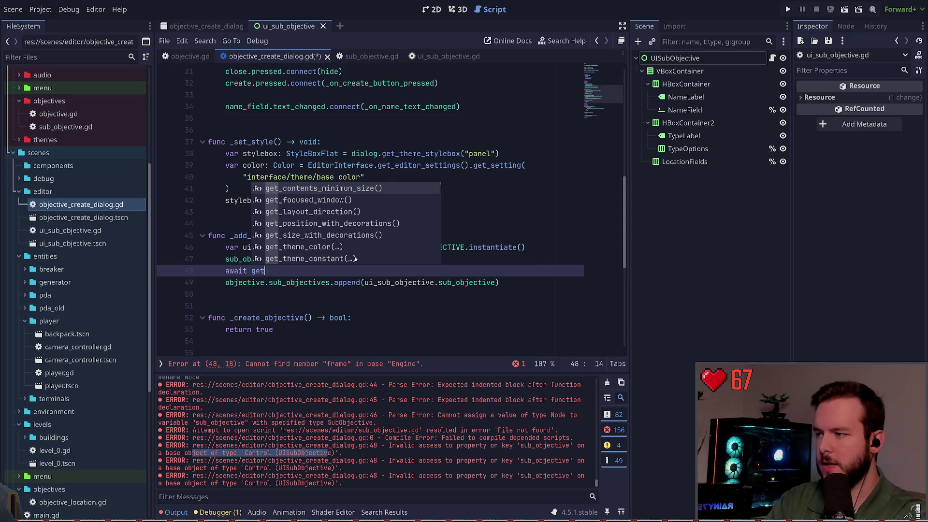
type("creaet")
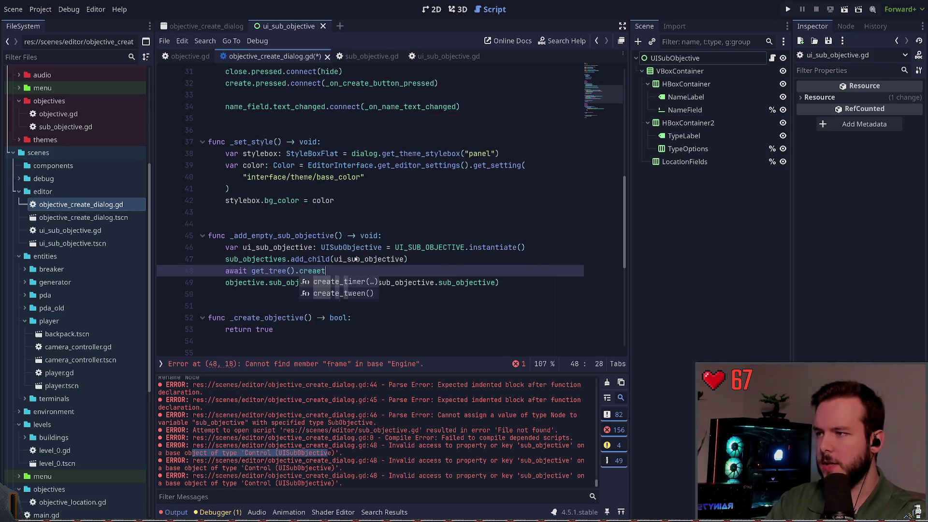
key("Return")
type("0.1).timeout")
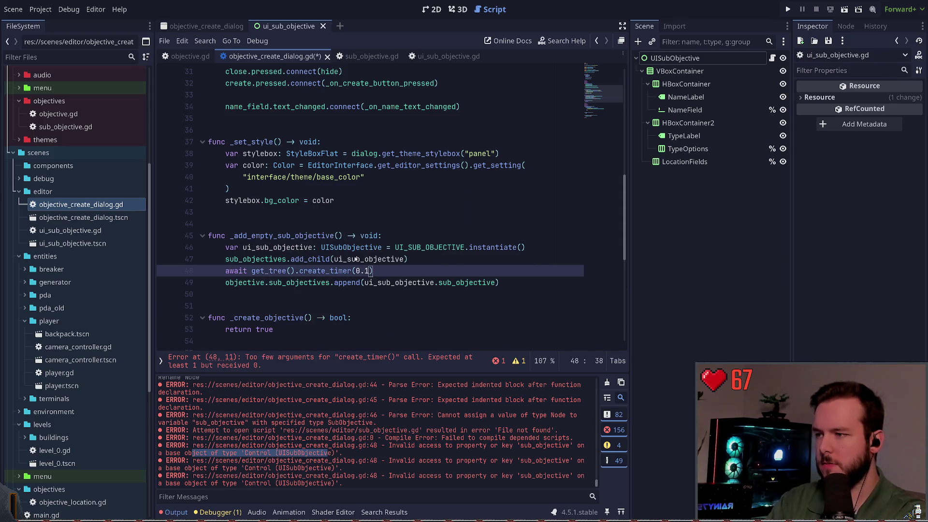
left_click(231, 271)
key("ctrl+s")
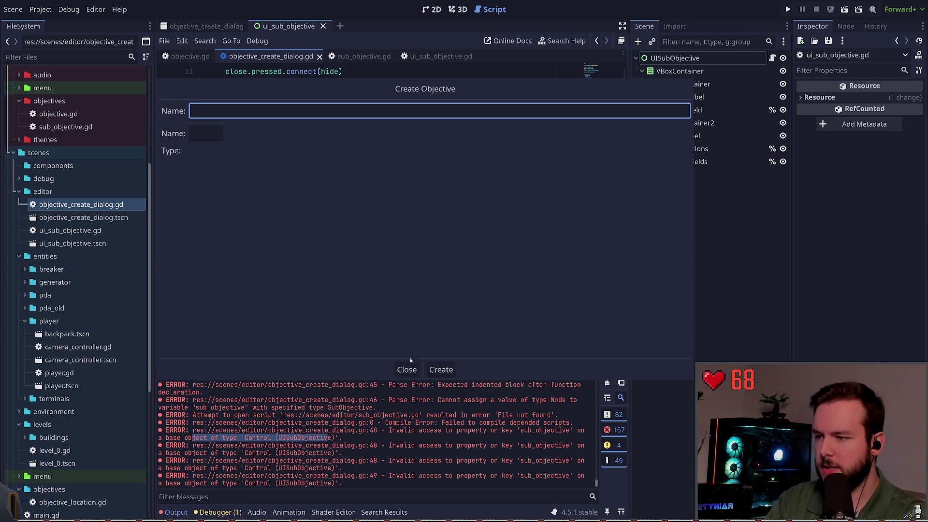
left_click(448, 375)
key("End")
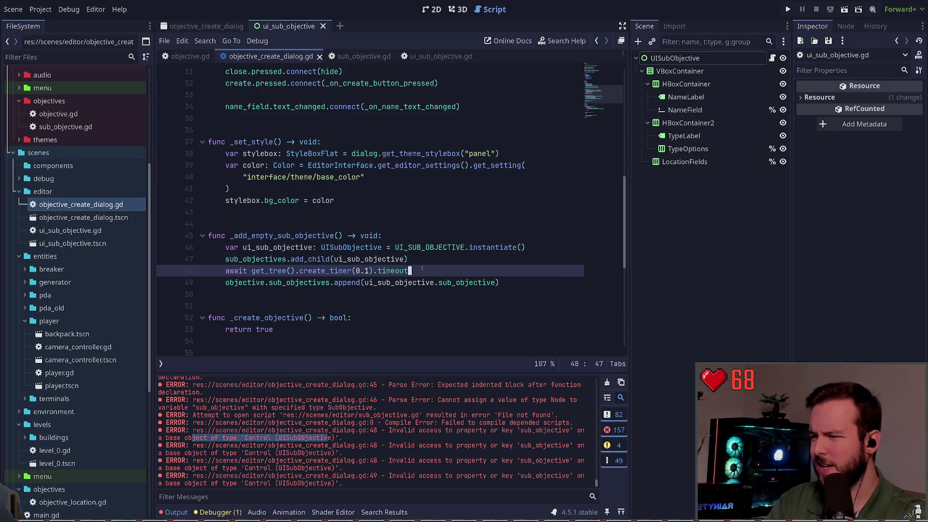
key("ctrl+shift+k")
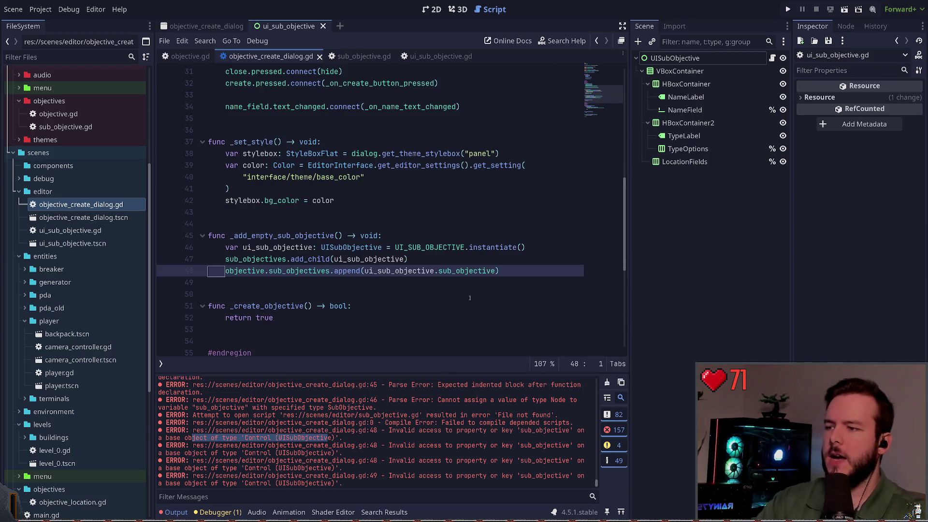
left_click(456, 270)
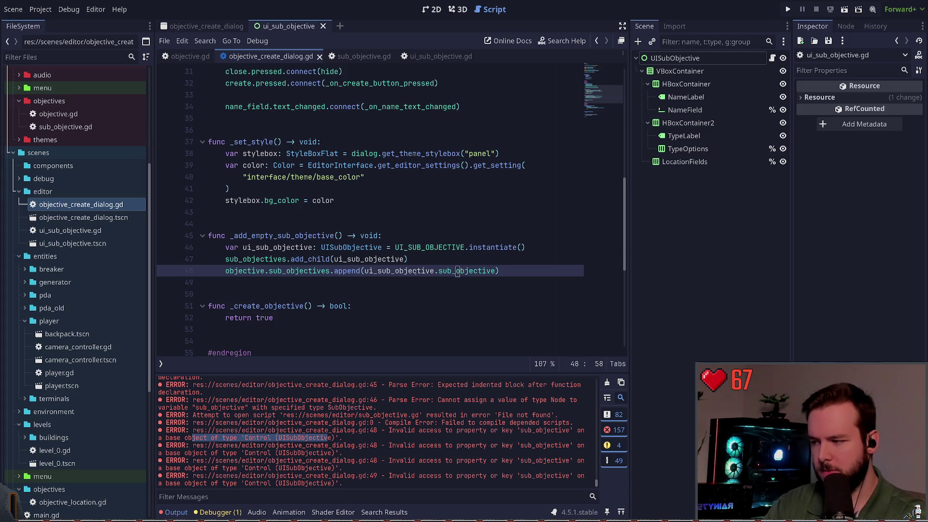
left_click(462, 298)
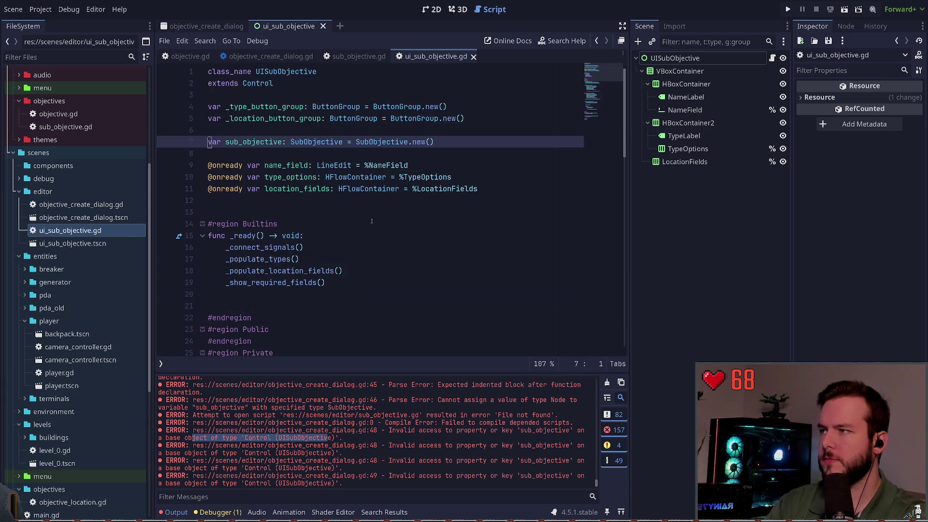
Review the class header and sub_objective declaration in ui_sub_objective.gd
left_click_drag(241, 95, 174, 72)
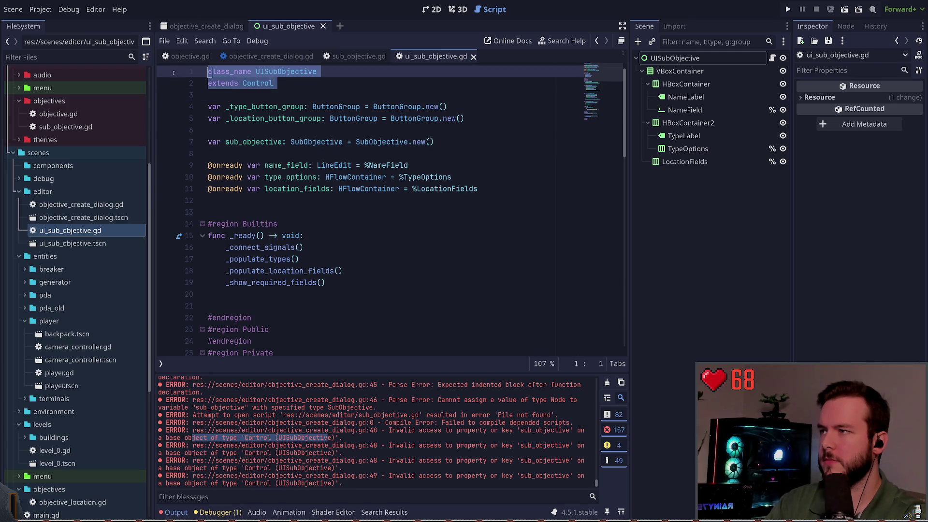
left_click(301, 105)
left_click(358, 56)
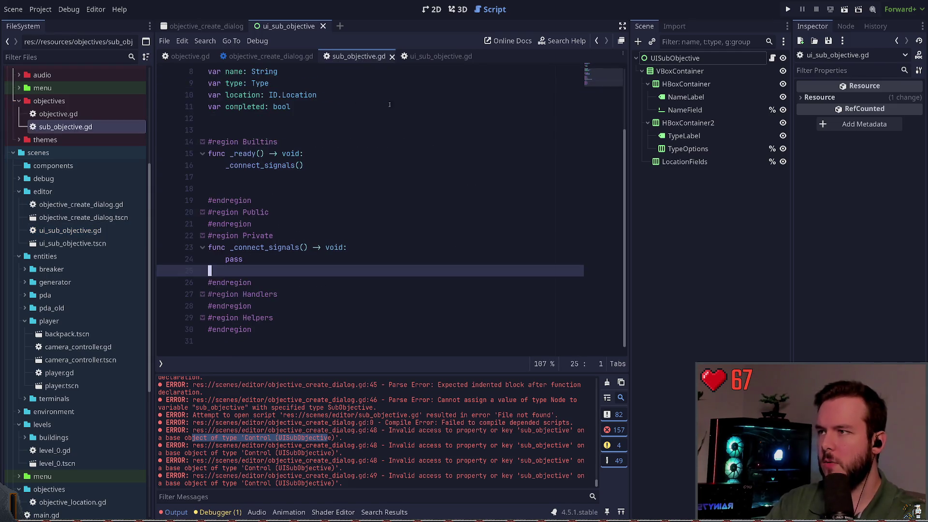
key("ctrl+Tab")
key("ctrl+Tab")
triple_click(359, 140)
key("Right")
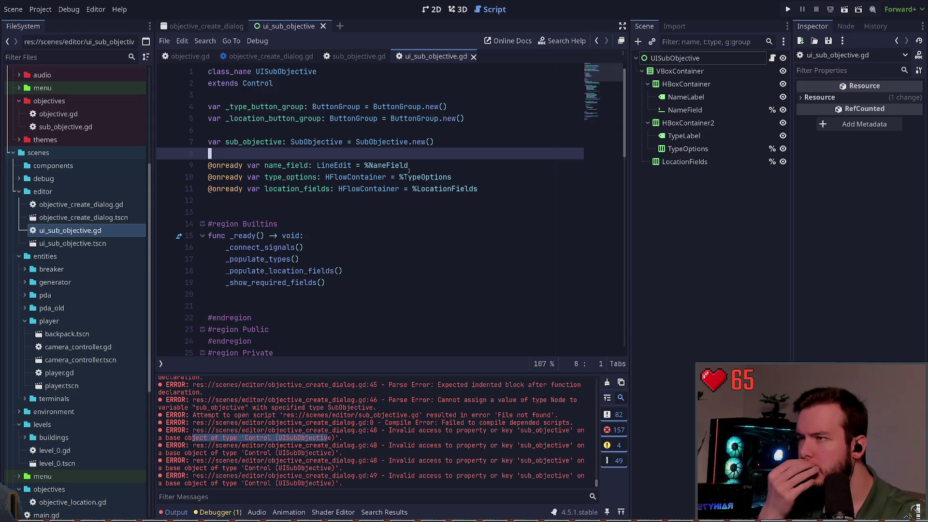
scroll(370, 162, "down", 6)
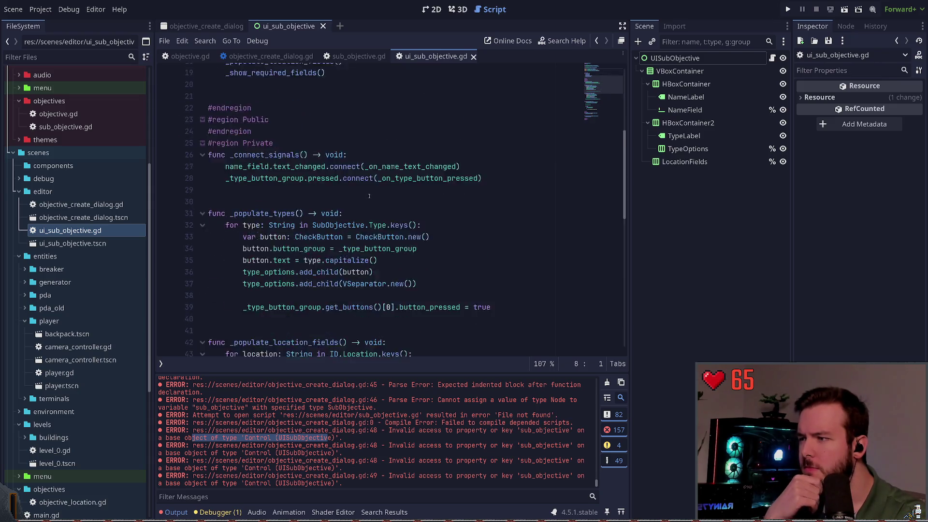
scroll(360, 121, "up", 6)
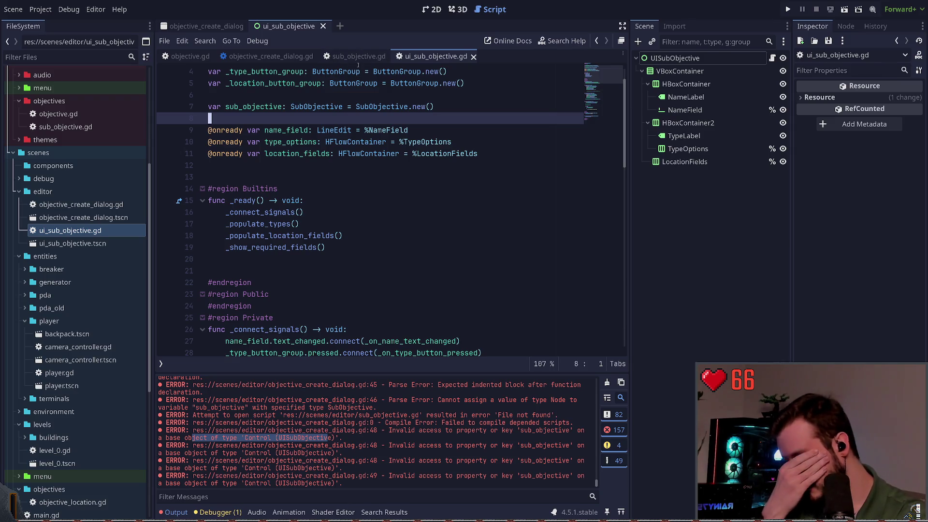
Move through sub_objective.gd and objective_create_dialog.gd to objective.gd's name and sub_objectives fields
left_click(356, 57)
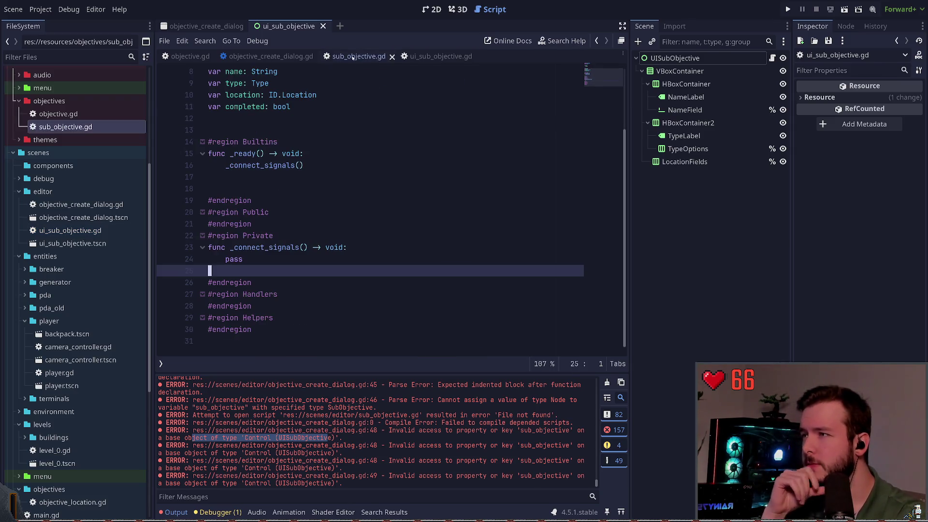
left_click(270, 56)
left_click(181, 58)
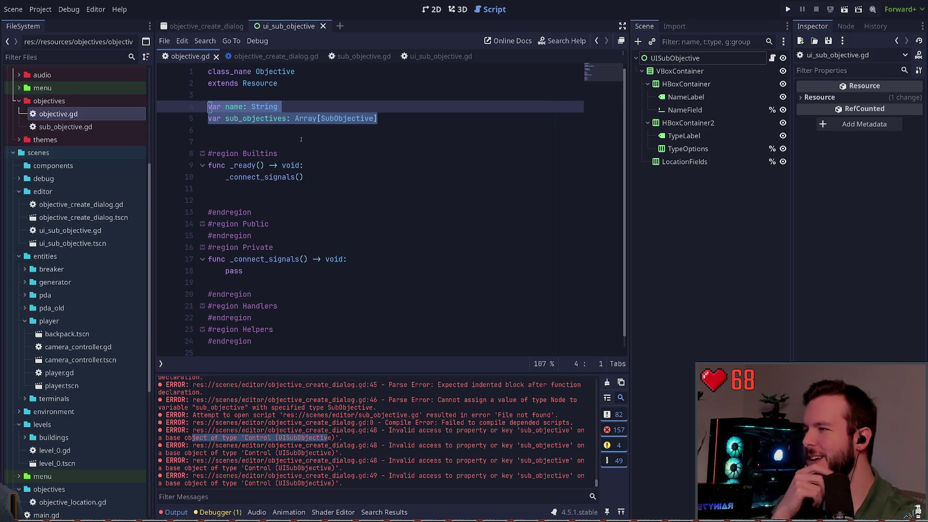
left_click(327, 130)
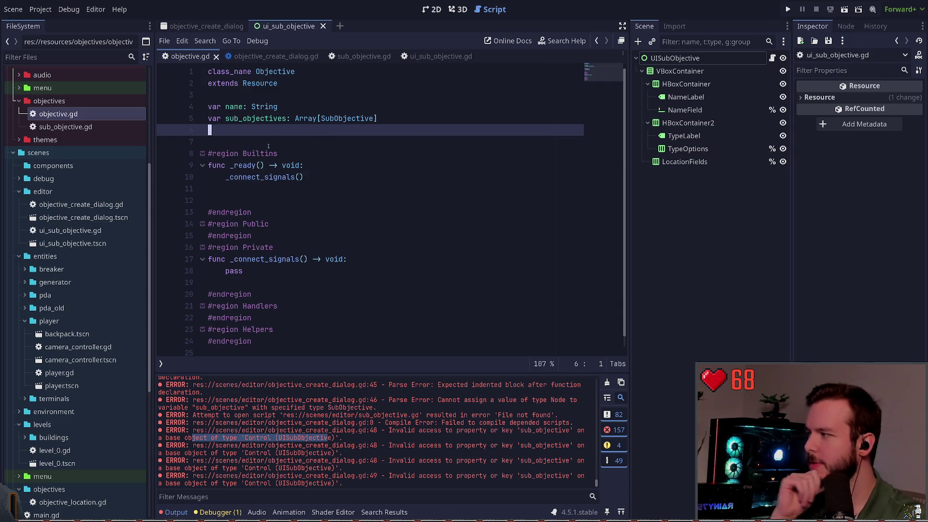
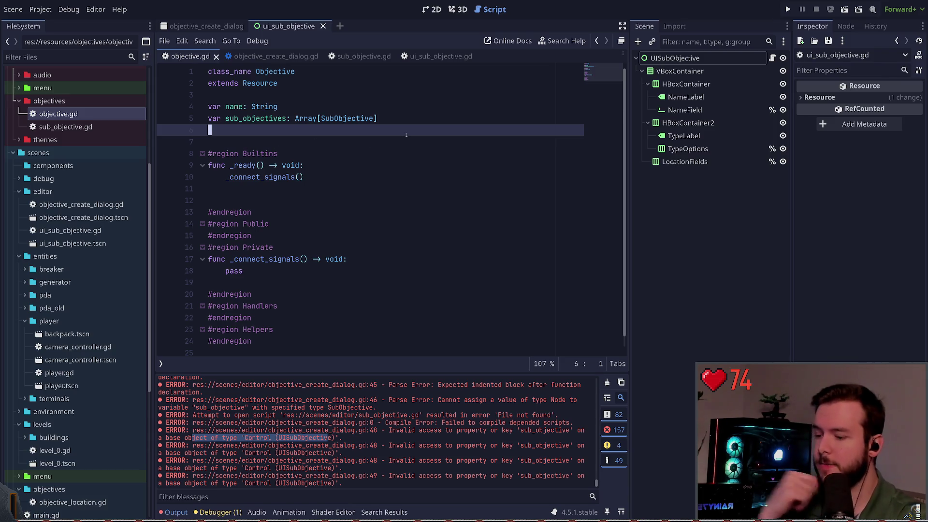
Open Create Objective from the command palette and enter the trial name 'Test'
key("ctrl+shift+p")
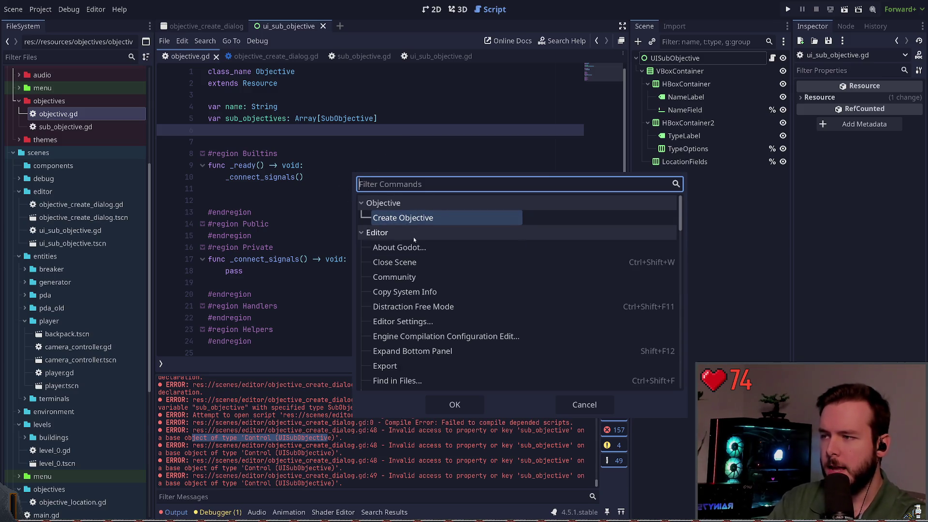
left_click(455, 404)
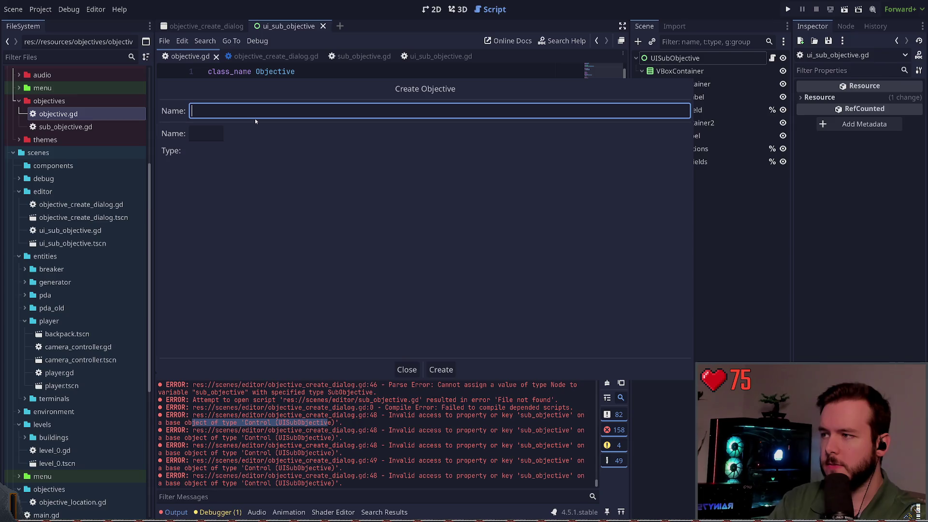
type("Test")
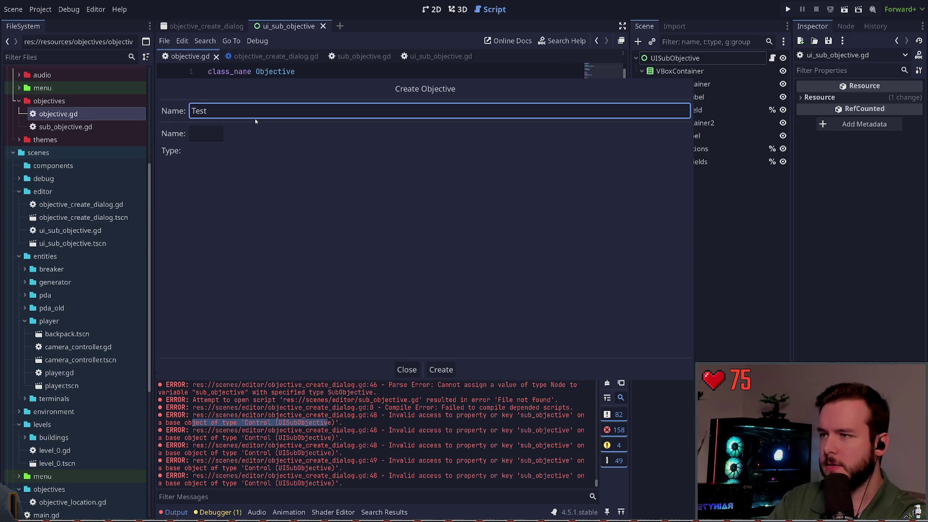
key("Tab")
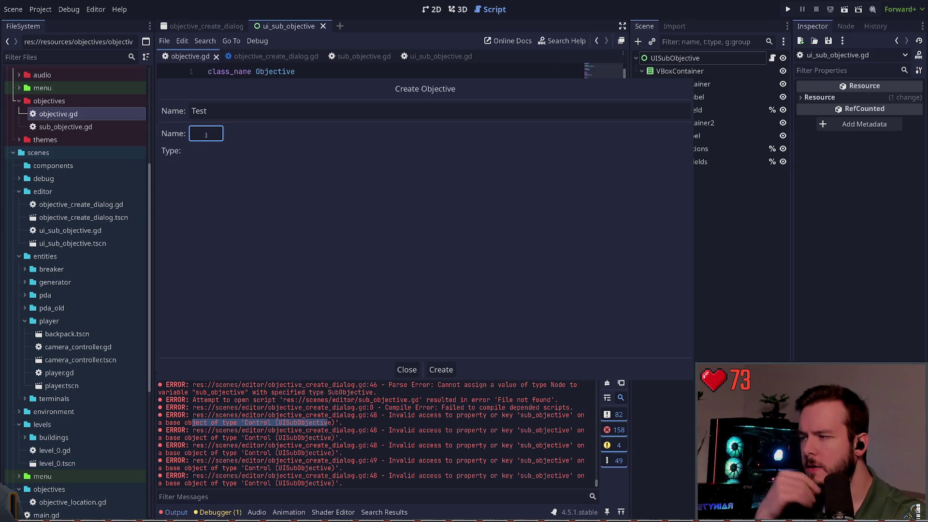
Replace the objective name with 'Turn On The Power'
key("shift+Tab")
type("Turn on Power")
key("ctrl+z")
key("ctrl+a")
key("BackSpace")
type("Turn on the power")
key("ctrl+a")
type("Turn On The Power")
Type 'A Generator' as the sub-objective name and select it
key("Tab")
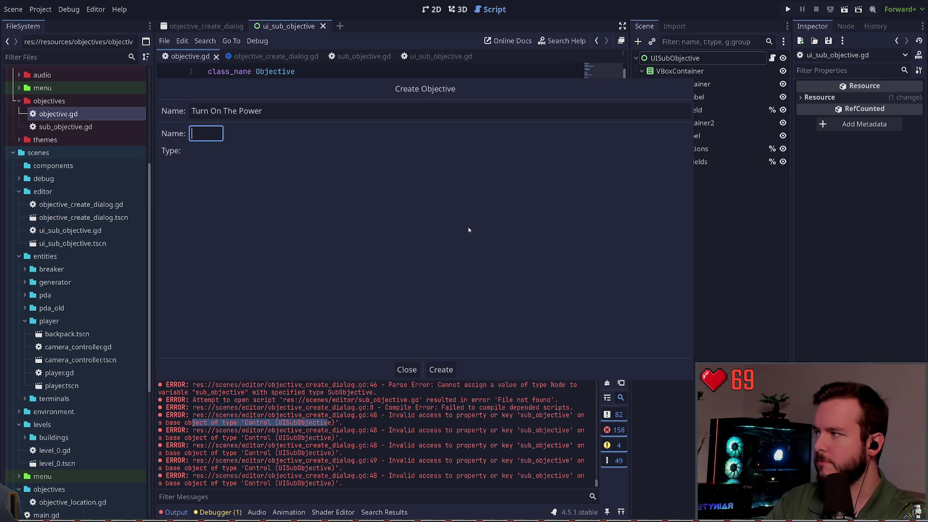
type("A")
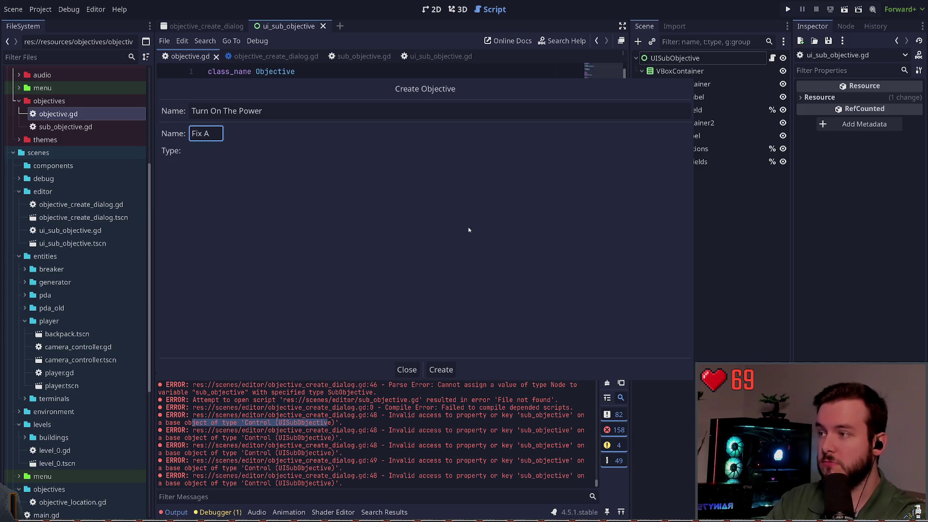
type(" Generator")
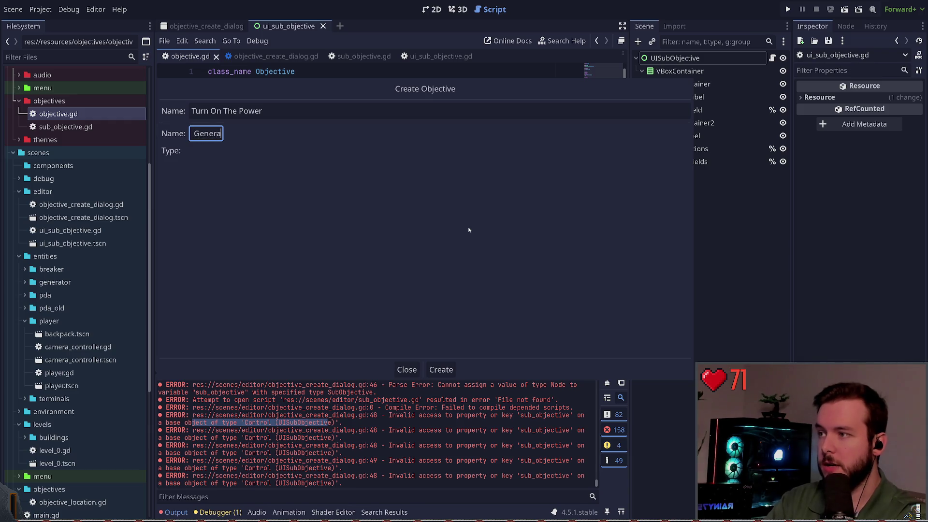
key("ctrl+a")
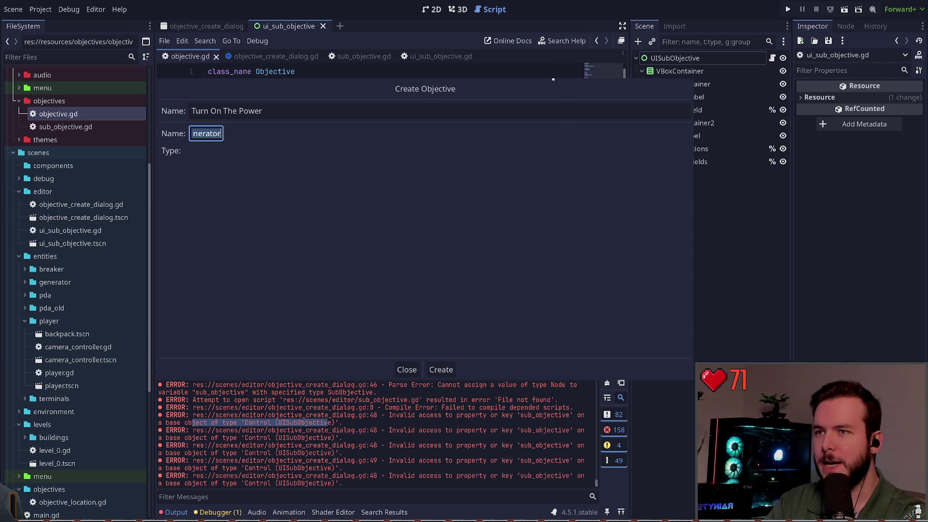
In ui_sub_objective, make the name row and VBoxContainer expand horizontally, then save
left_click(206, 26)
left_click(431, 10)
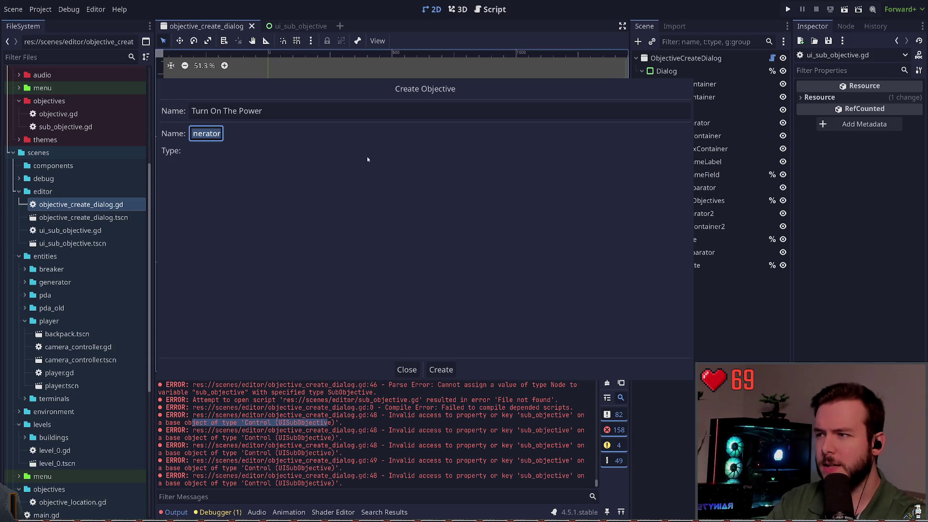
left_click(285, 26)
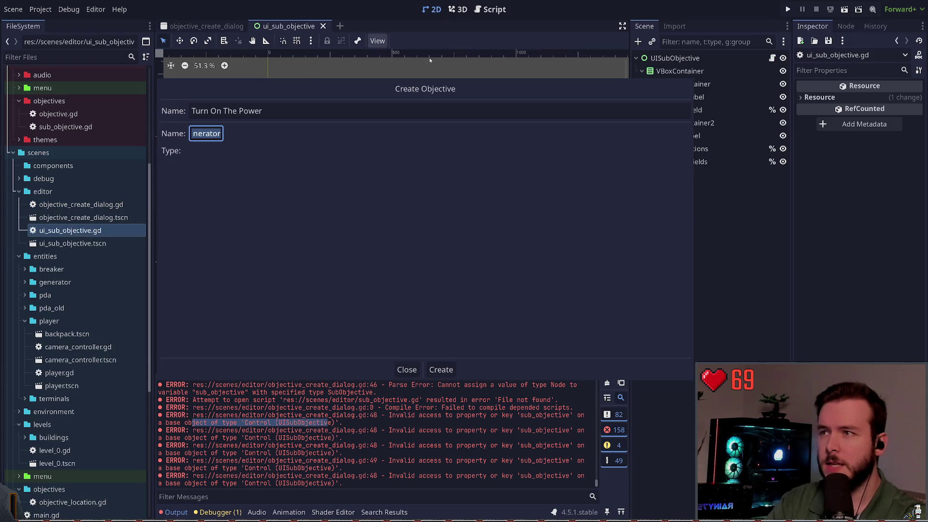
left_click(698, 97)
left_click(698, 85)
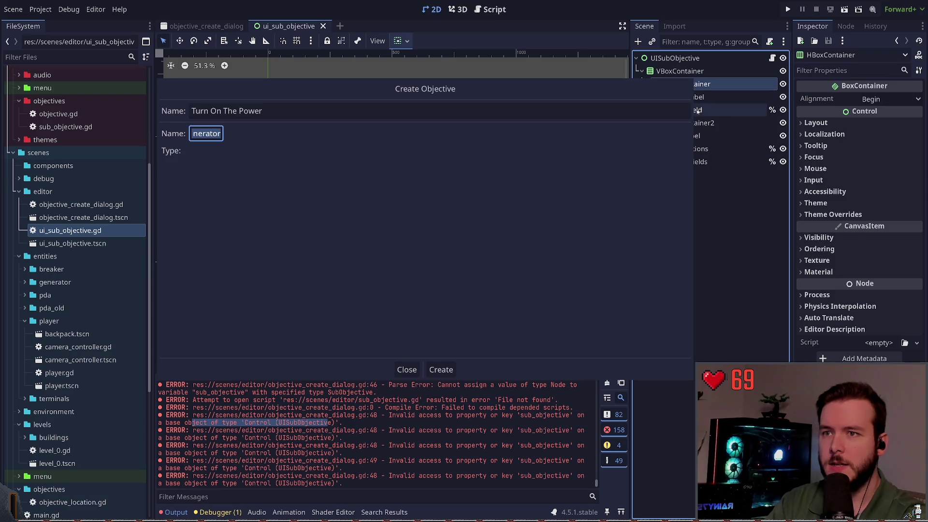
left_click(697, 111)
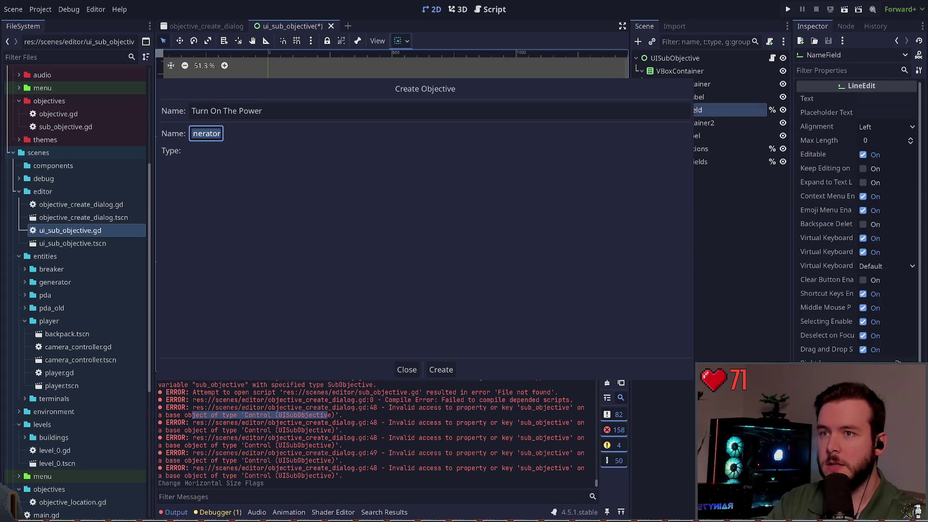
left_click(703, 84)
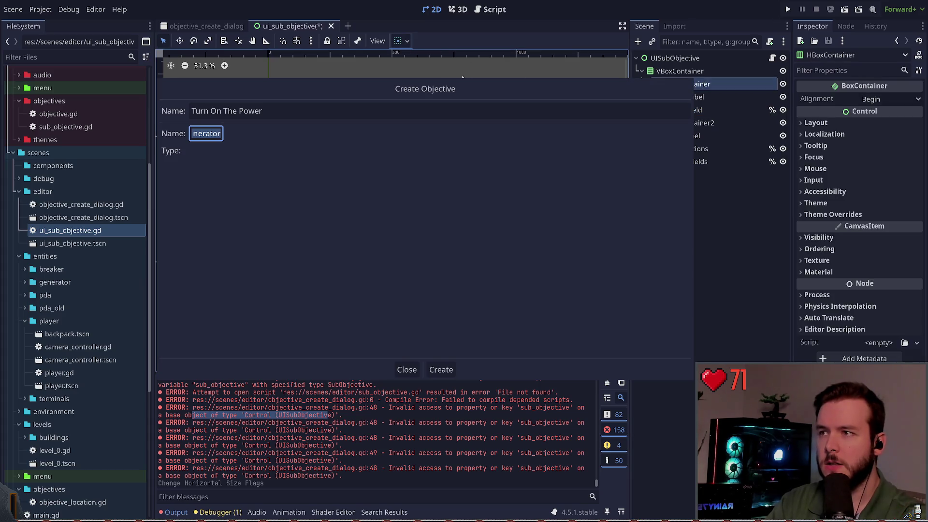
left_click(680, 71)
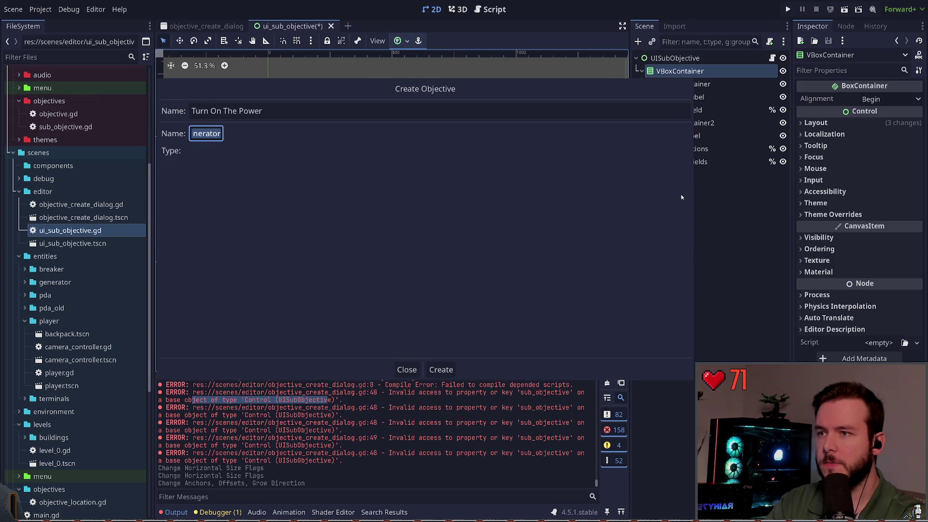
key("ctrl+s")
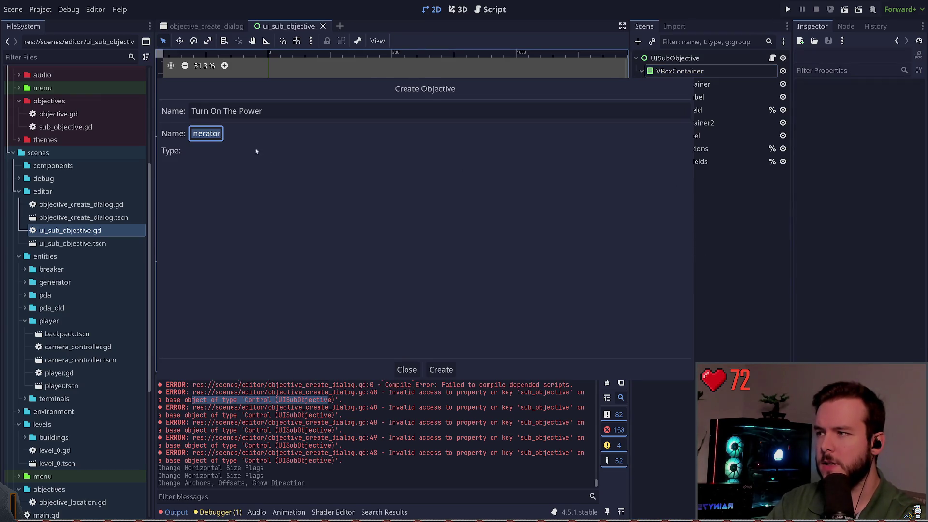
Close the test dialog and apply the Full Rect anchor preset to VBoxContainer, then save
left_click(406, 369)
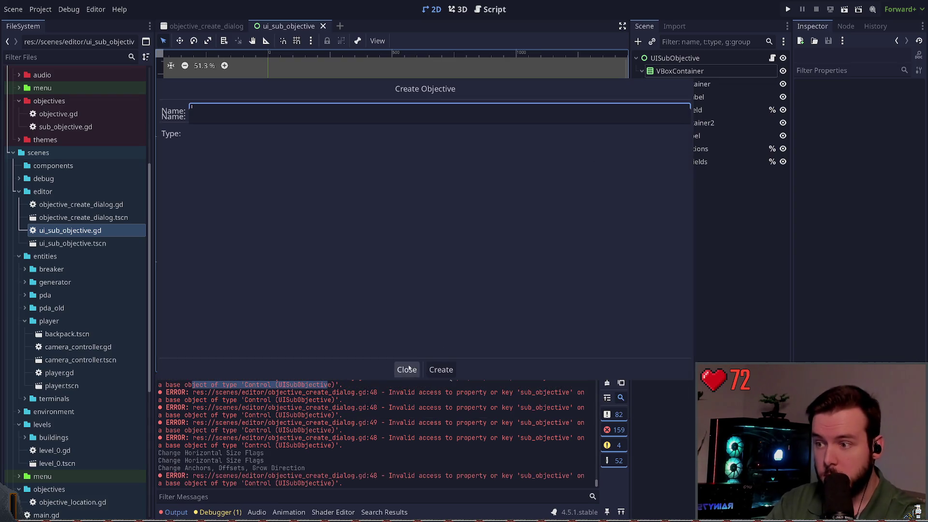
left_click(407, 369)
key("ctrl+z")
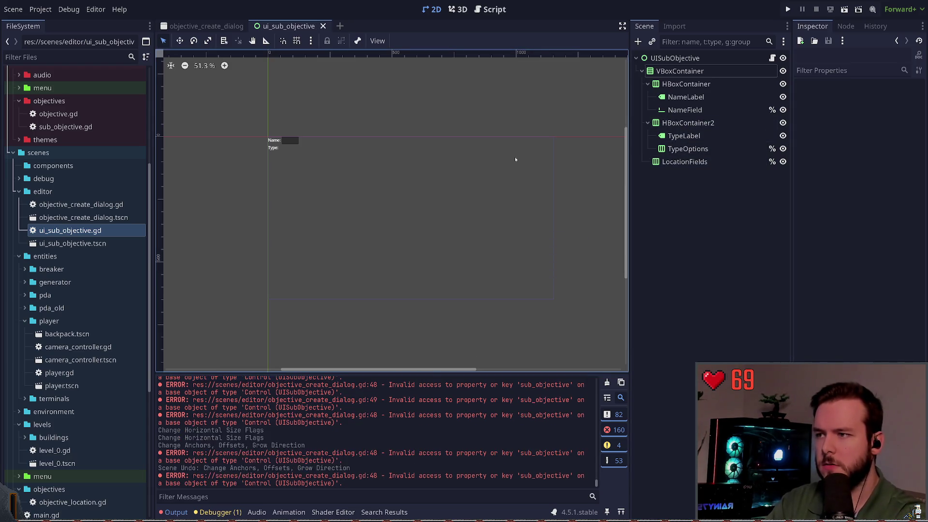
key("Escape")
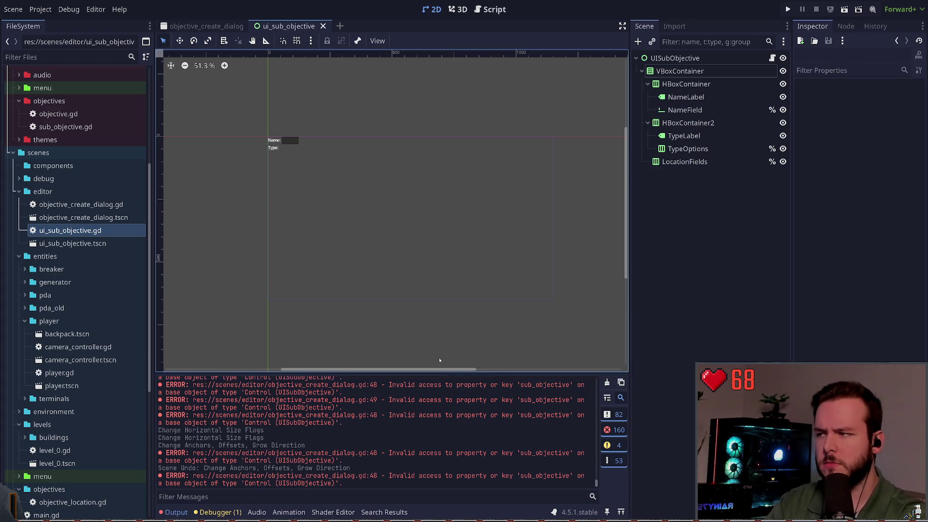
left_click(703, 70)
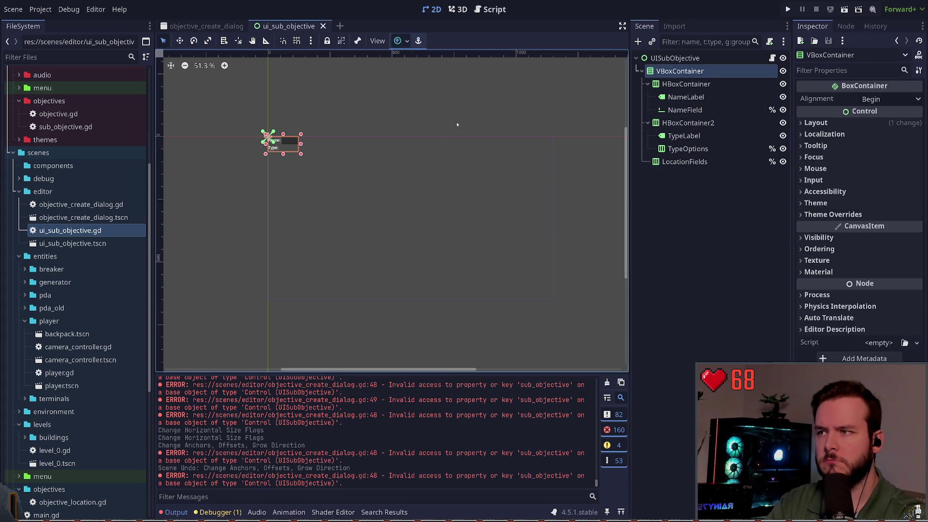
left_click(397, 41)
left_click(710, 228)
key("ctrl+s")
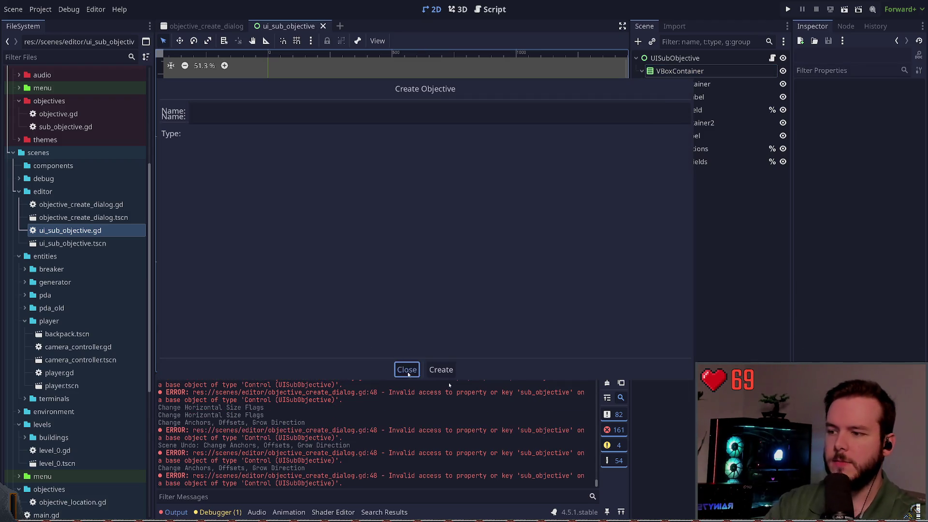
Undo the name field's wide layout in ui_sub_objective and save the scene
left_click(407, 369)
key("ctrl+z")
key("ctrl+s")
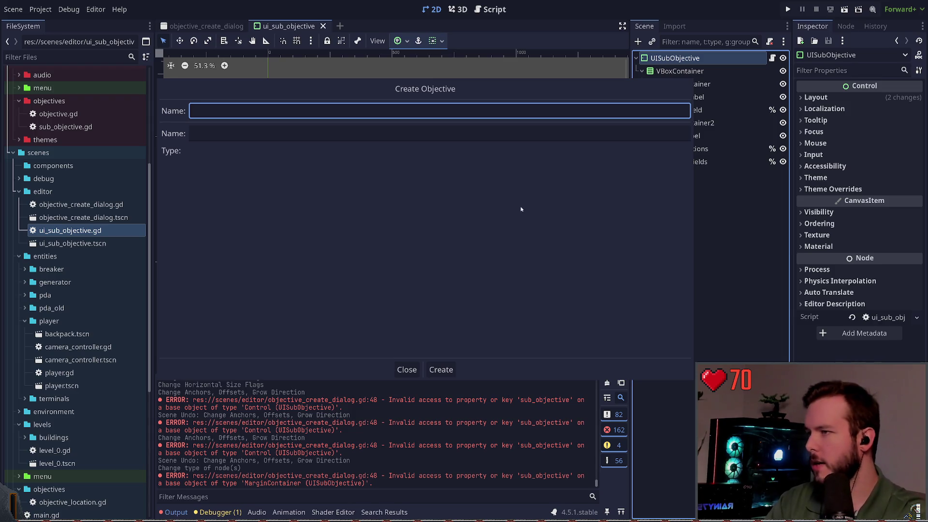
Enter 'Turn On The Power' and sub-objective 'Fix the auxiliary generator', then close the dialog
type("On The Power")
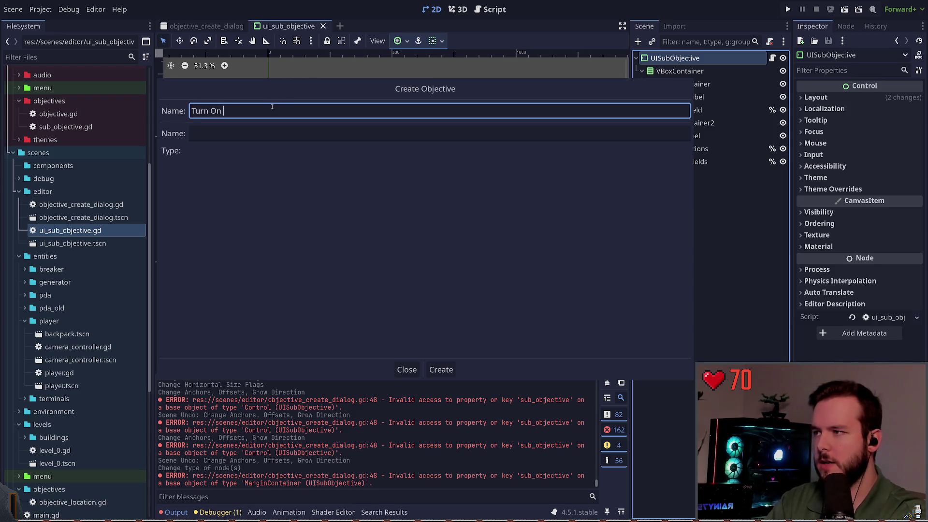
key("Tab")
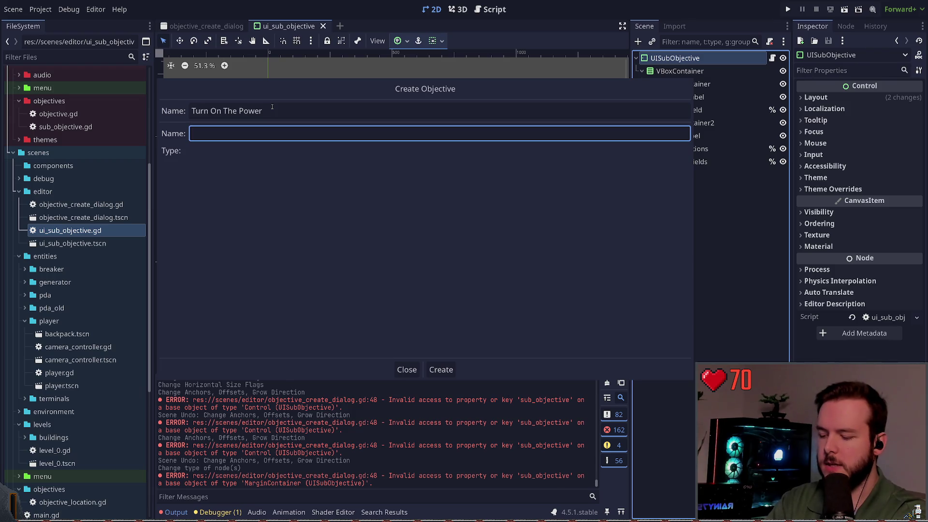
type("the Auxiliar")
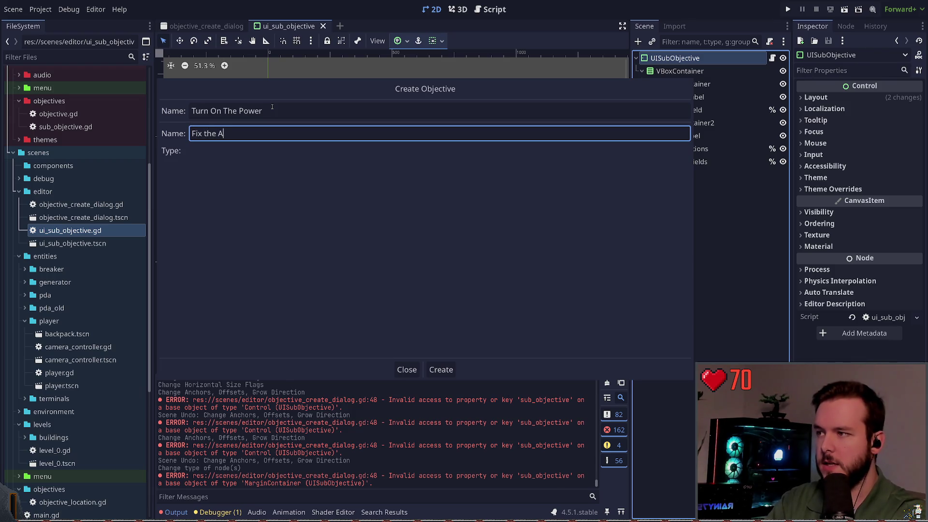
key("BackSpace")
key("BackSpace")
key("BackSpace")
type("iary generator")
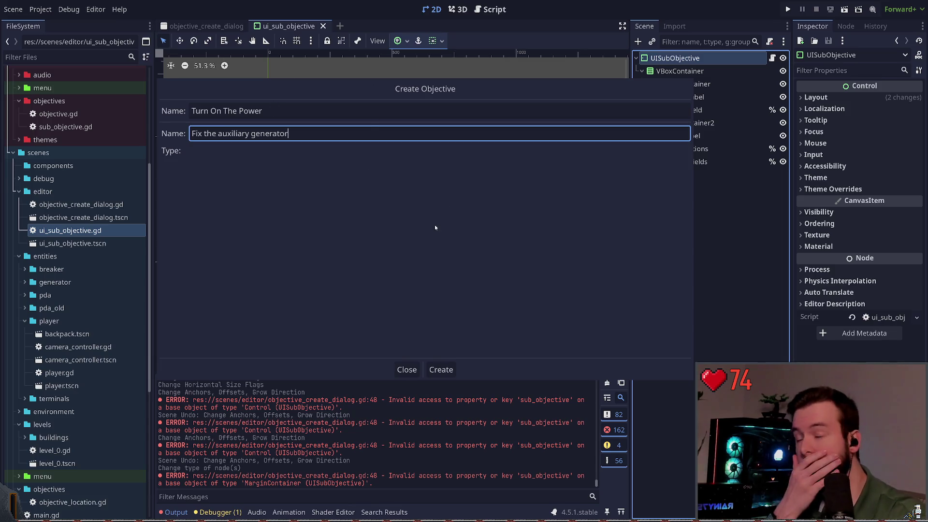
left_click(406, 369)
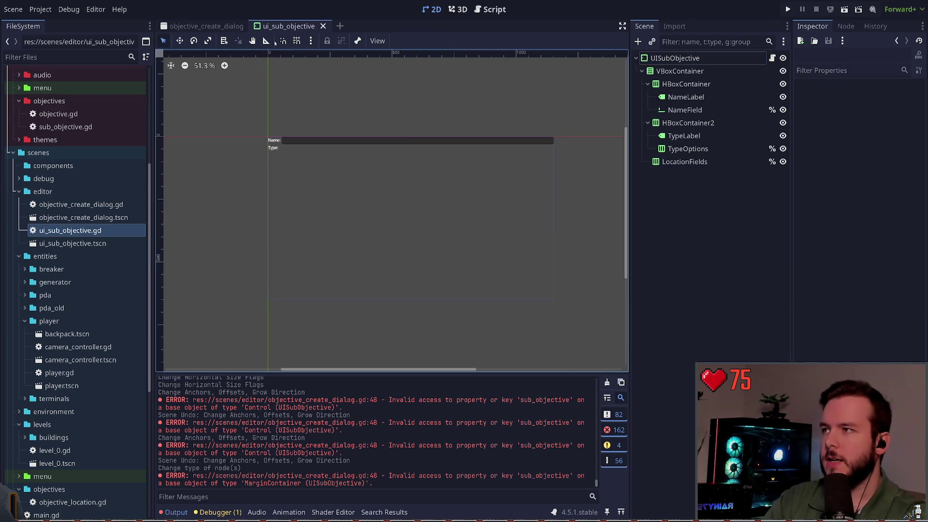
left_click(218, 28)
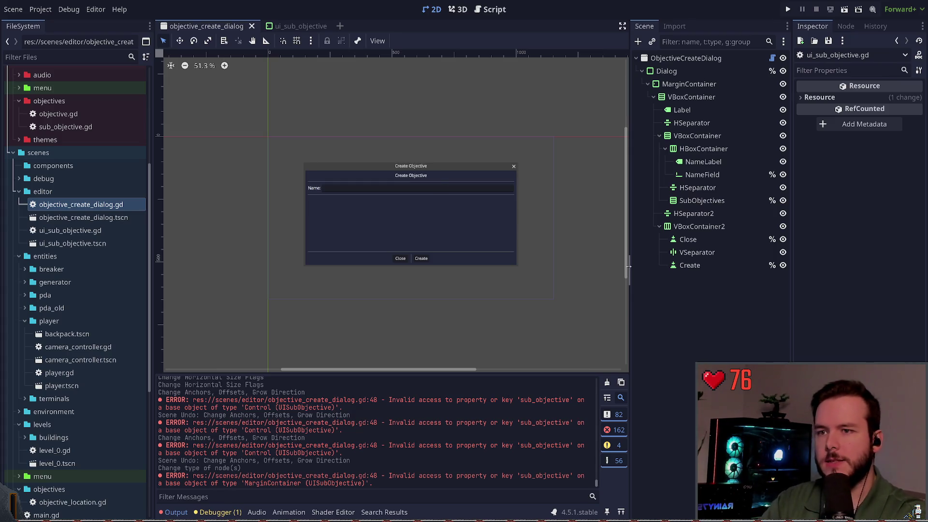
left_click(701, 72)
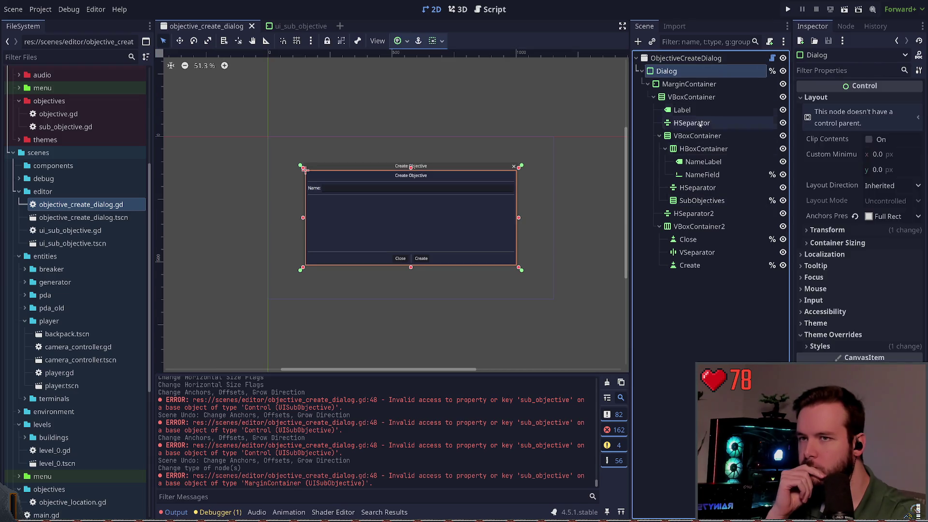
left_click(700, 85)
left_click(700, 97)
left_click(699, 84)
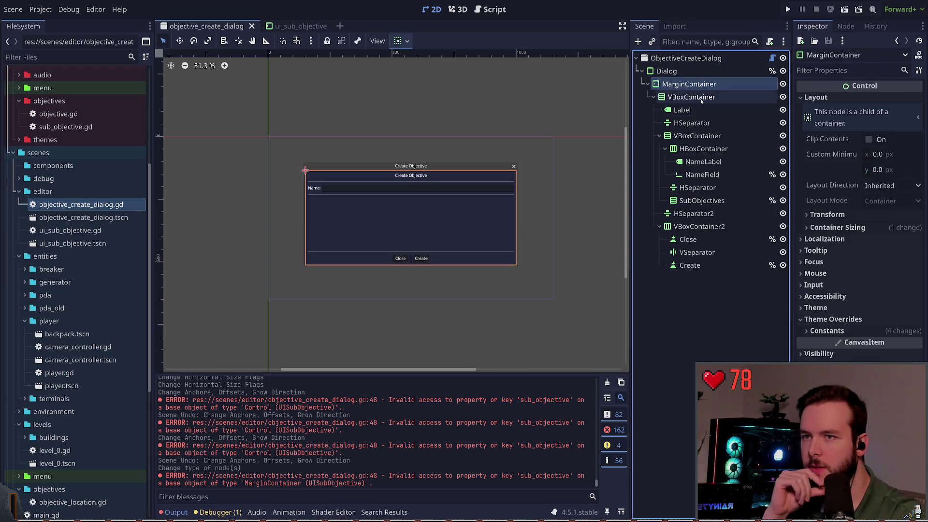
left_click(694, 109)
key("Down")
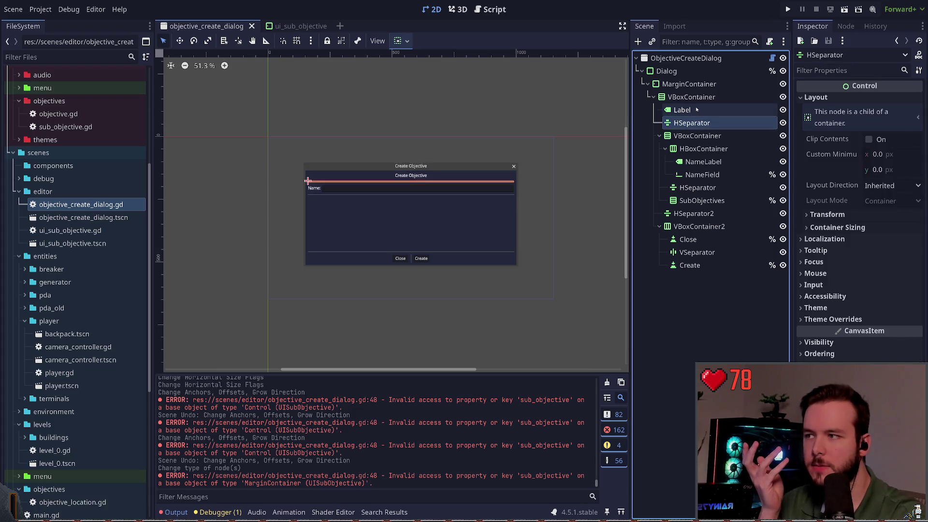
left_click(696, 110)
left_click(687, 123, "shift")
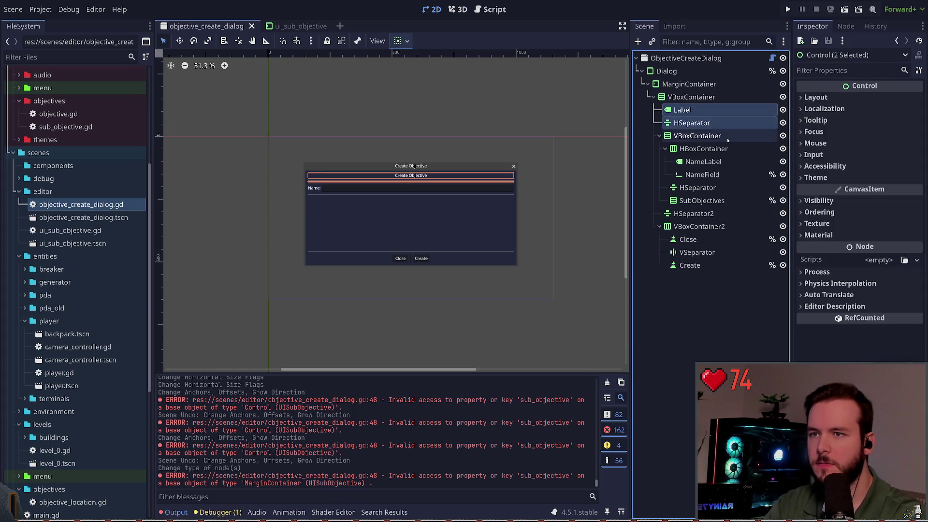
key("Delete")
key("ctrl+s")
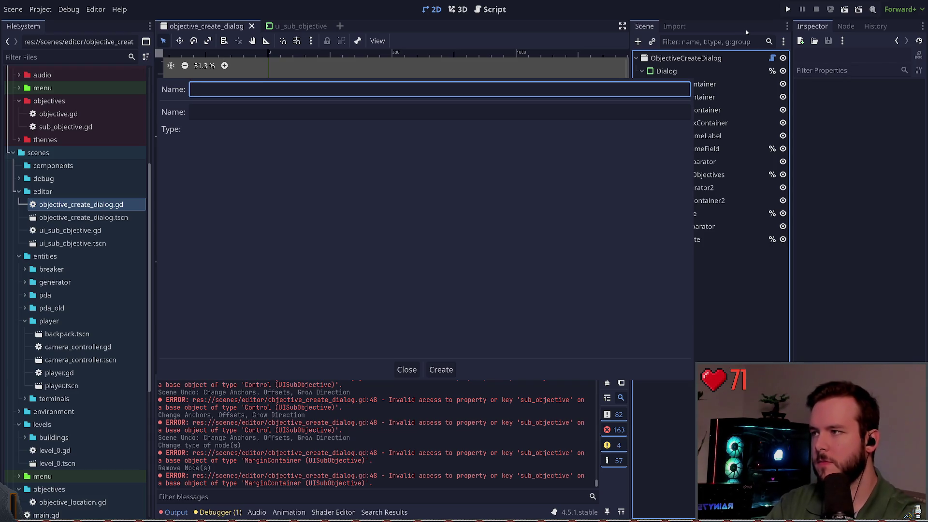
left_click(407, 370)
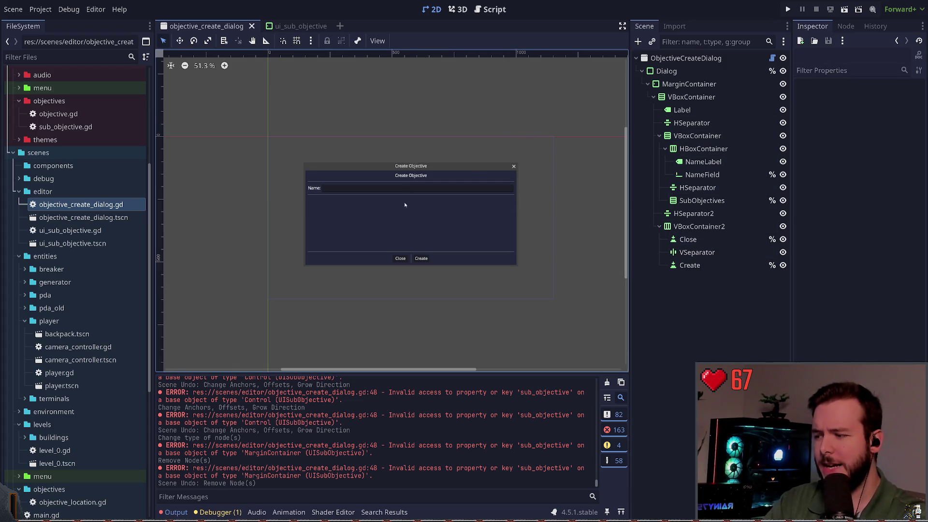
Go to line 48 of _add_empty_sub_objective in the dialog script and save
left_click(490, 9)
left_click(347, 107)
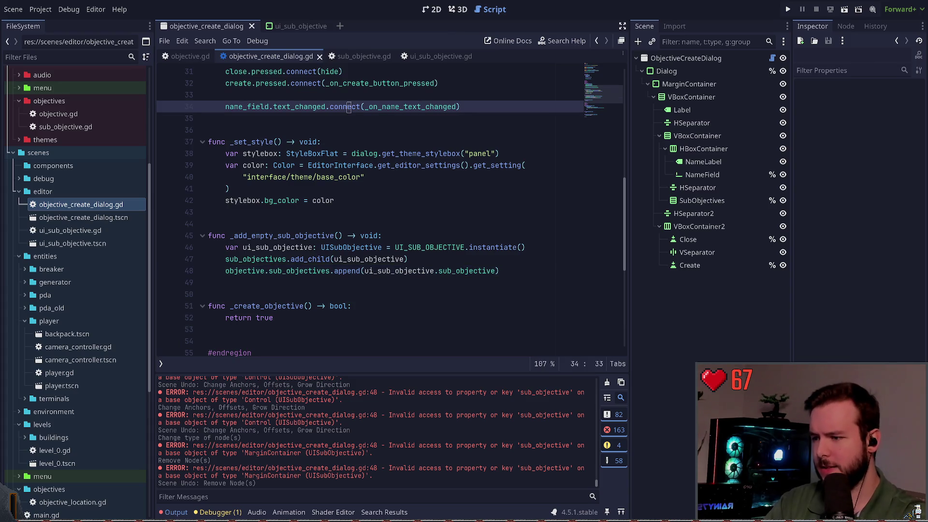
scroll(302, 188, "up", 5)
scroll(240, 189, "down", 3)
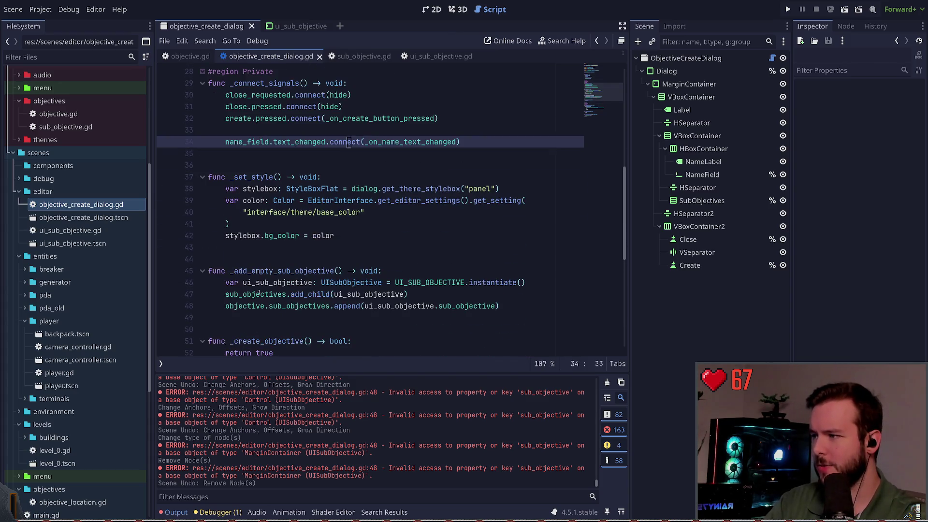
scroll(348, 142, "down", 4)
left_click(505, 165)
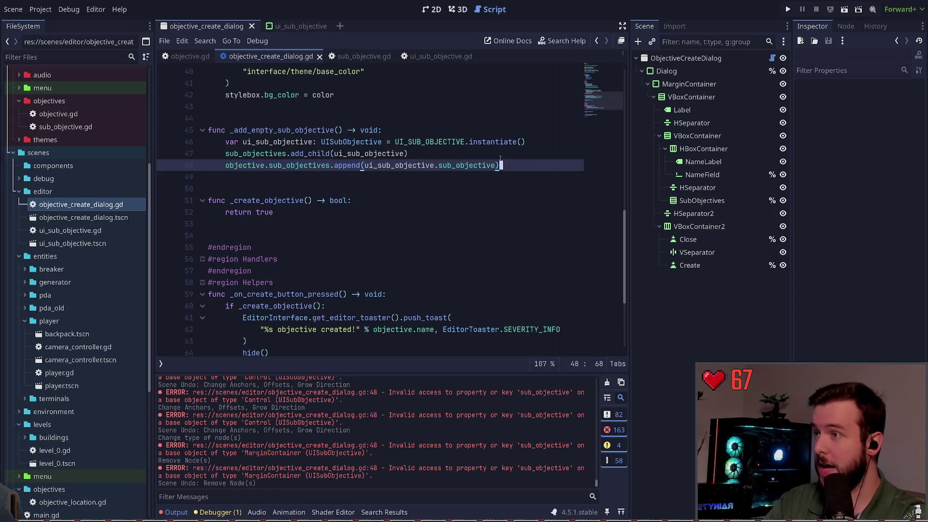
key("Up")
key("Up")
key("Down")
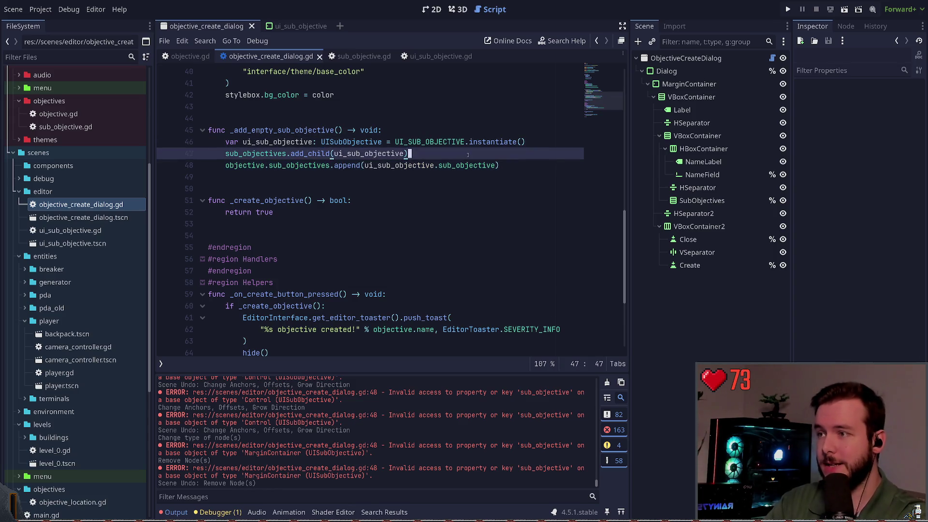
key("Down")
key("ctrl+s")
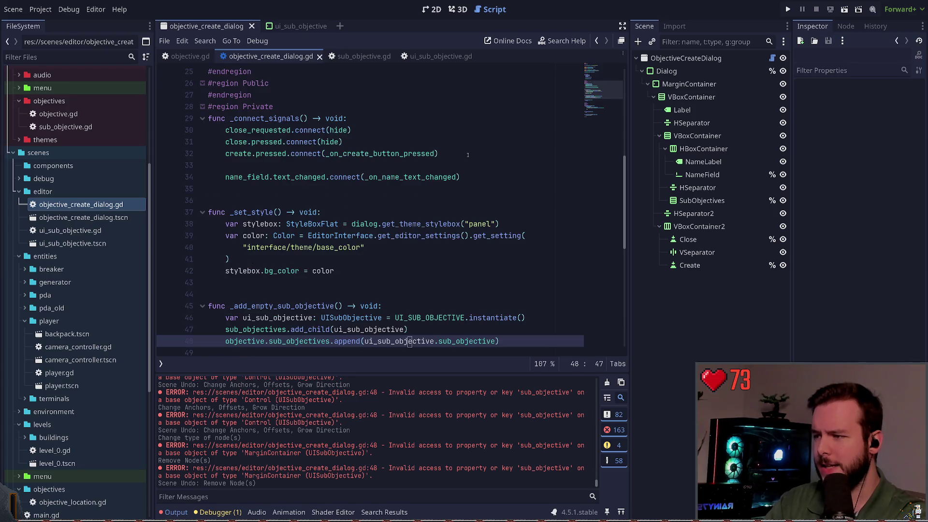
scroll(467, 155, "down", 4)
Change the .sub_objective access on line 48 to .get_indexed("sub_objective")
double_click(467, 200)
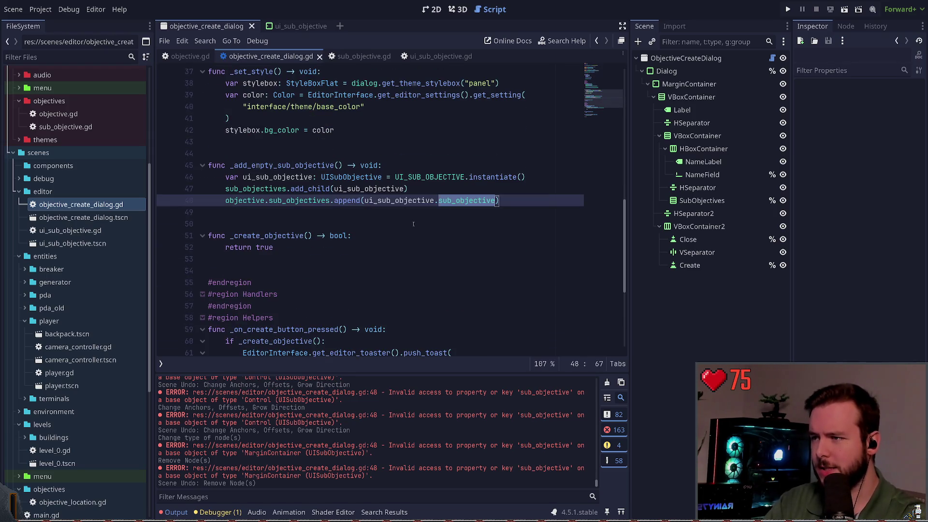
left_click(401, 221)
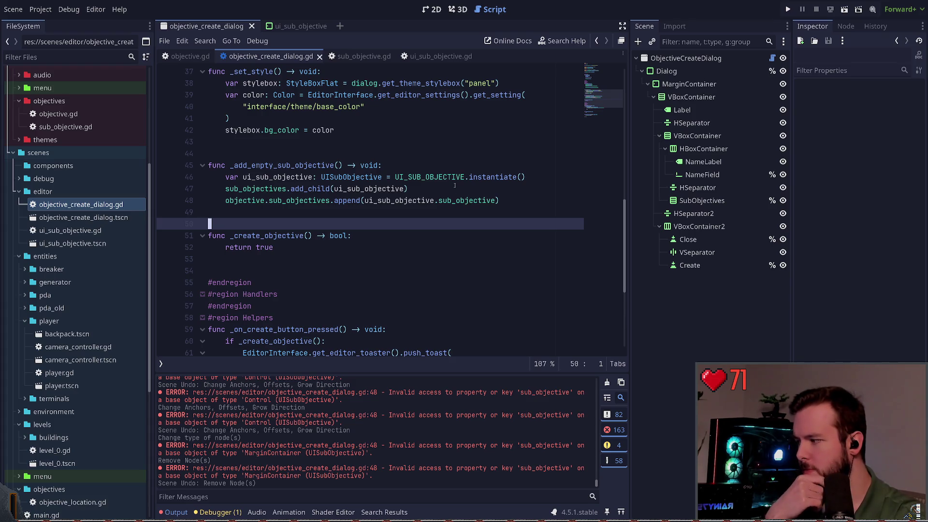
left_click(440, 200)
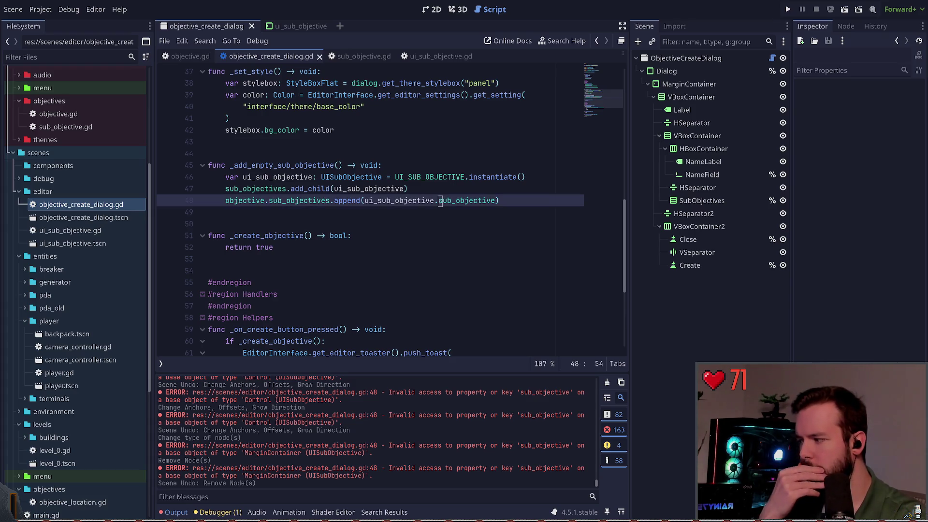
type("get_ind")
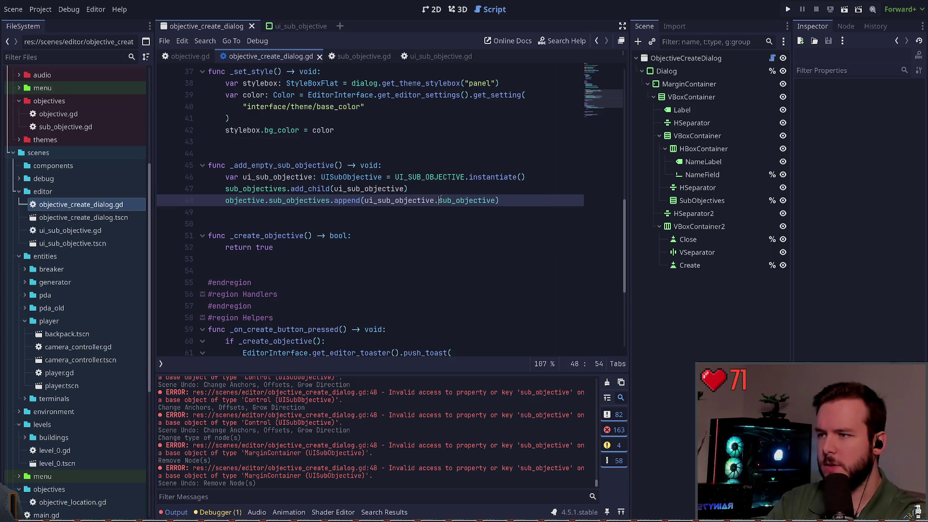
type("ex")
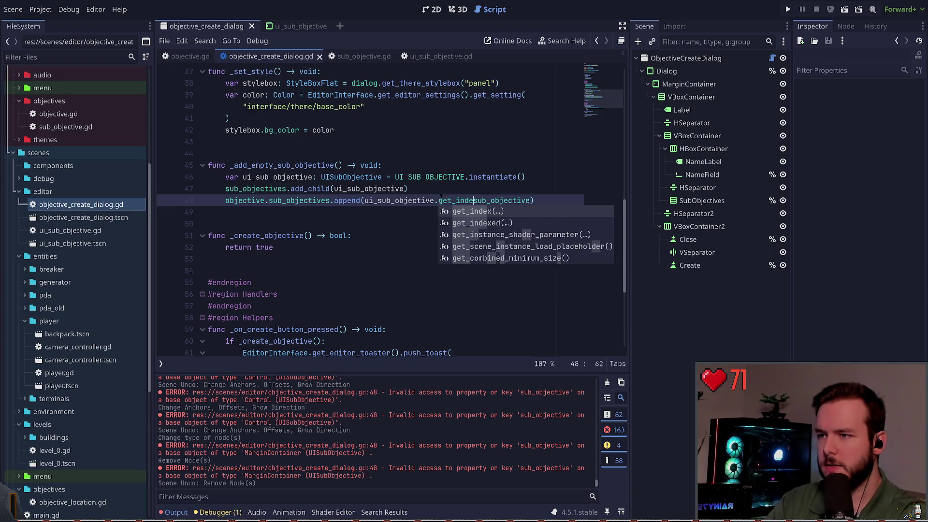
key("Down")
key("Tab")
type("\"")
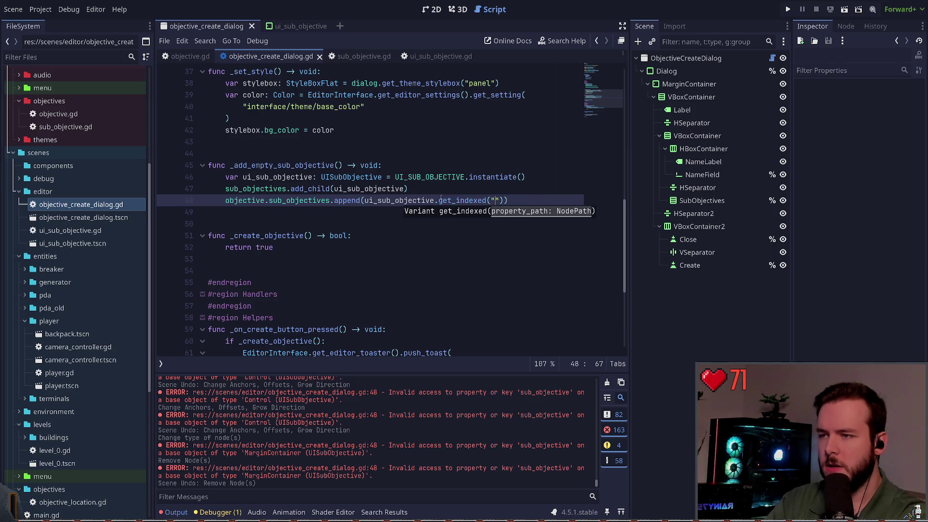
type("sub_")
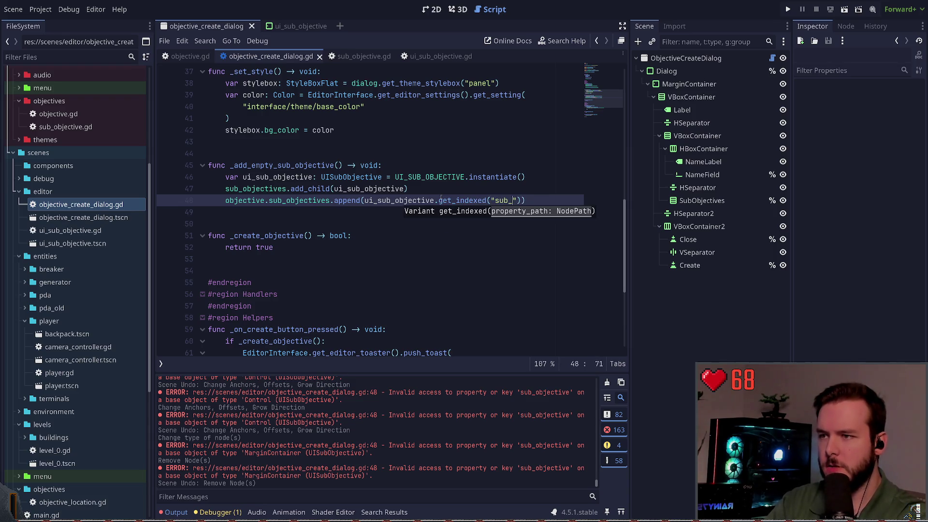
type("objec")
key("Right")
key("Right")
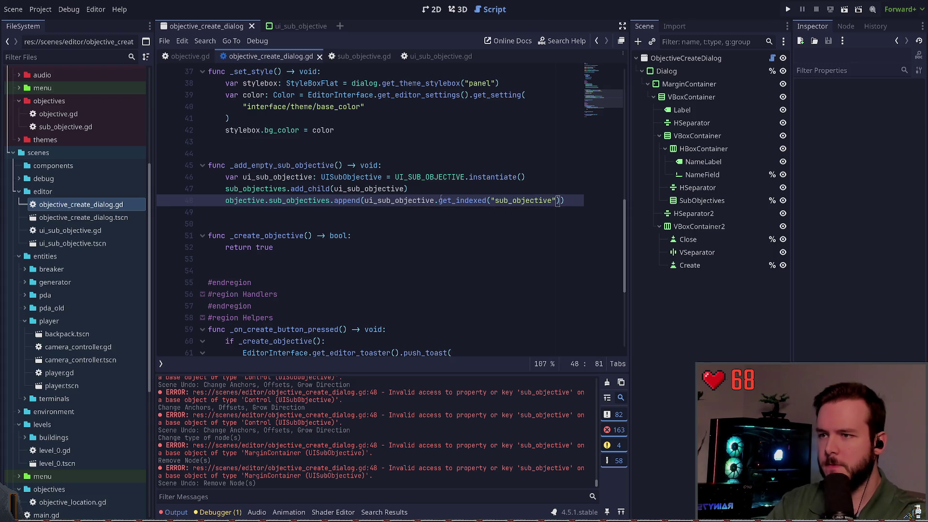
Try chaining .call_deferred on line 48, revert it, save, and close the test dialog
key("ctrl+Left")
key("ctrl+Left")
key("ctrl+Left")
key("ctrl+Right")
type(".call_defer")
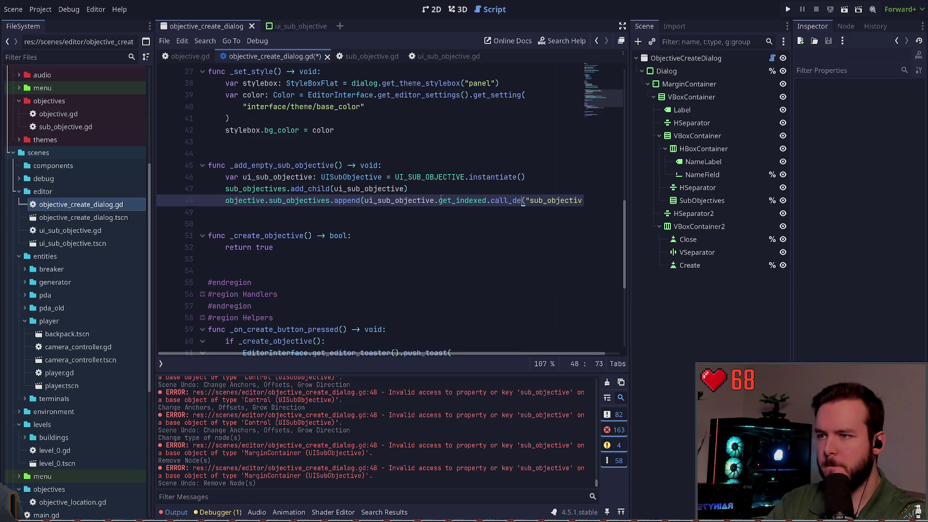
key("Return")
key("ctrl+s")
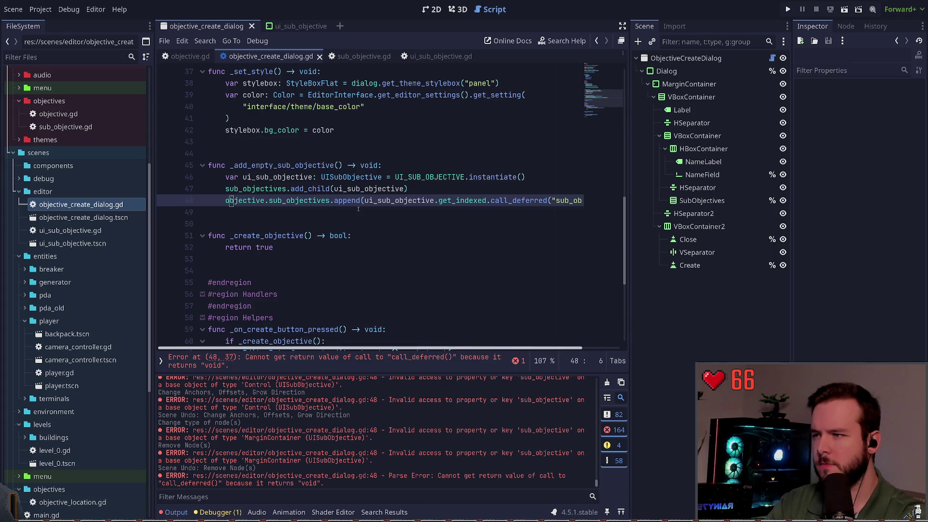
key("ctrl+z")
key("ctrl+z")
key("ctrl+s")
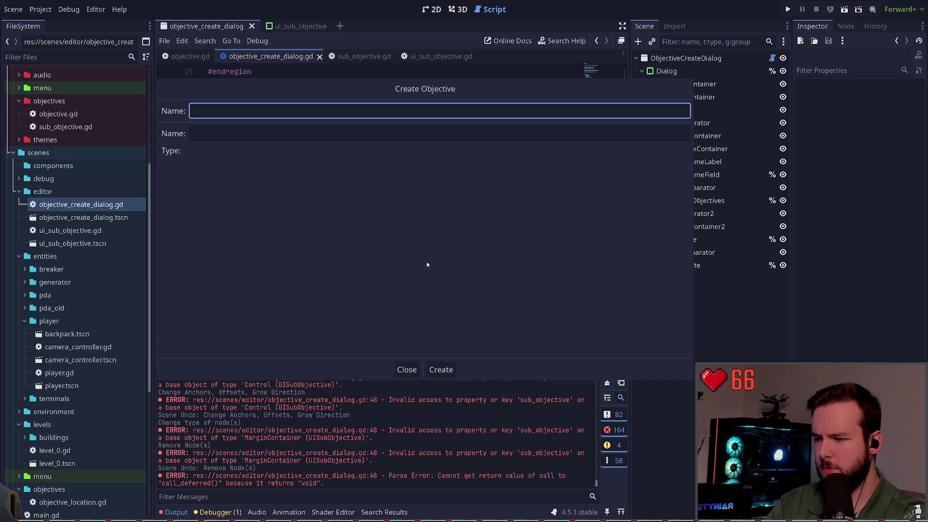
left_click(407, 369)
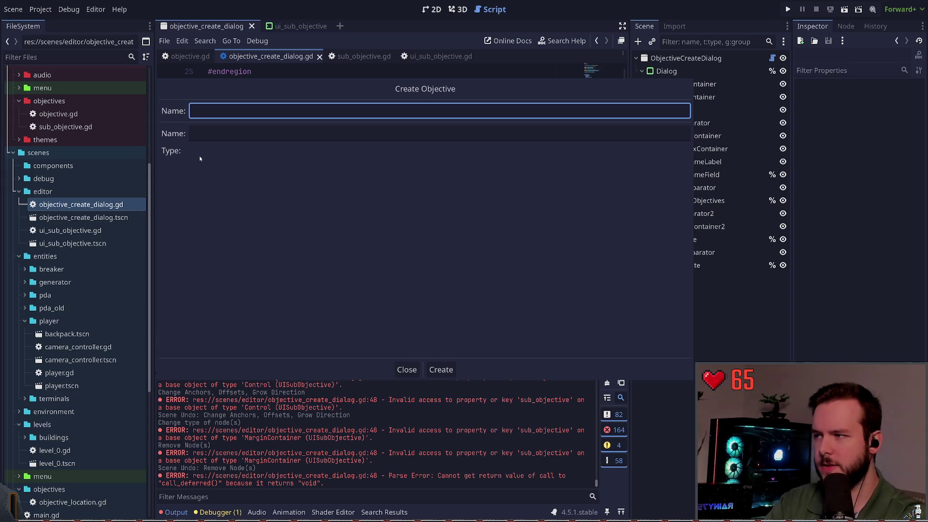
left_click(407, 370)
left_click(420, 285)
scroll(420, 290, "down", 3)
Add a Log.debug line logging the objective after the append, save, and test the dialog
left_click(395, 236)
key("End")
key("Return")
type(".de")
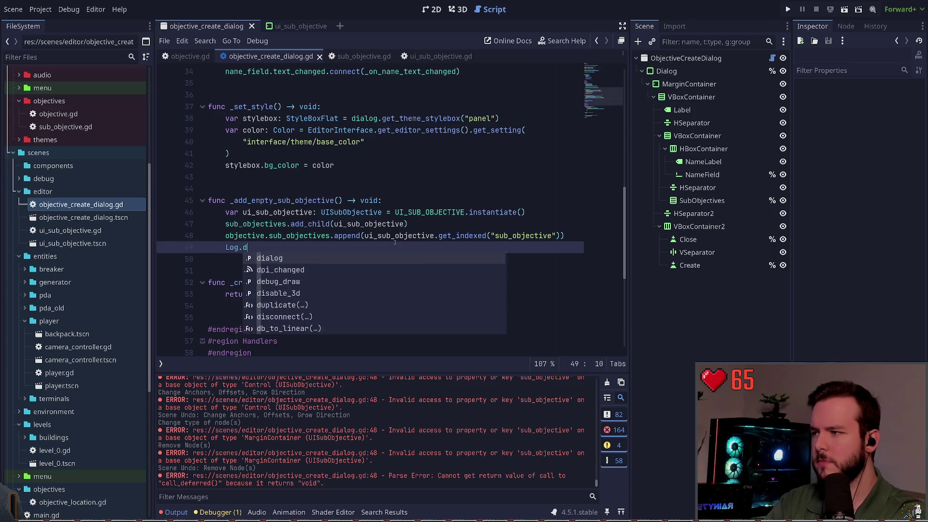
key("Return")
type("\"Objective: %")
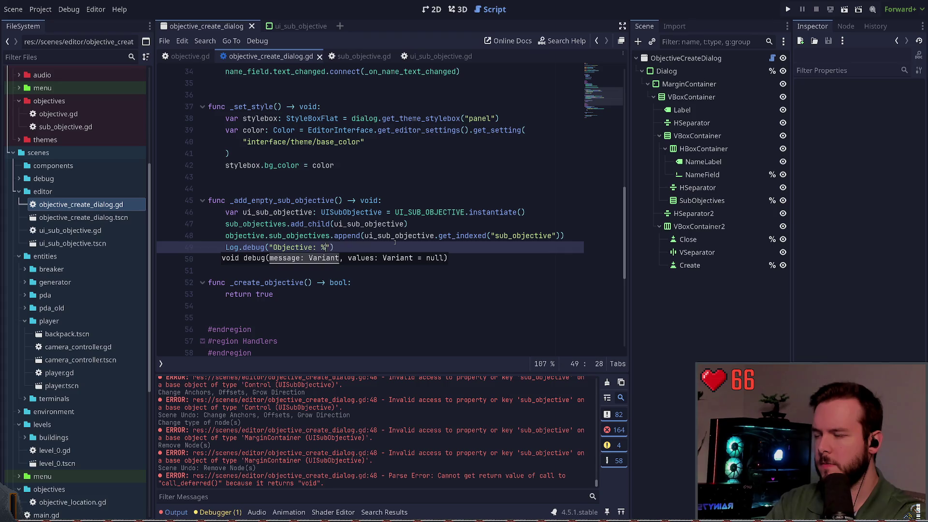
type("s\" ")
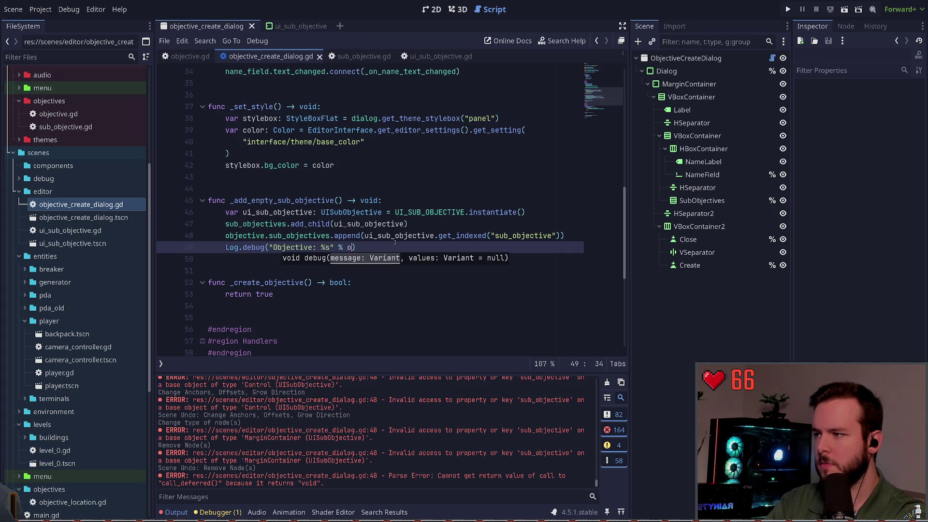
type("bjective")
key("ctrl+s")
key("Home")
key("ctrl+shift+x")
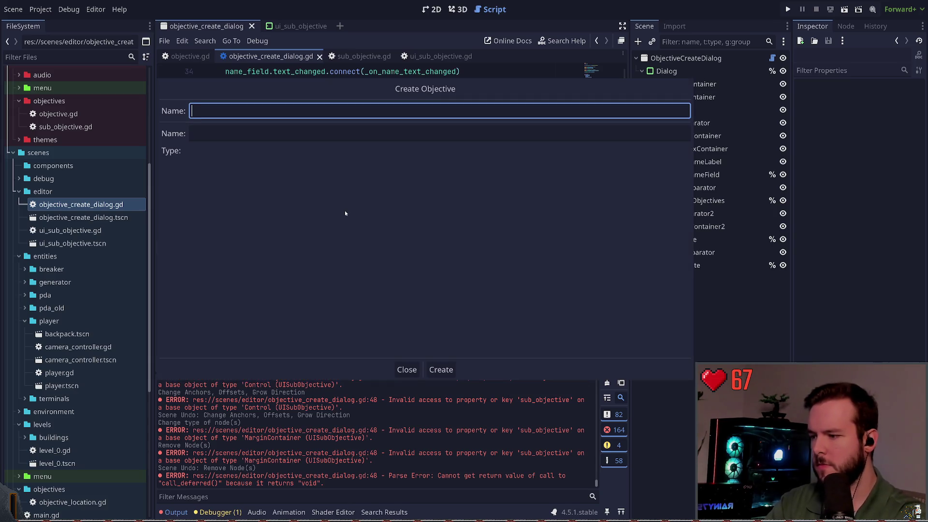
left_click(407, 370)
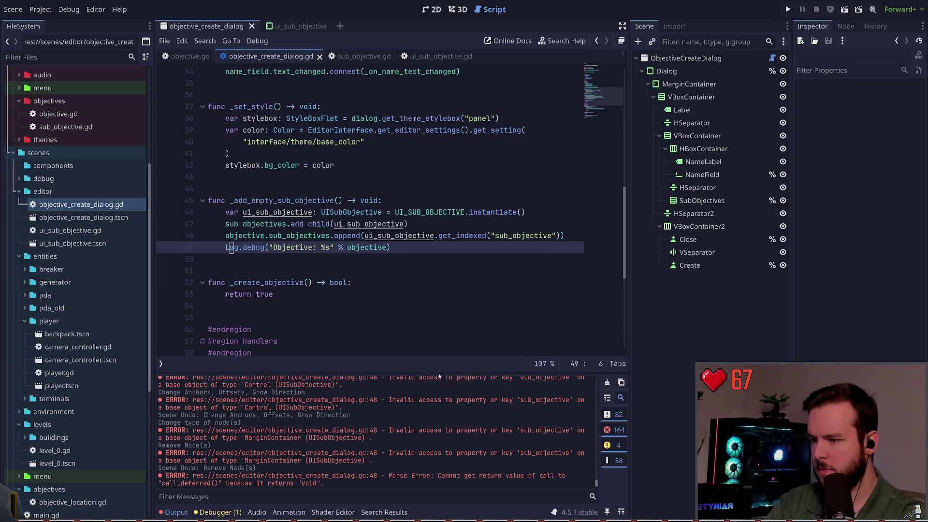
Inspect the lines of _add_empty_sub_objective around the append and debug calls
left_click(297, 265)
double_click(281, 203)
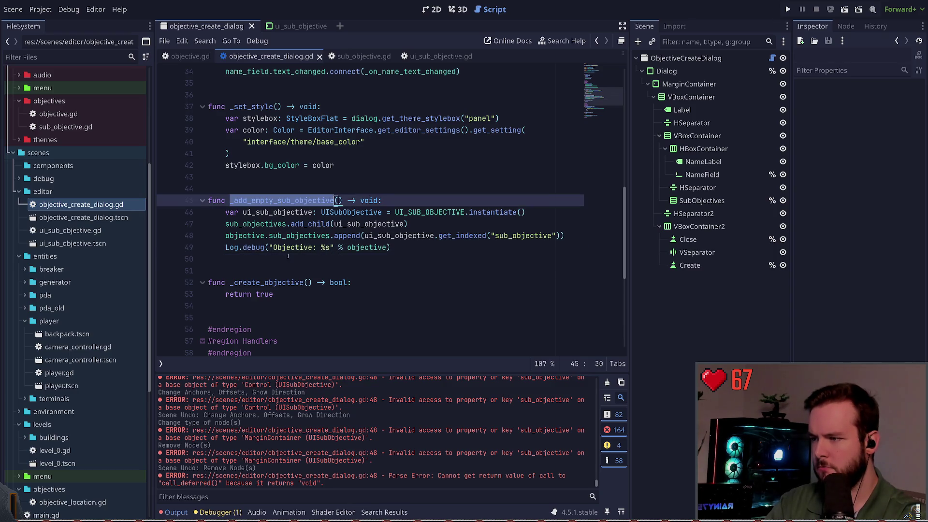
scroll(290, 252, "up", 7)
scroll(283, 185, "down", 7)
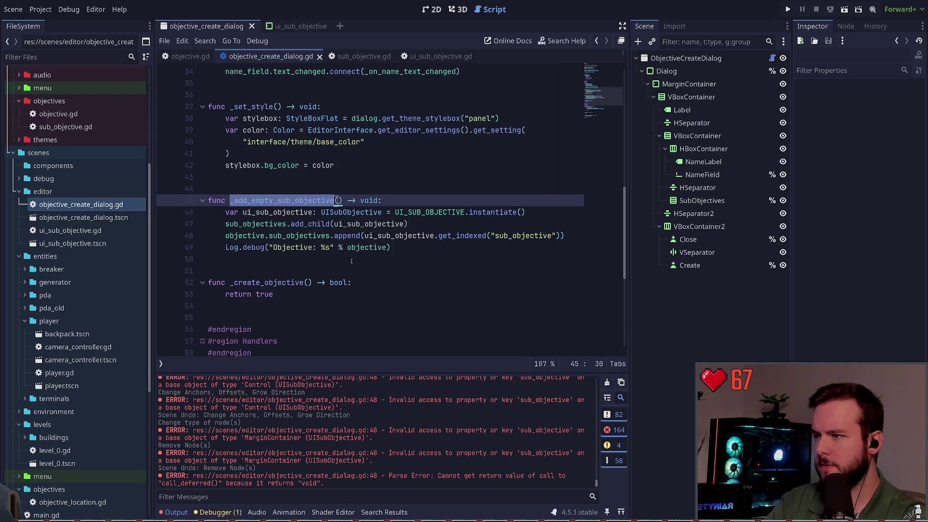
left_click(252, 235)
key("Down")
key("ctrl+Left")
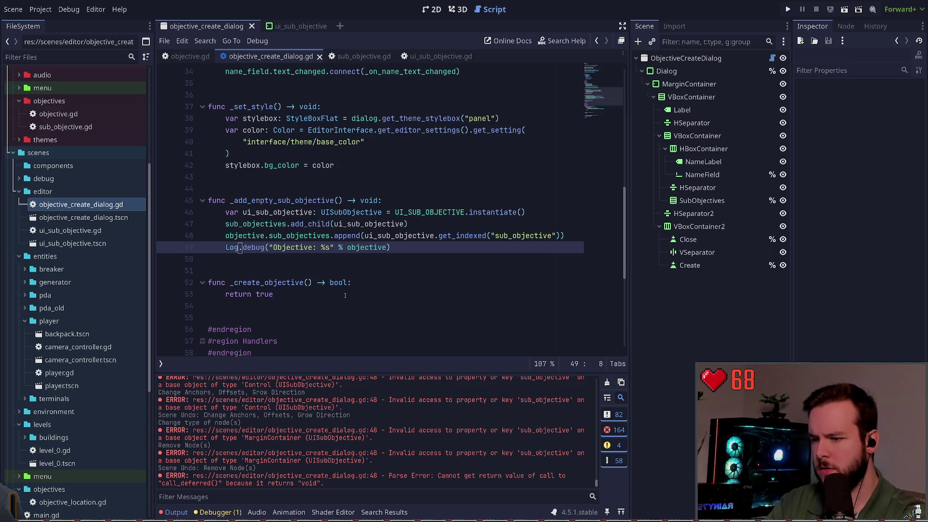
Test Create Objective with the append line commented out, then restore it and save
left_click(381, 235)
key("ctrl+k")
key("ctrl+s")
key("ctrl+shift+p")
key("Return")
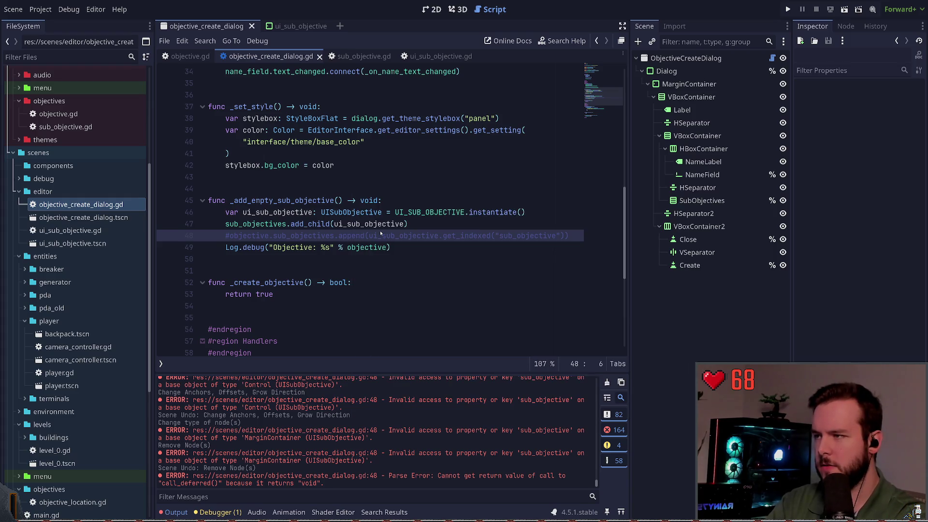
left_click(407, 369)
key("ctrl+k")
key("ctrl+s")
Try adding a separate print line above Log.debug, then abandon it
scroll(357, 285, "down", 1)
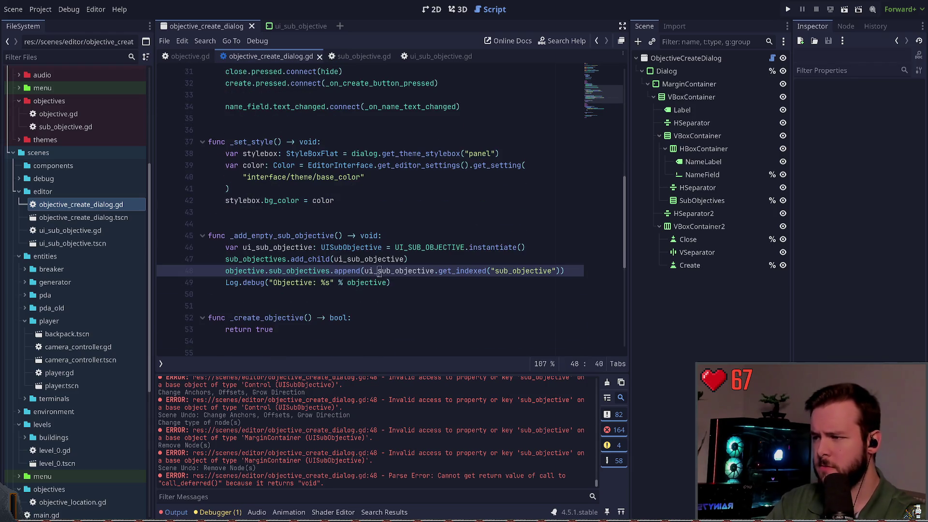
left_click(382, 281)
key("ctrl+k")
key("ctrl+shift+Return")
type("print(\"")
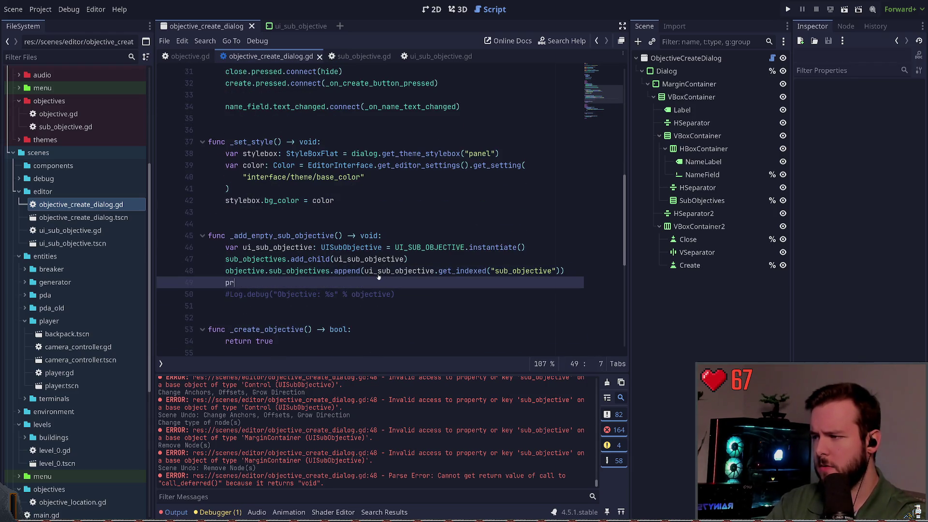
key("Escape")
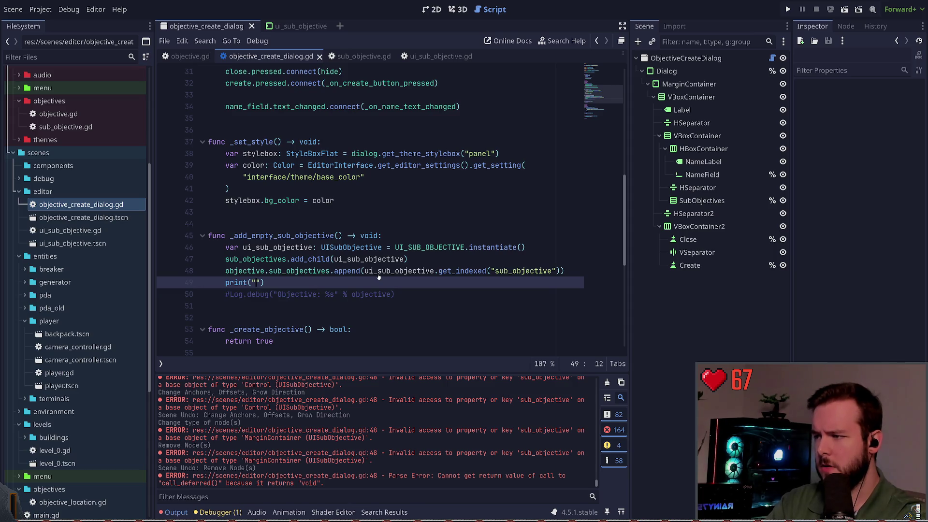
key("BackSpace")
key("BackSpace")
key("BackSpace")
key("Down")
key("ctrl+k")
key("Up")
key("ctrl+k")
Turn the Log.debug call into print("Objective: %s" ...) and remove the leftover line, then save
key("Down")
key("Left")
key("Left")
key("Left")
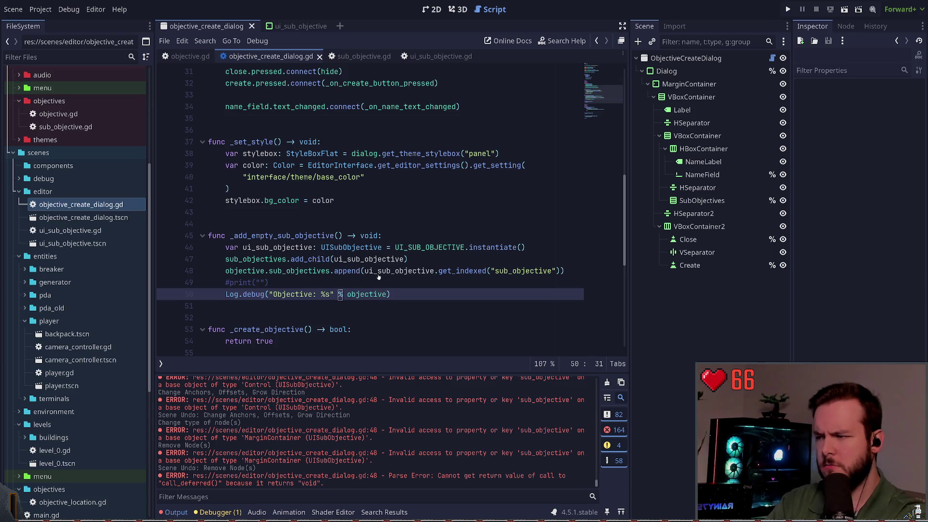
key("ctrl+Left")
key("ctrl+Delete")
type("Objective")
key("Home")
key("ctrl+Delete")
key("ctrl+Delete")
key("ctrl+Delete")
type("print")
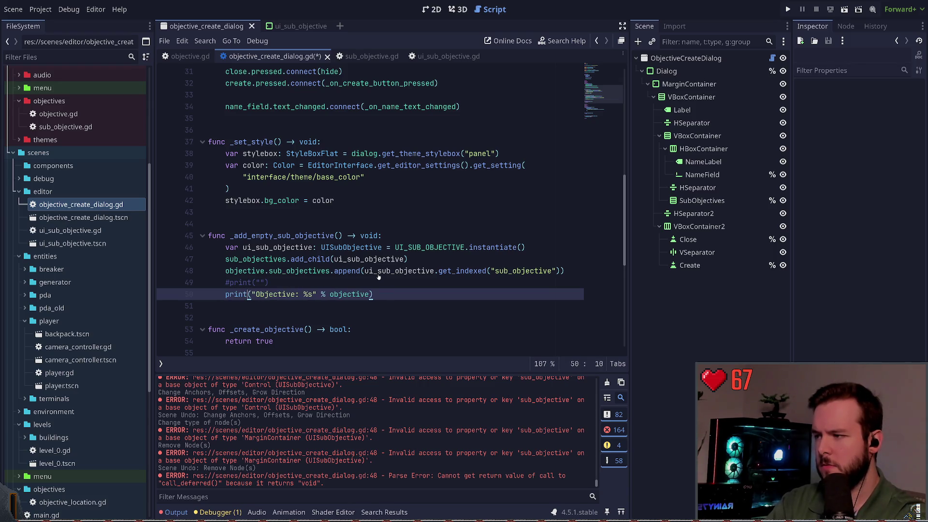
key("Up")
key("ctrl+shift+k")
key("ctrl+s")
Make the print output objective.sub_objectives, save, and rerun Create Objective
key("ctrl+shift+p")
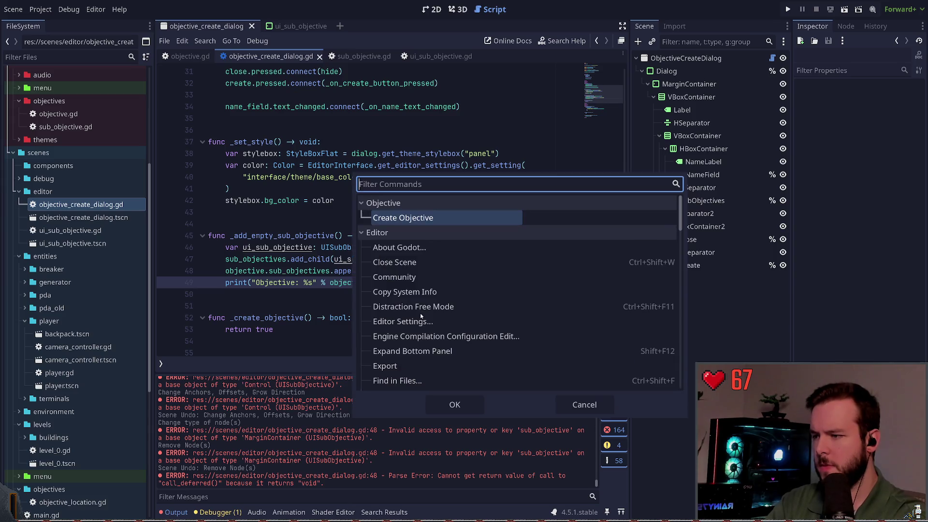
key("Return")
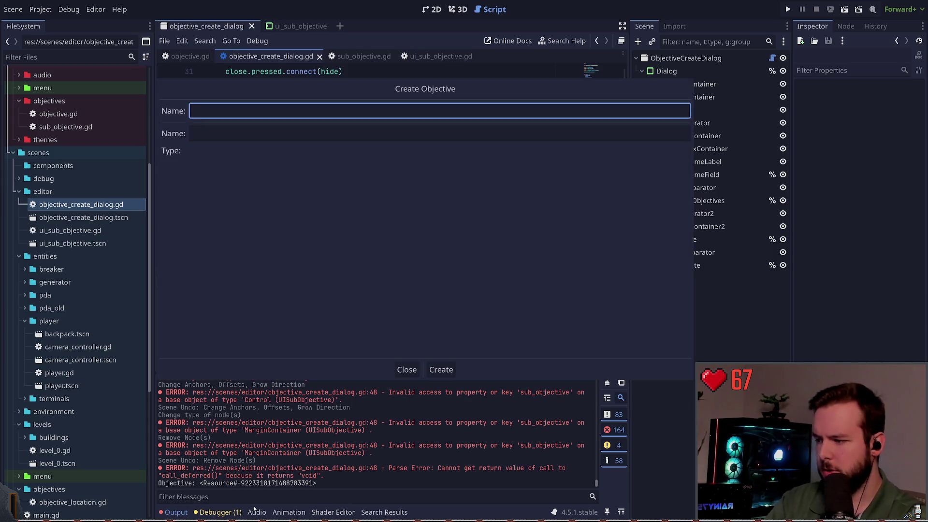
left_click(407, 369)
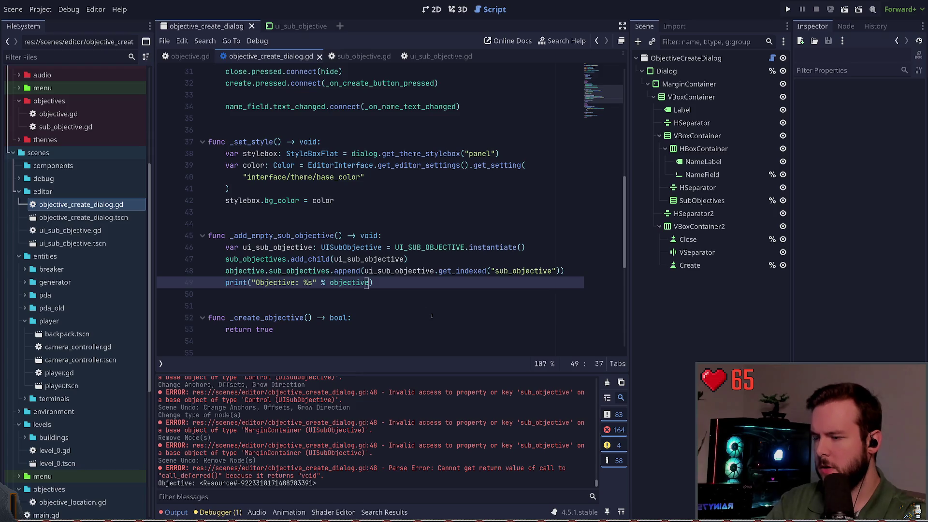
type(".sub_ob")
key("Return")
key("ctrl+s")
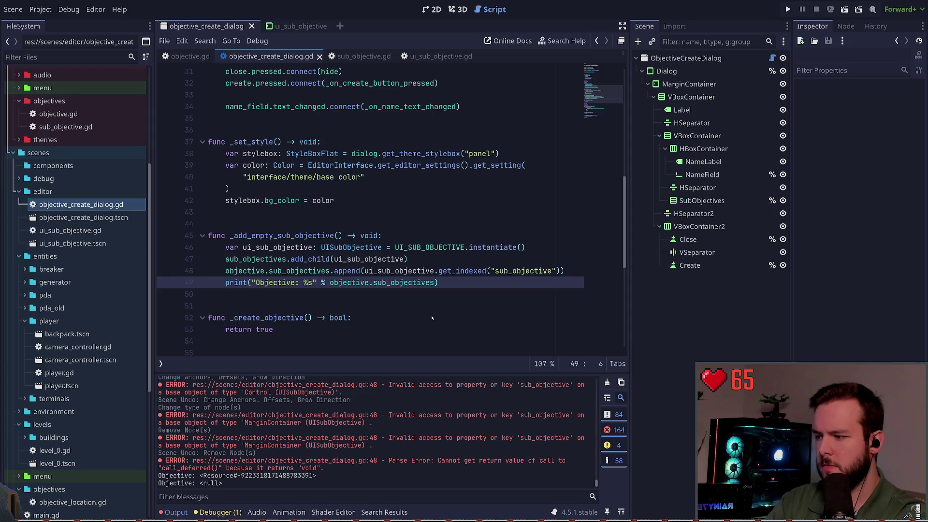
left_click(407, 370)
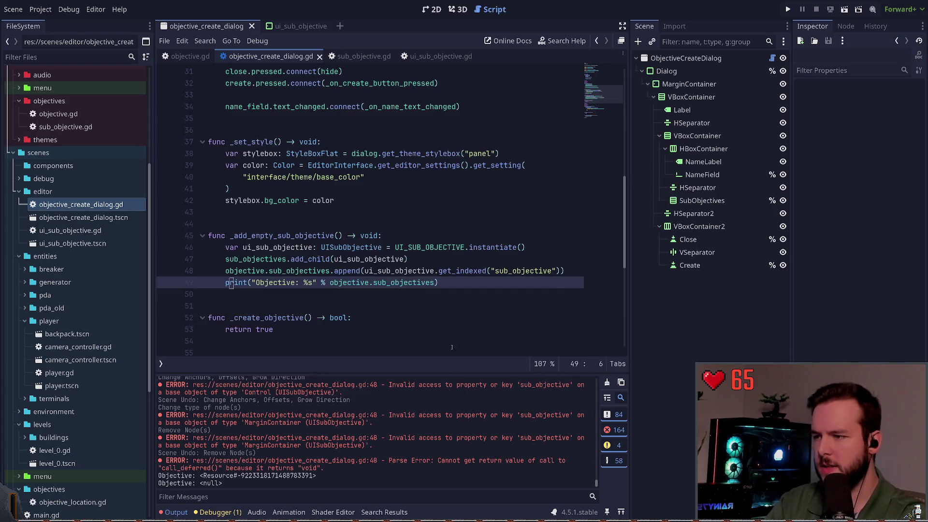
Jump to the sub_objectives declaration in objective.gd
left_click(415, 259)
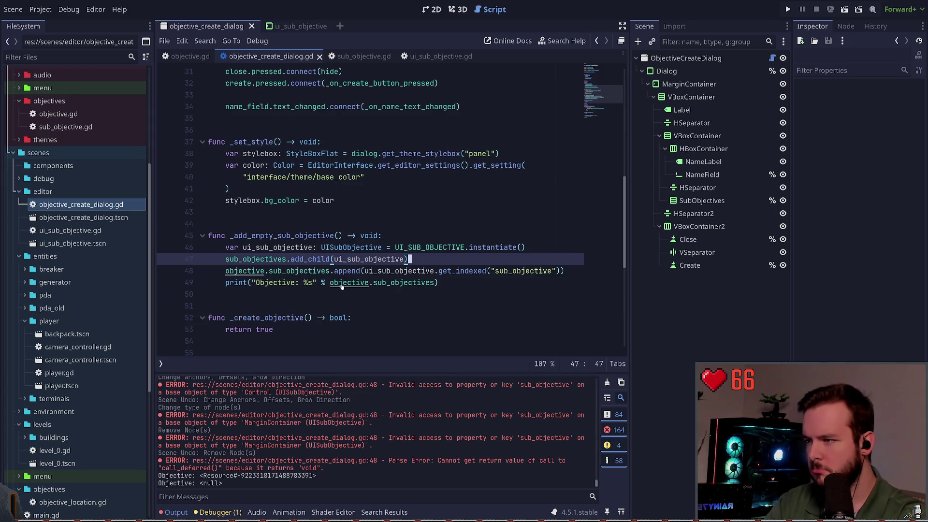
left_click(389, 290, "ctrl")
left_click(377, 141)
left_click(389, 120)
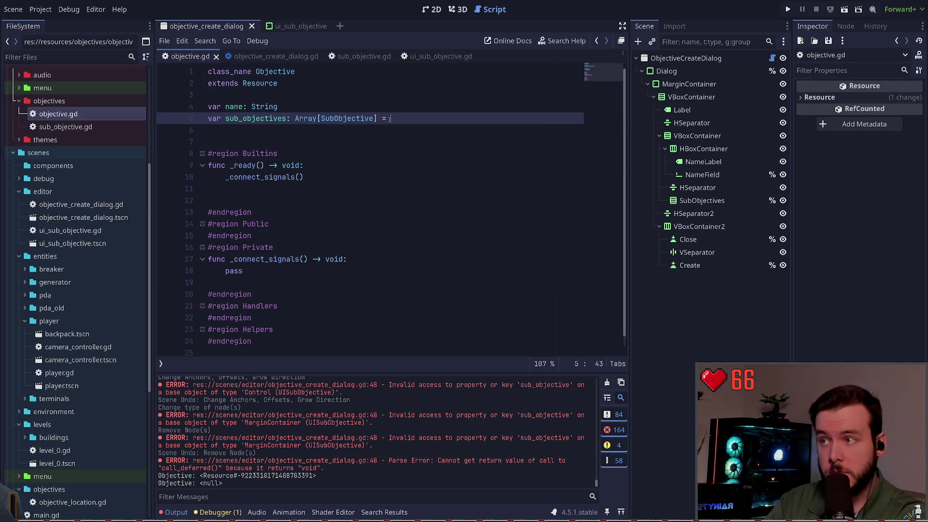
Give name a "DEFAULT" default in objective.gd, save, test, and return to objective_create_dialog.gd
key("Up")
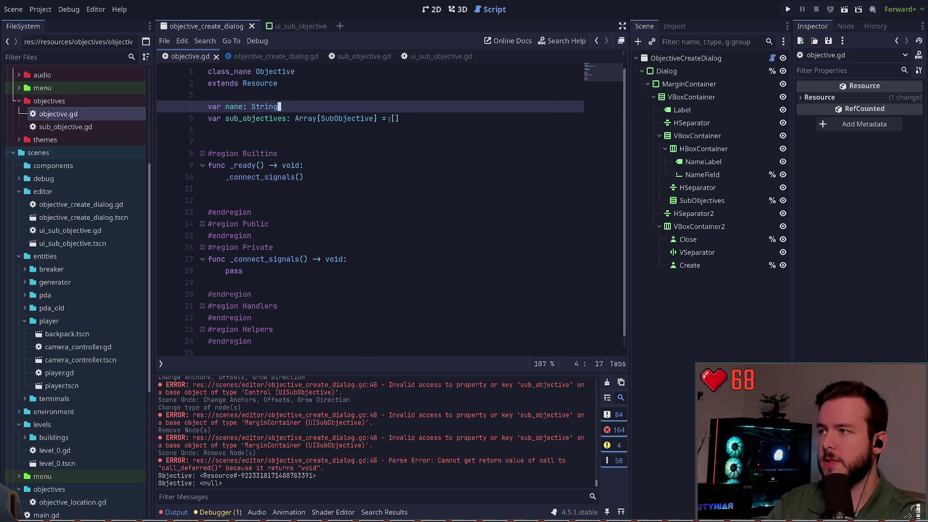
type("= \"D")
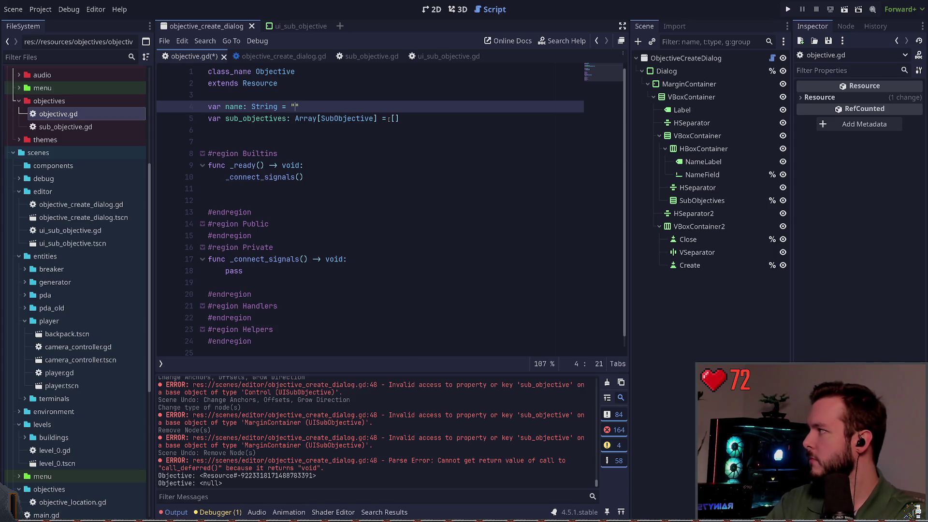
type("EFAULT")
key("ctrl+s")
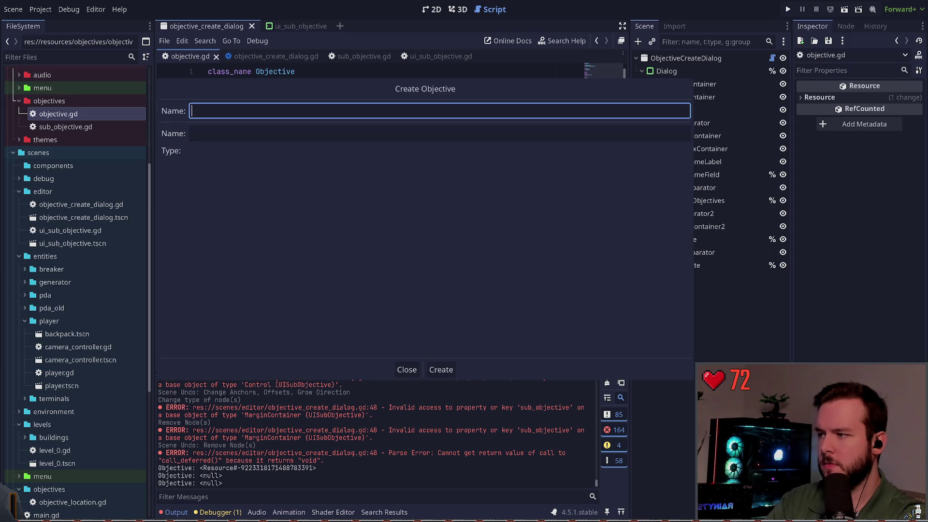
left_click(406, 369)
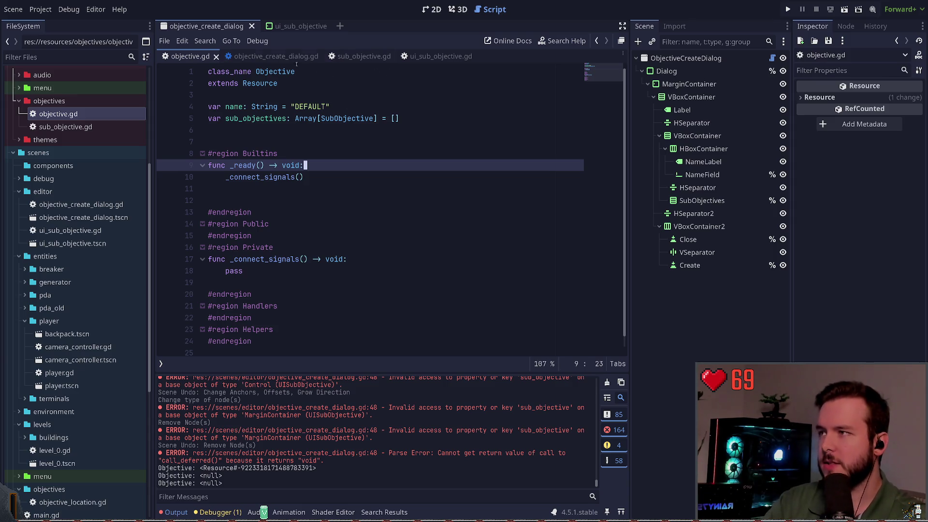
left_click(271, 56)
left_click(331, 223)
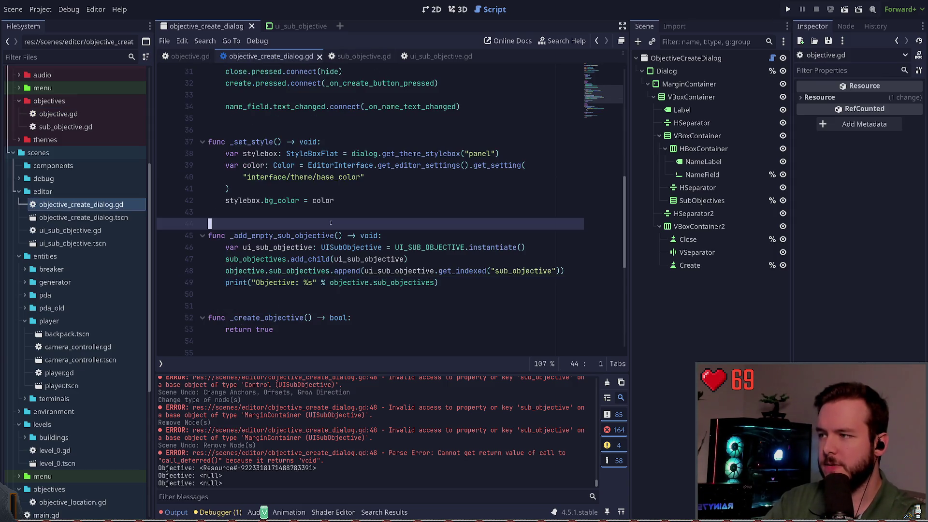
Check the <null> Objective output and locate the objective variable declaration
left_click(438, 281)
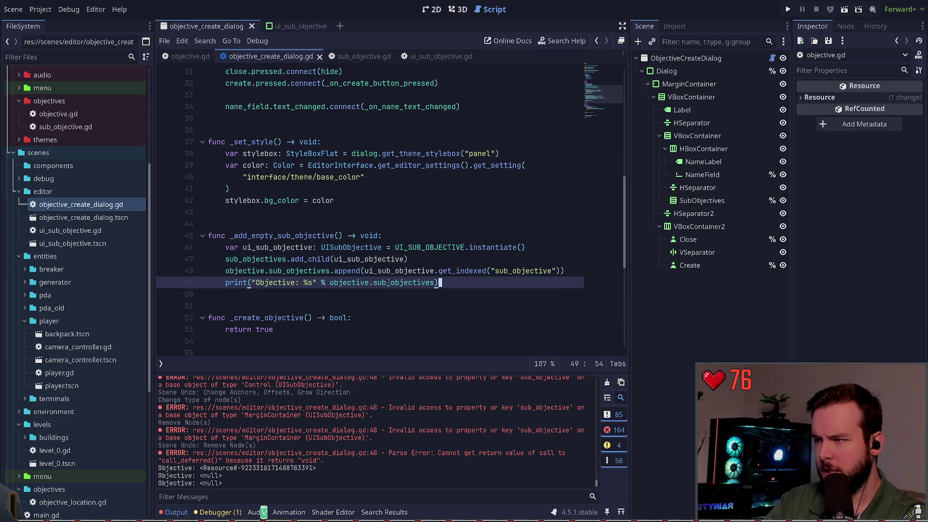
double_click(210, 483)
left_click(290, 295)
scroll(330, 312, "up", 10)
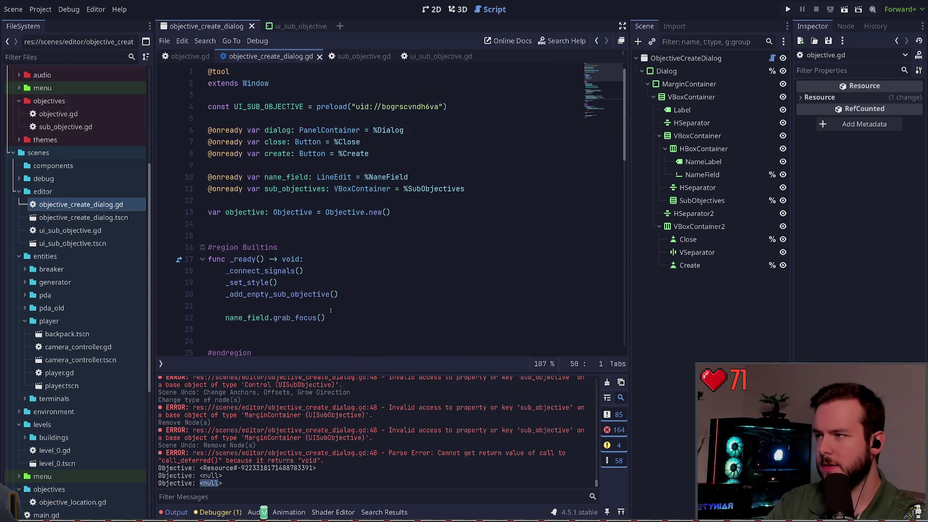
triple_click(403, 216)
left_click(325, 235)
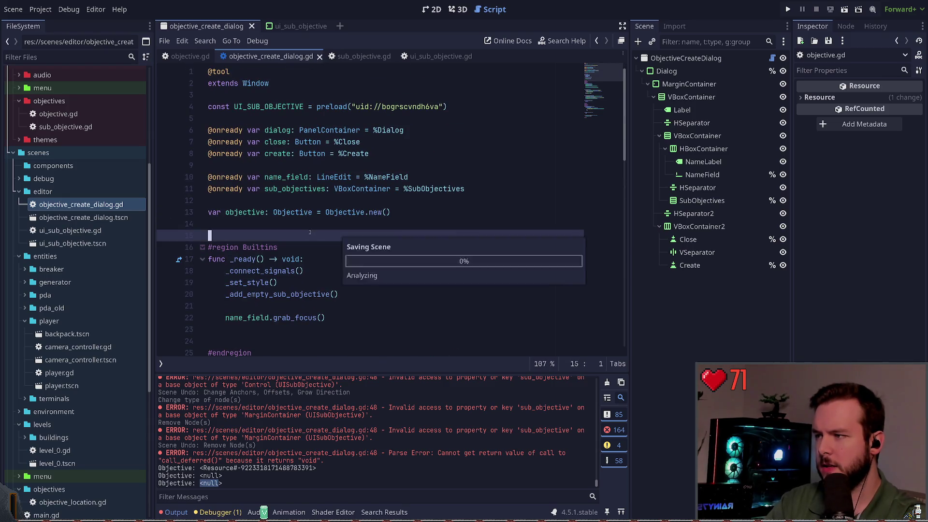
scroll(325, 234, "down", 3)
Remove the Objective.new() initializer from the objective variable declaration
left_click_drag(390, 106, 208, 106)
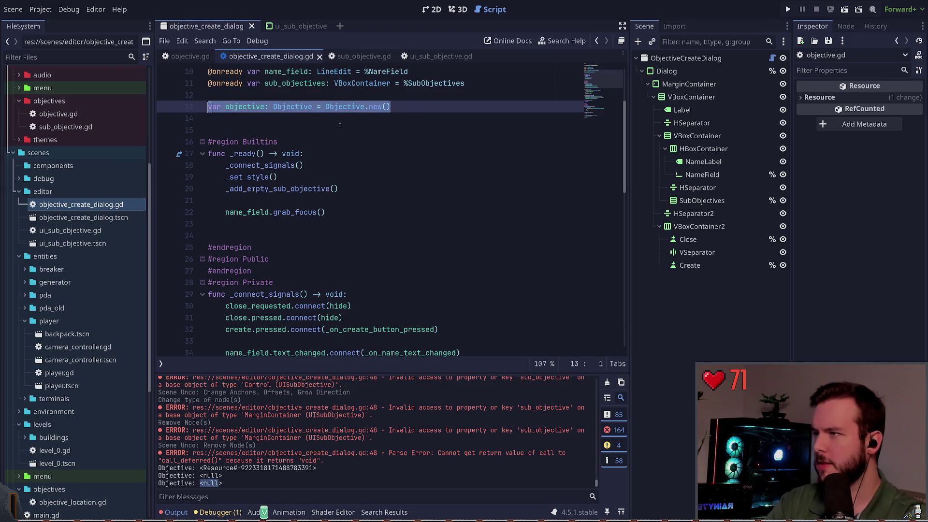
scroll(340, 124, "up", 3)
key("ctrl+Right")
key("ctrl+Right")
key("ctrl+Right")
key("shift+End")
key("Delete")
In _ready, after the _set_style call, add objective = Objective.new()
key("Escape")
key("Down")
key("Down")
key("Down")
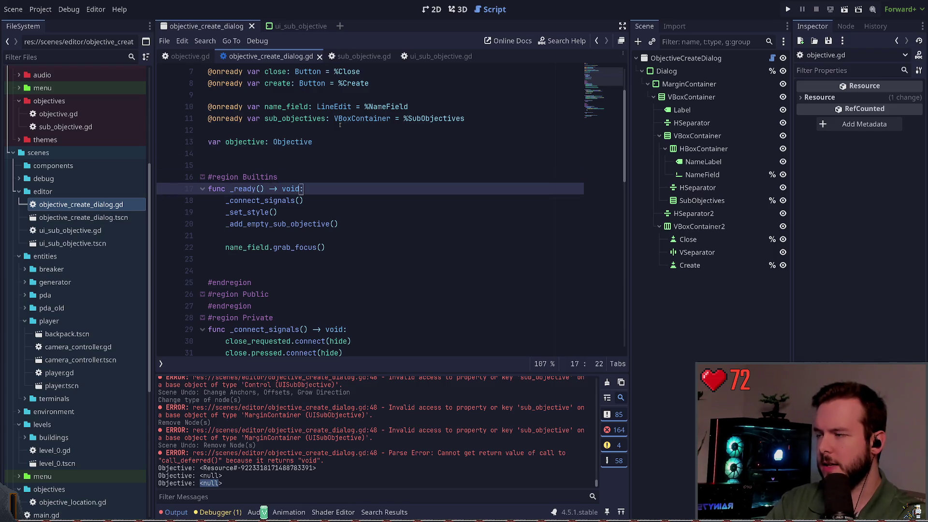
key("Down")
key("Down")
key("Up")
key("Up")
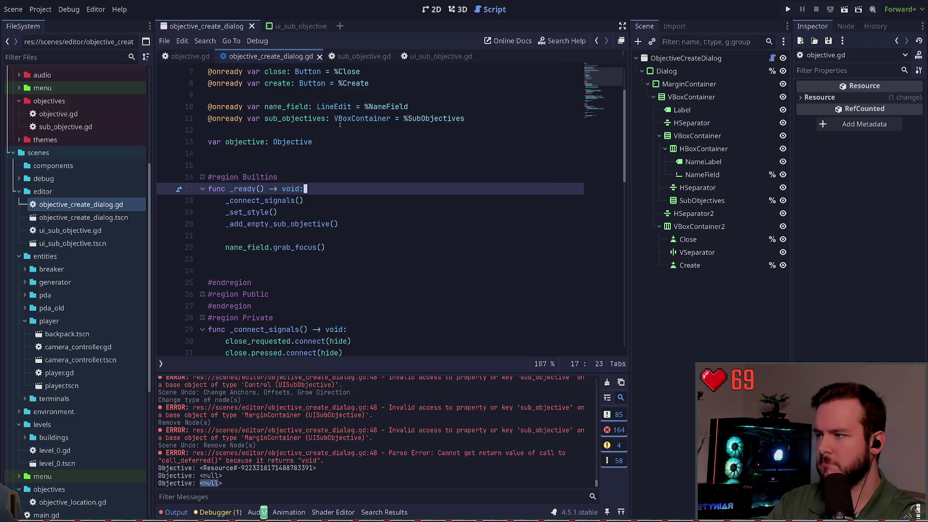
key("Down")
key("Down")
key("Up")
key("Up")
key("Down")
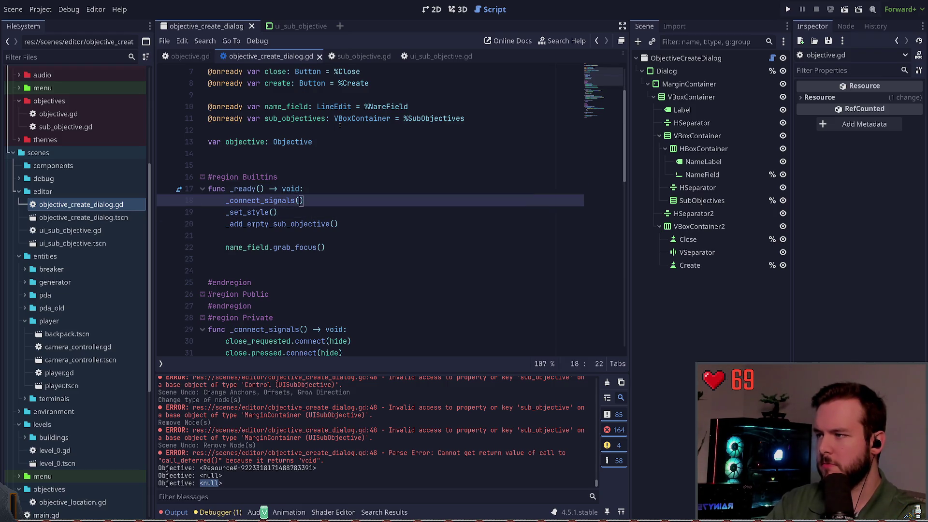
key("Down")
key("Return")
key("Return")
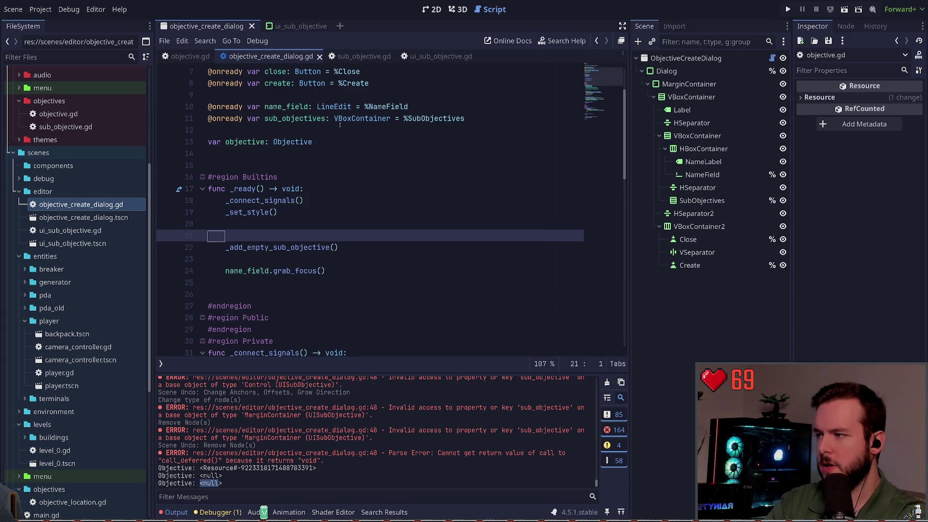
type("va")
key("BackSpace")
key("BackSpace")
type("objective = ")
type("Obj")
key("Return")
type(".")
key("Return")
key("Home")
key("Right")
Test the Create Objective dialog, then select the sub_objective declaration in ui_sub_objective.gd
key("F6")
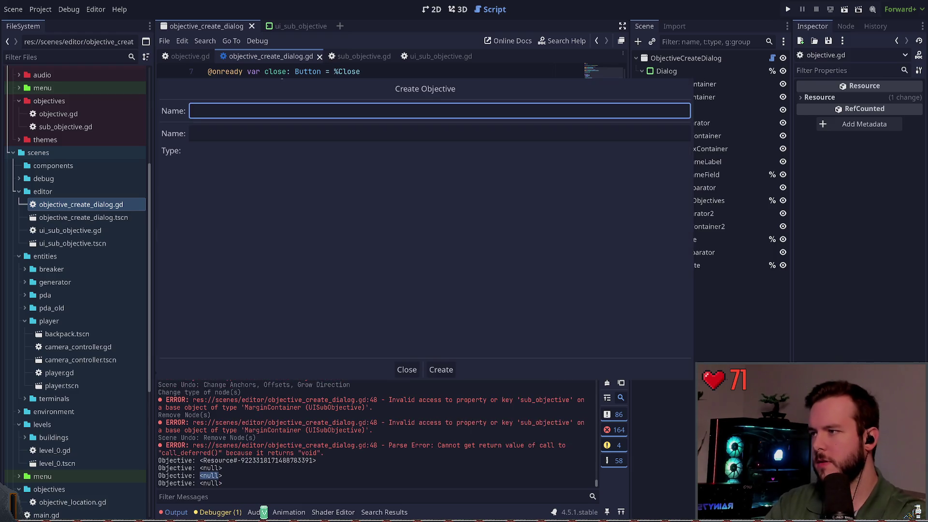
left_click(408, 368)
key("End")
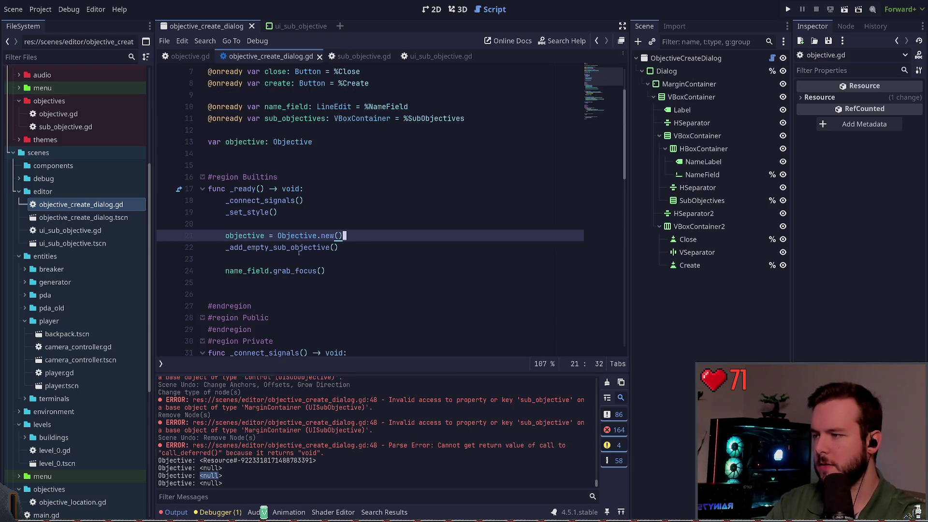
left_click(435, 56)
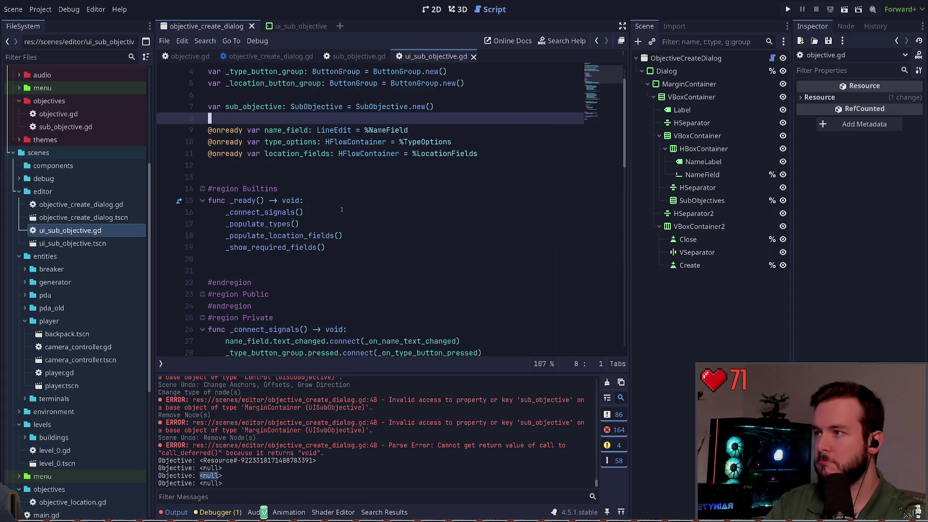
double_click(246, 106)
left_click(393, 245)
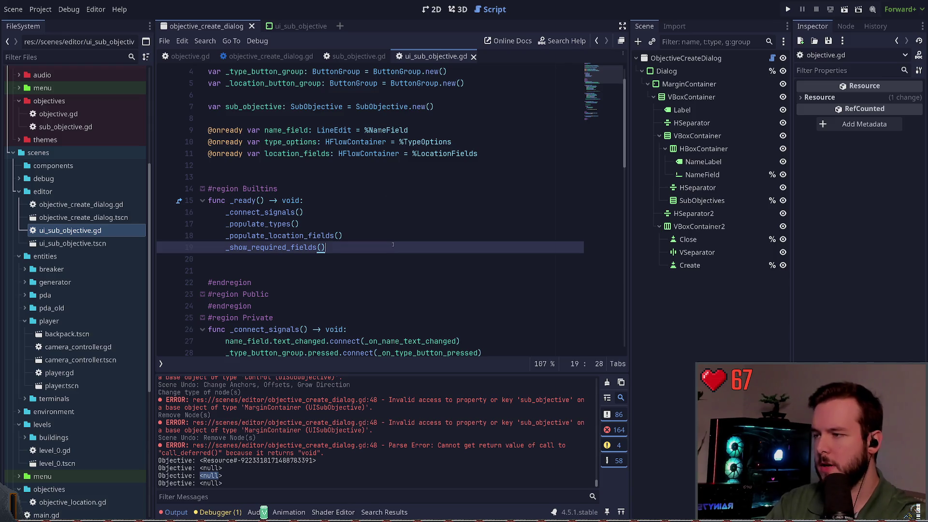
Paste sub_objective = SubObjective.new() into _ready and remove its type annotation
key("Up")
key("Left")
key("Left")
key("Left")
type("sub_objective: SubObjective = SubObjective.new()")
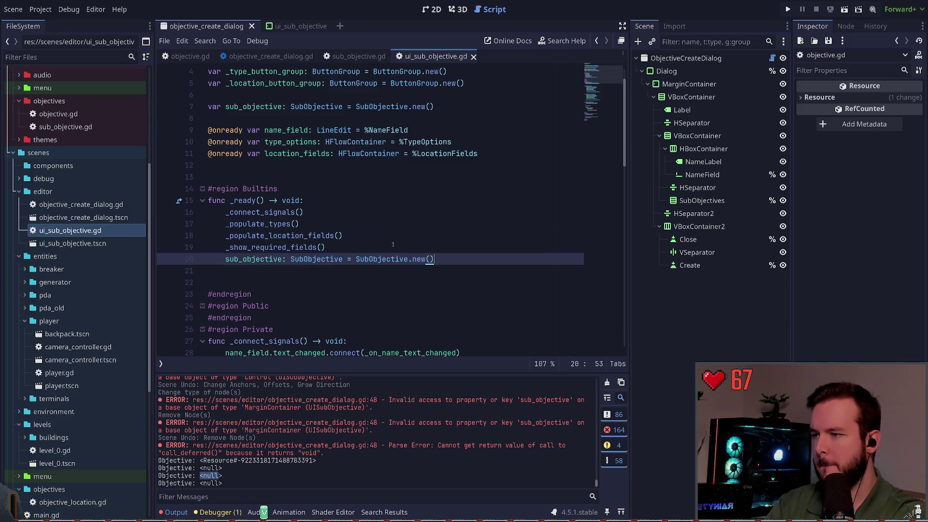
left_click(284, 259)
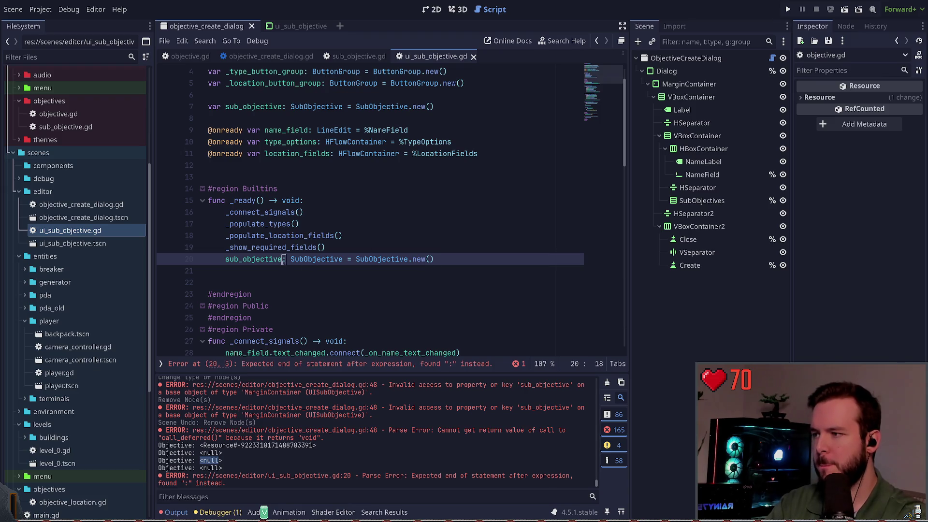
key("Delete")
key("Delete")
key("Delete")
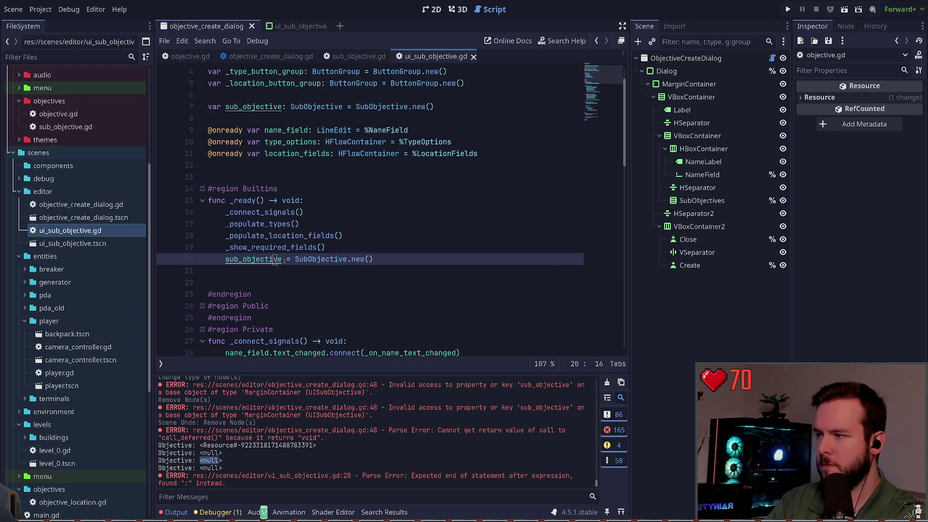
Save and test the Create Objective dialog, then return to objective_create_dialog.gd
key("ctrl+s")
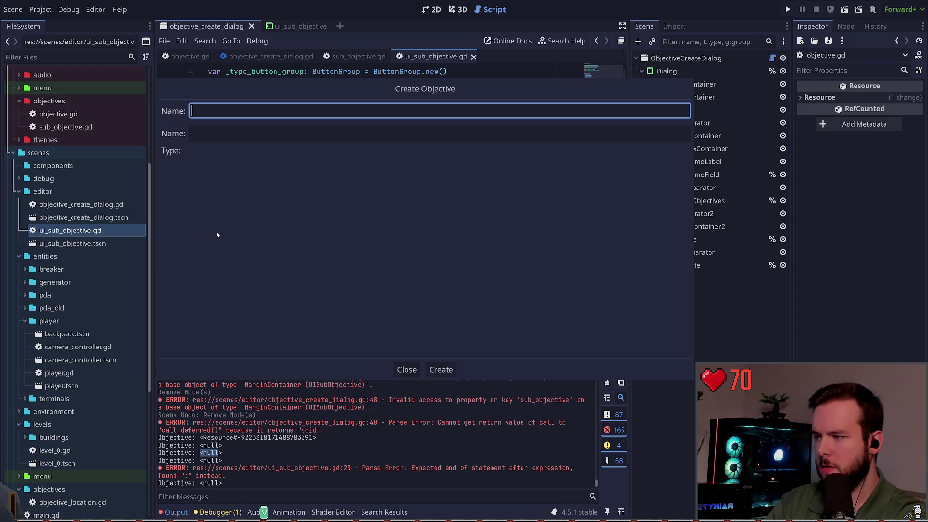
left_click(407, 369)
left_click(276, 55)
left_click(360, 56)
left_click(190, 56)
left_click(263, 57)
scroll(358, 250, "down", 15)
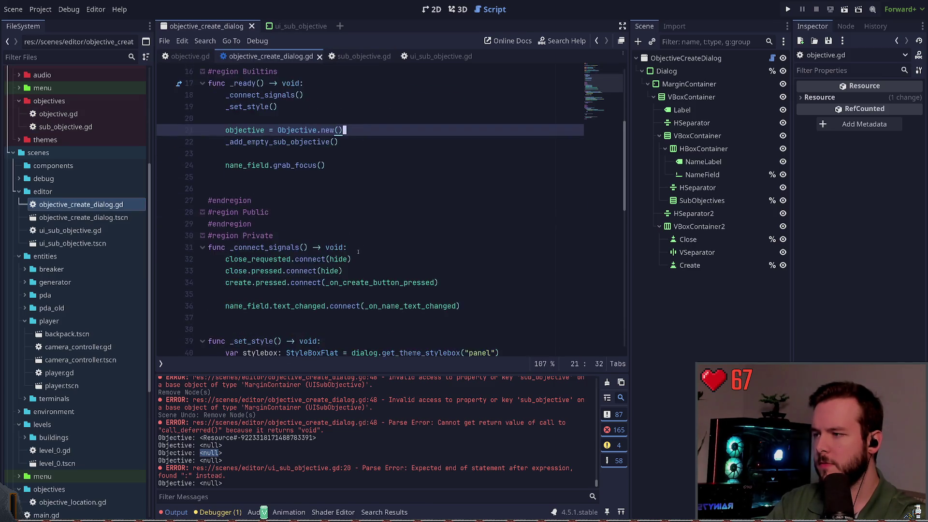
On line 50, replace get_indexed("sub_objective") with .sub_objective, drop the extra parenthesis, and retest
scroll(358, 250, "up", 5)
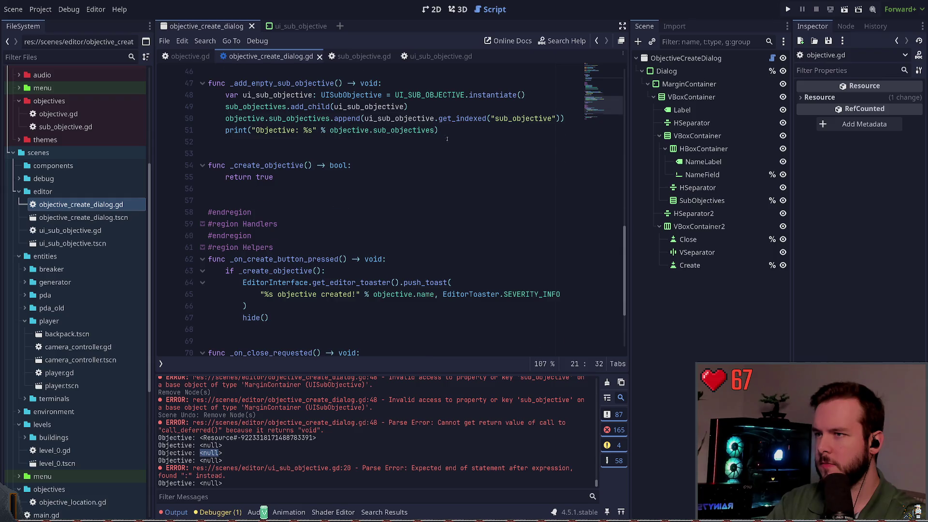
left_click(434, 189)
left_click(437, 188)
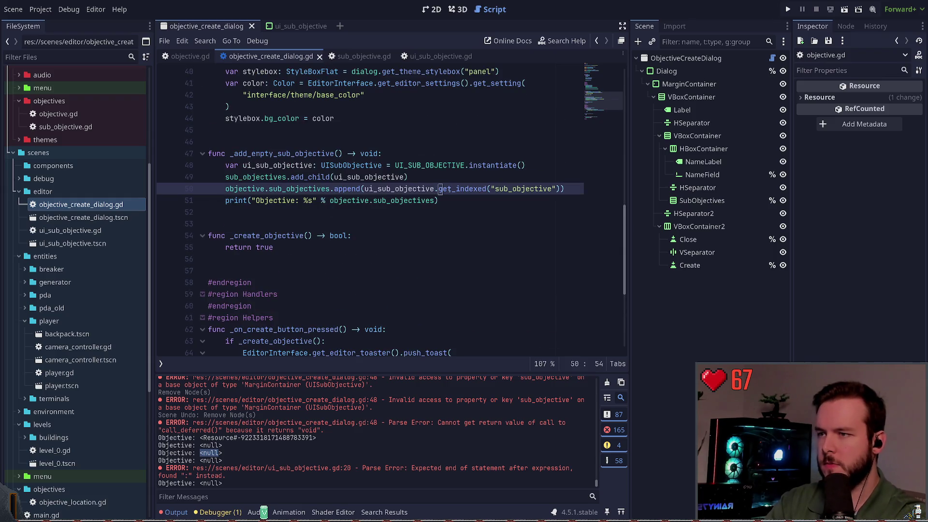
key("ctrl+Delete")
key("ctrl+Delete")
key("Delete")
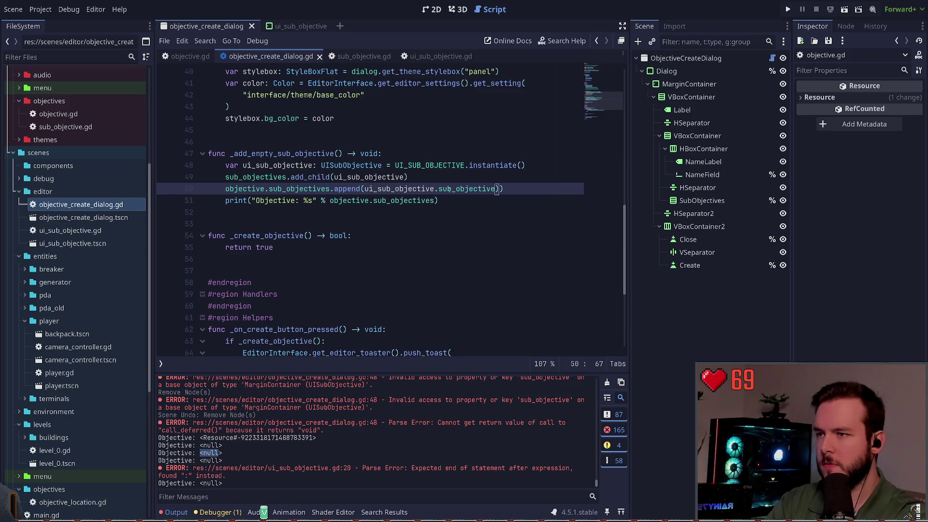
key("ctrl+Right")
key("Delete")
key("Delete")
key("Delete")
key("Home")
key("Right")
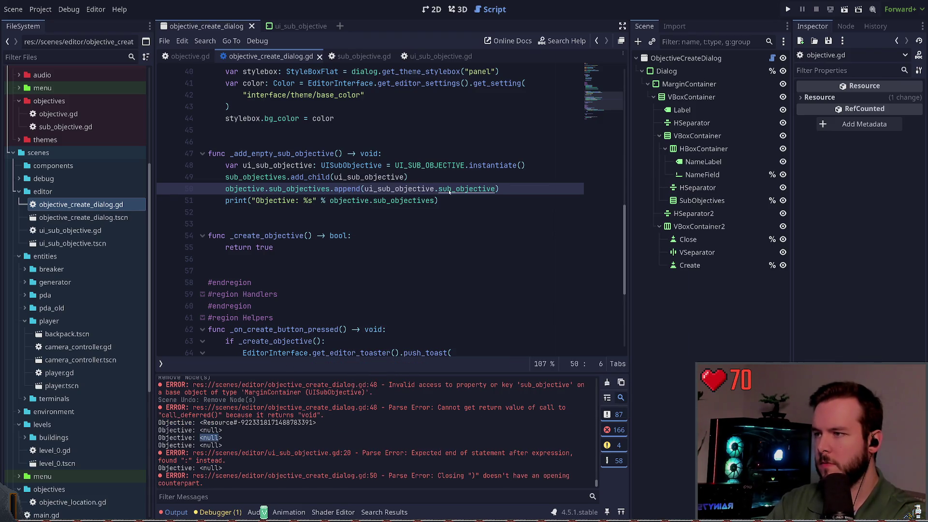
key("ctrl+shift+x")
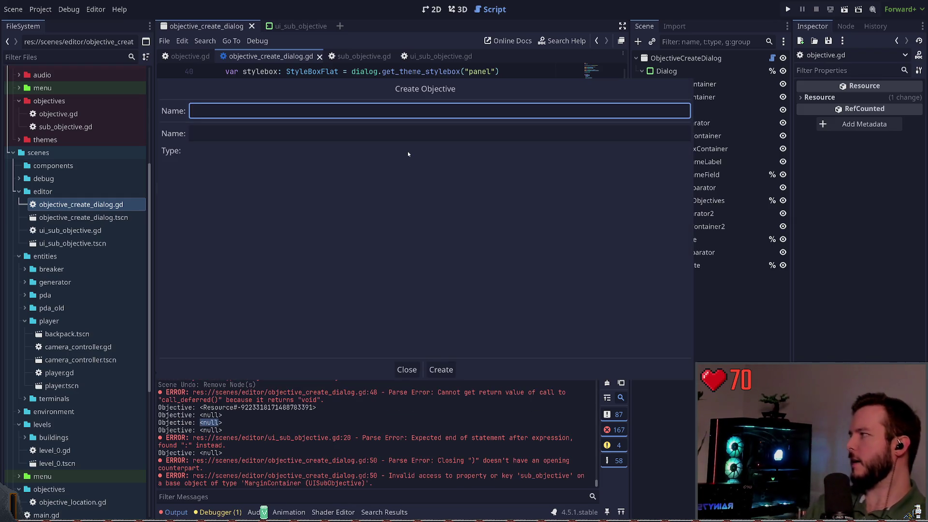
left_click(406, 369)
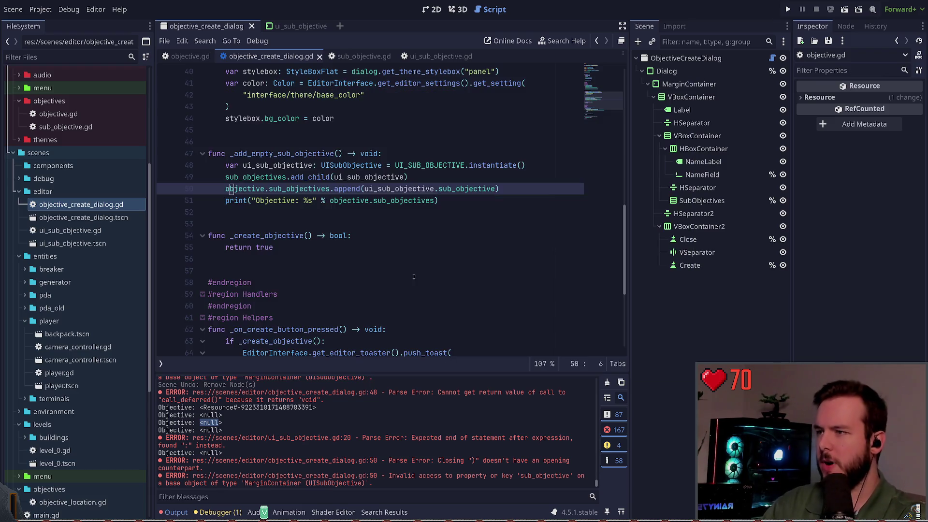
Jump to the sub_objective definition on line 20, then open objective.gd
left_click(434, 212)
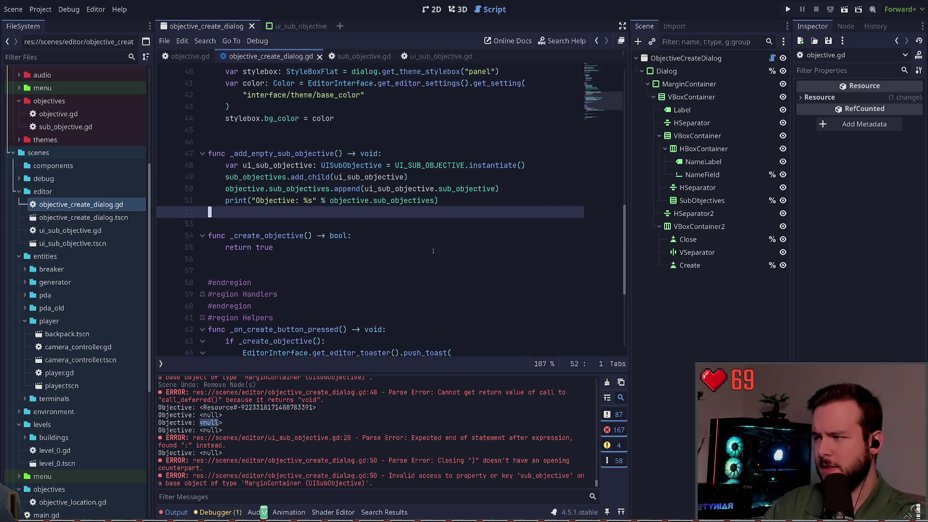
left_click(464, 189, "ctrl")
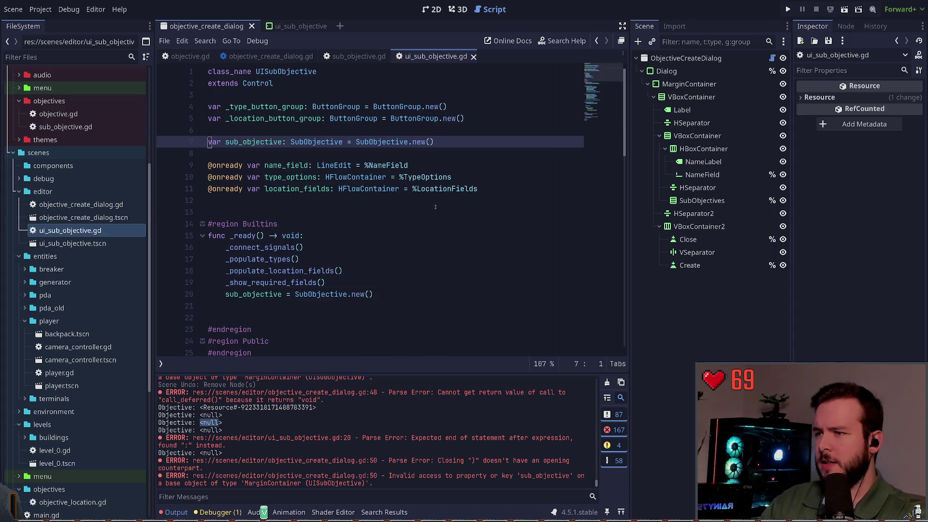
left_click_drag(373, 294, 184, 292)
left_click(401, 296)
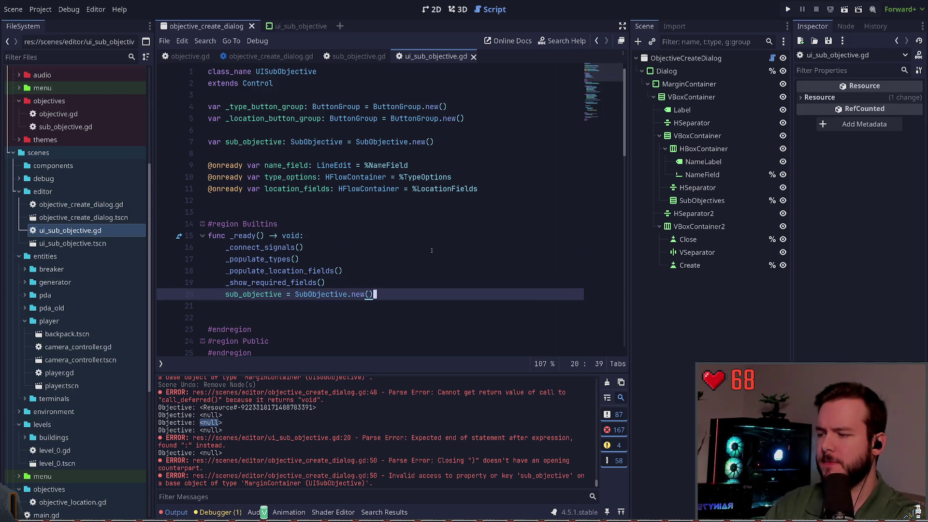
left_click(190, 56)
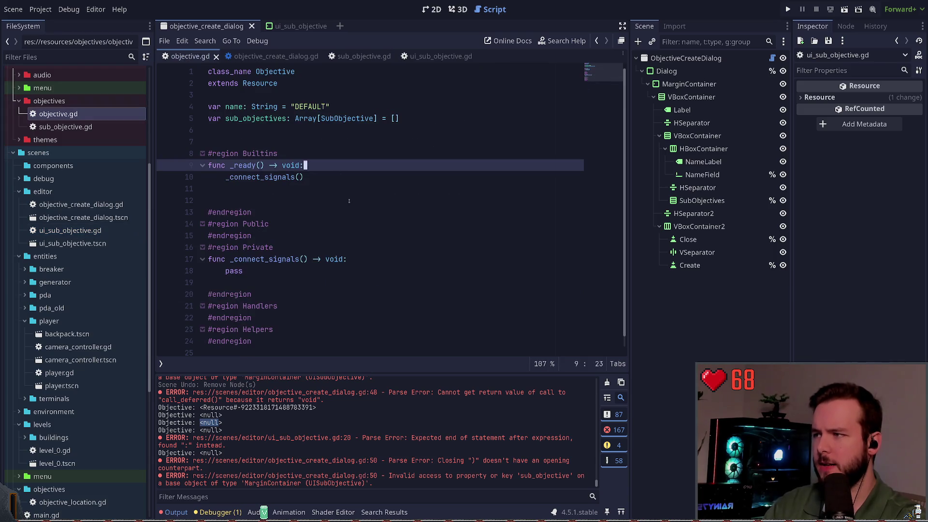
Add await get_tree().create_timer(0.5).timeout above the append line, save, and test the dialog
left_click(329, 71)
left_click(365, 56)
left_click(271, 56)
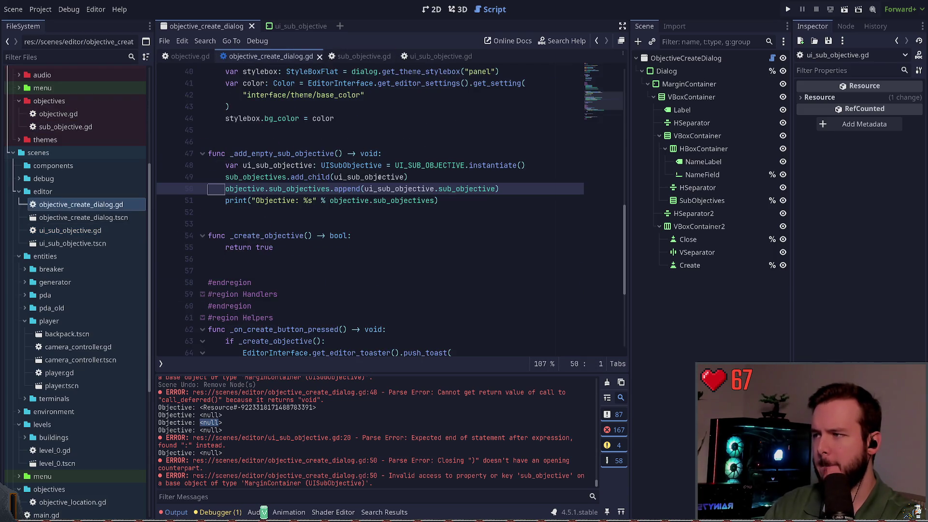
key("ctrl+shift+Return")
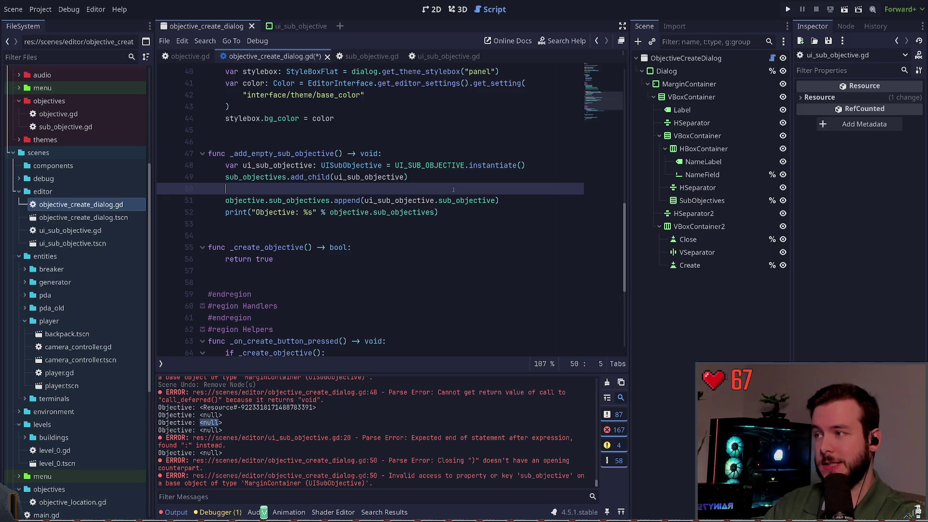
type("wait get_tree().create_timer(0.5).ti")
key("Return")
key("Home")
key("Right")
key("ctrl+s")
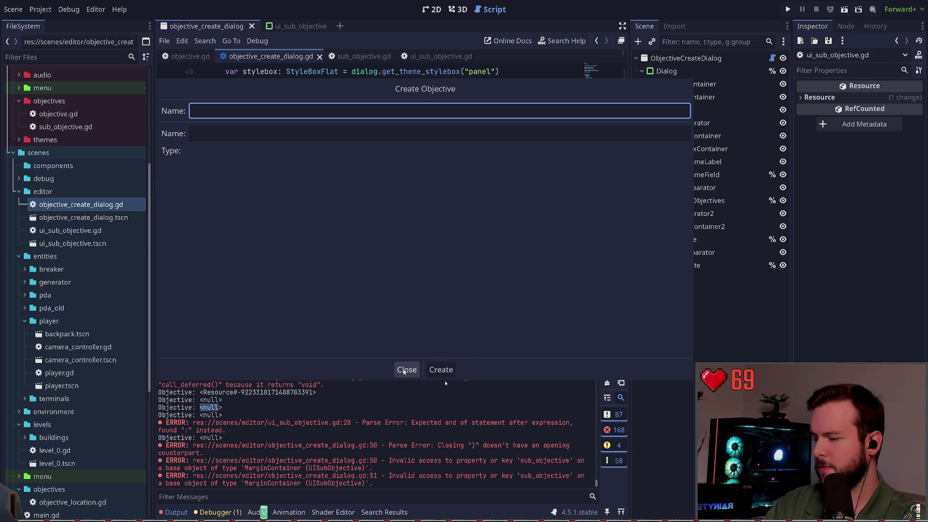
left_click(406, 369)
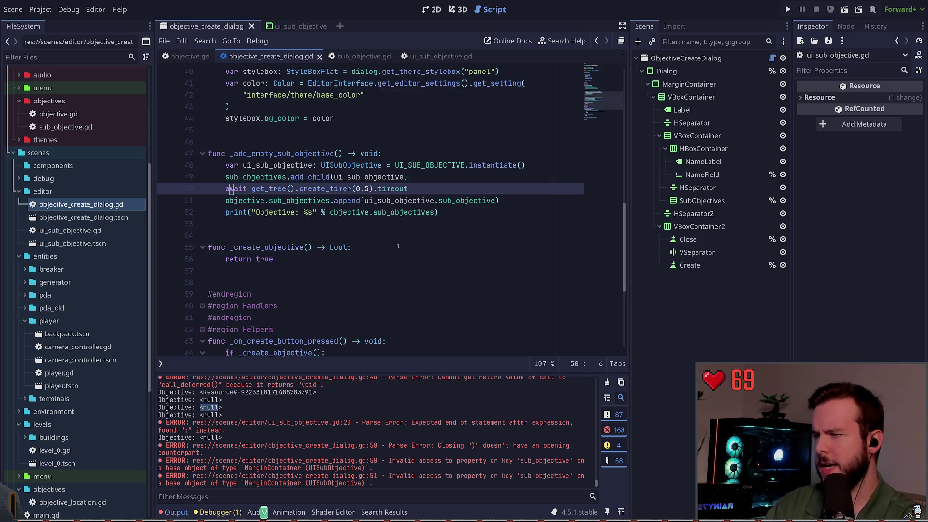
Set a breakpoint on the half-second wait line
left_click(370, 224)
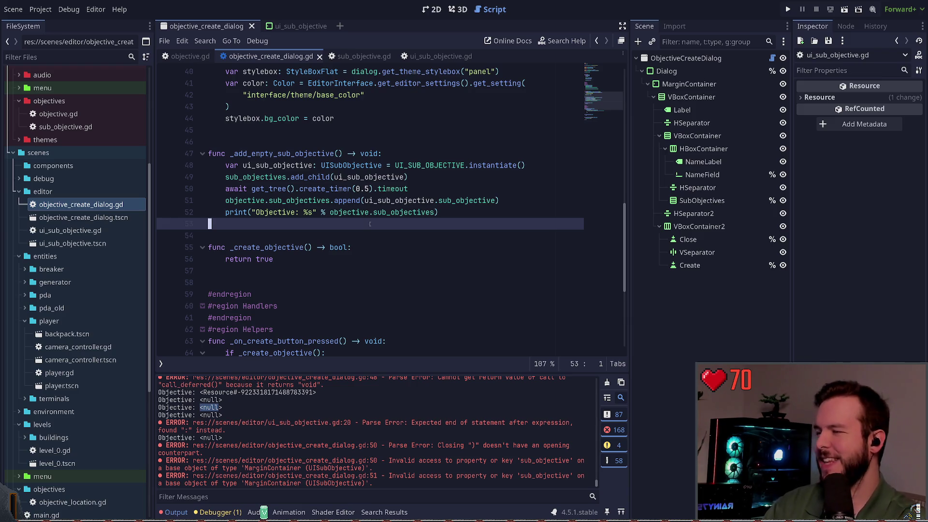
key("Up")
key("Up")
key("Up")
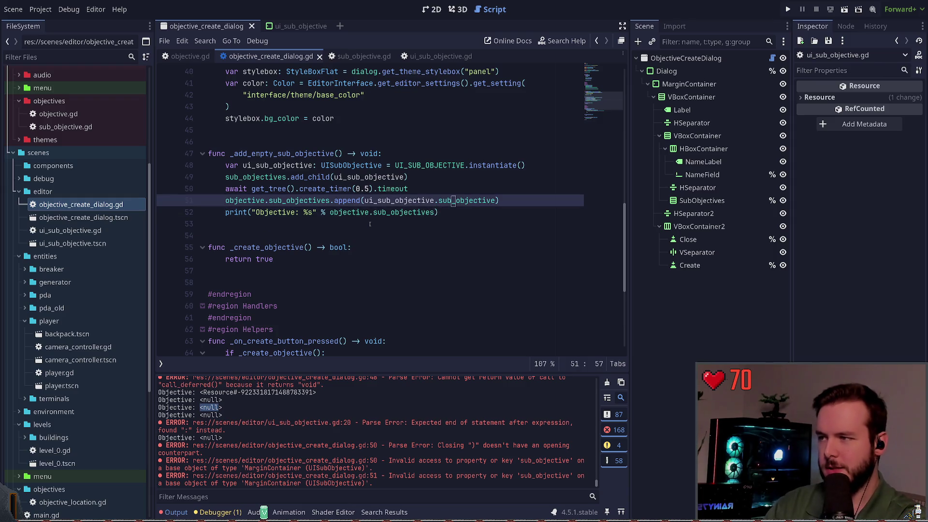
key("End")
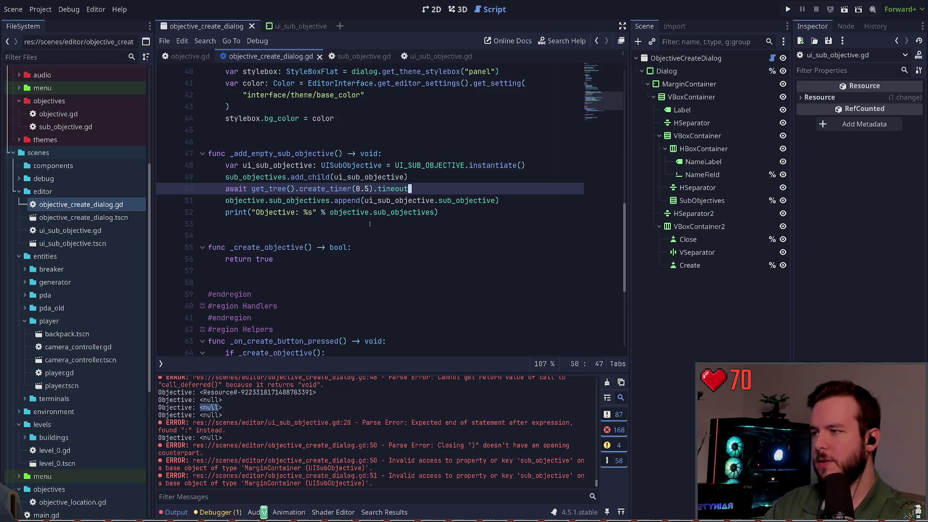
left_click(167, 189)
left_click_drag(209, 189, 503, 213)
left_click(214, 188)
Cut the wait line, save, and rerun the Create Objective dialog
key("ctrl+x")
key("ctrl+s")
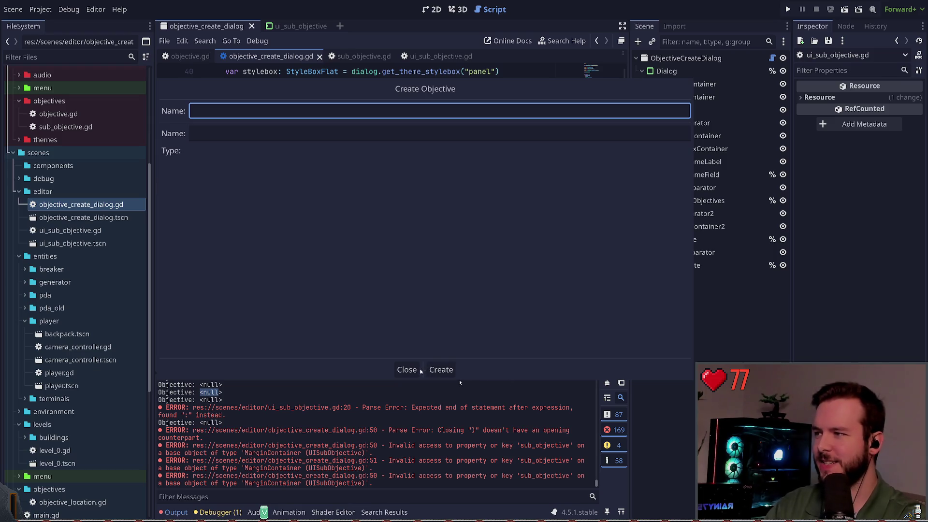
left_click(406, 369)
key("Down")
key("Down")
key("ctrl+s")
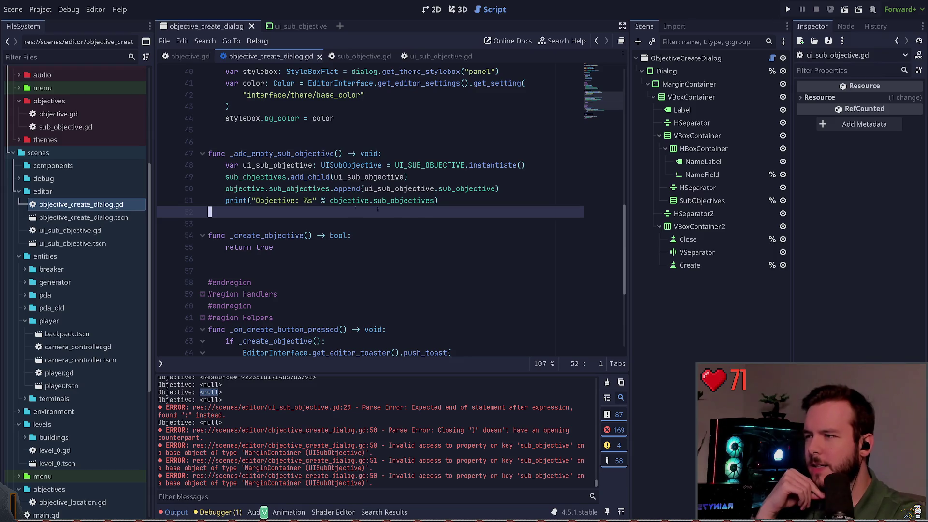
Review the instantiate and add_child lines of _add_empty_sub_objective
left_click_drag(355, 207, 173, 171)
left_click(317, 212)
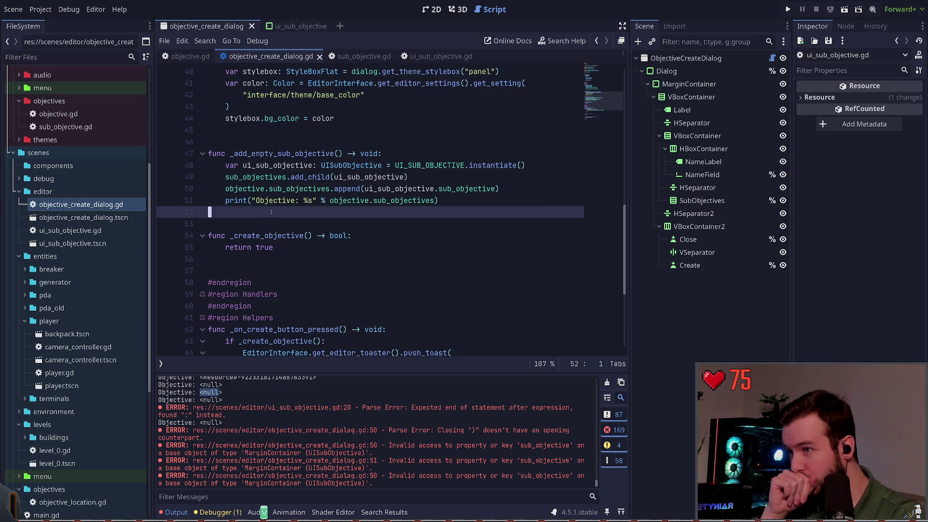
left_click(223, 166)
key("shift+End")
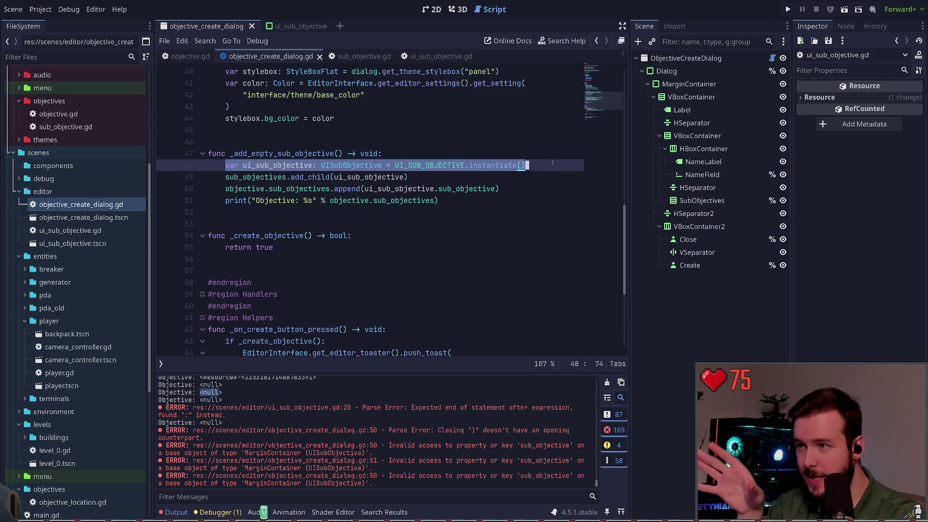
left_click(227, 177)
key("shift+End")
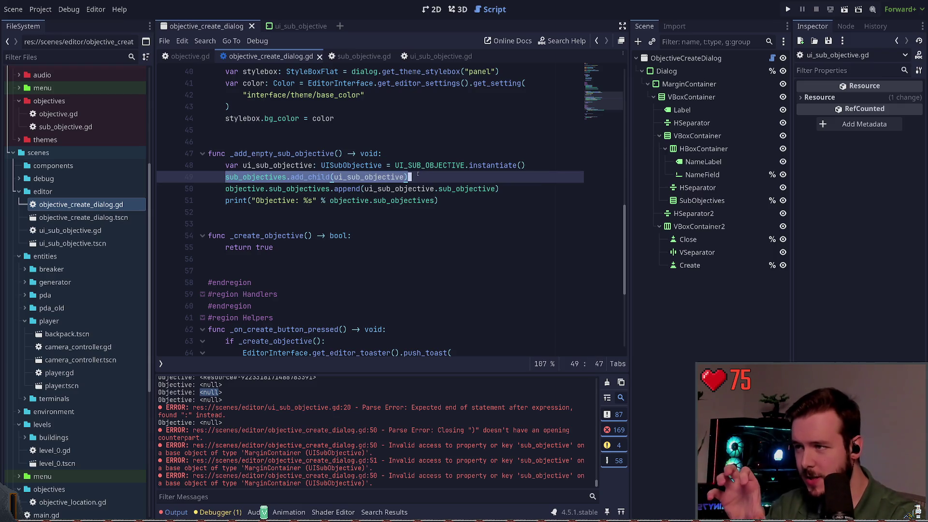
left_click(271, 200)
Examine the sub_objectives append and print lines and the value being appended
left_click_drag(227, 189, 352, 188)
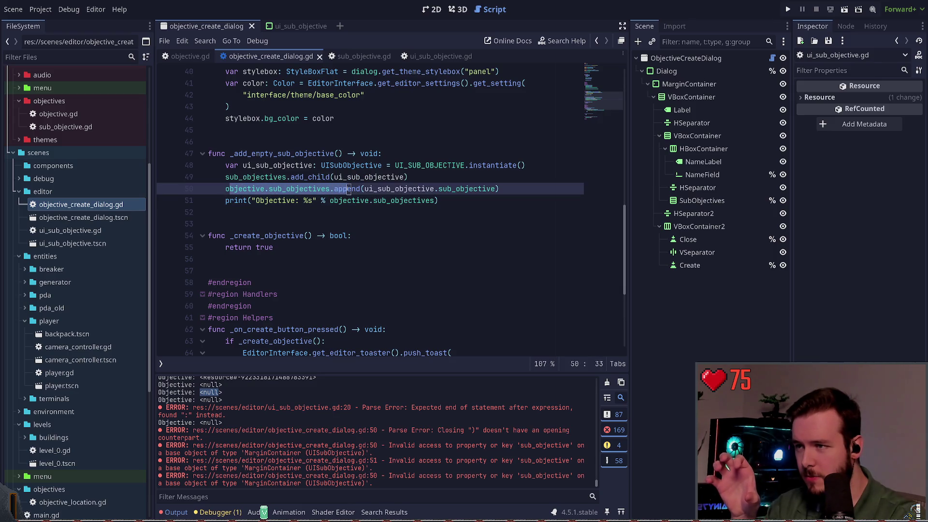
left_click(247, 188)
double_click(246, 189)
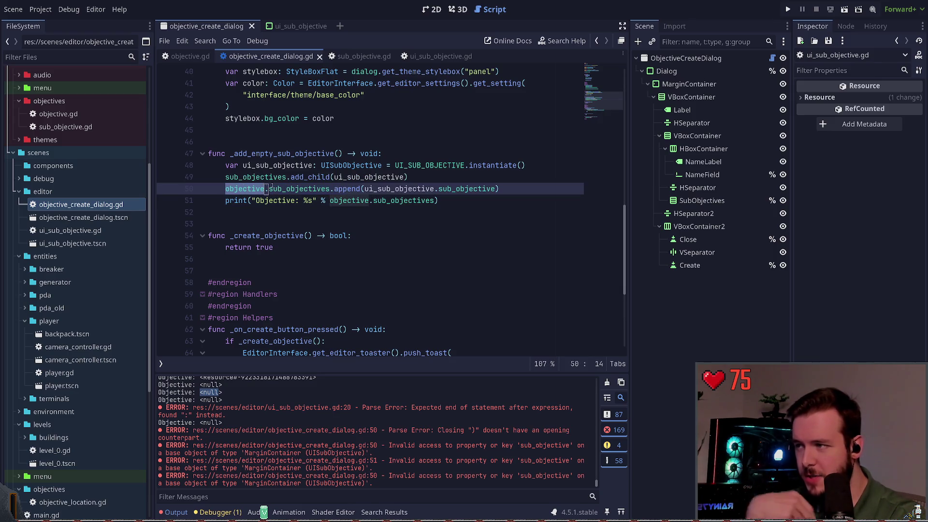
double_click(299, 188)
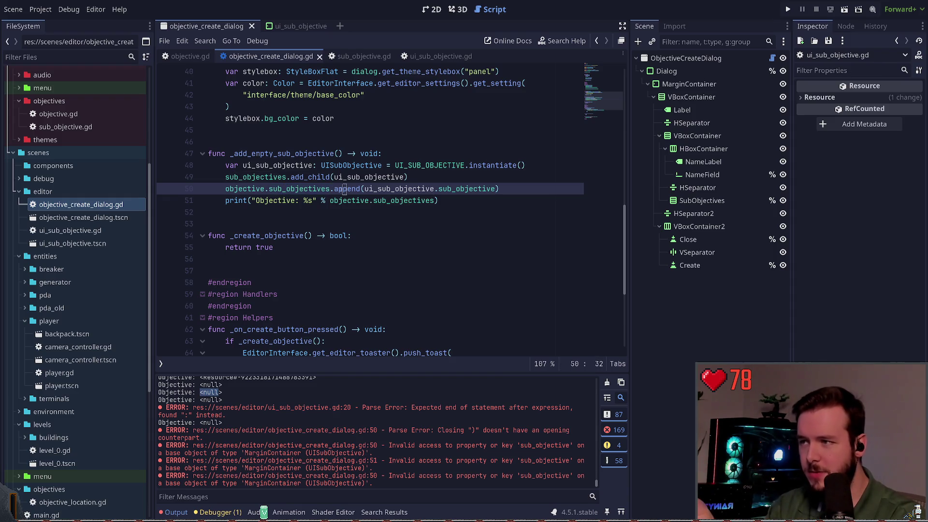
left_click(387, 200)
left_click_drag(363, 188, 497, 189)
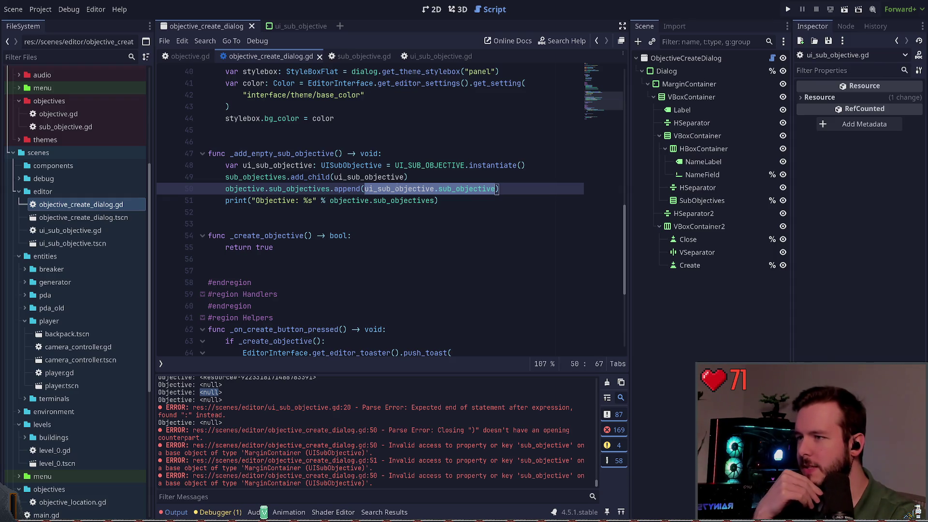
left_click(436, 183)
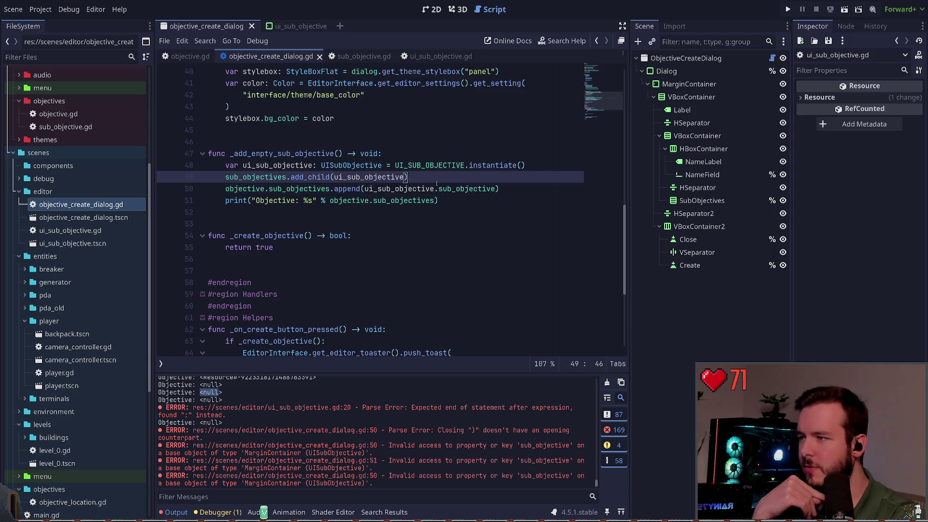
key("Down")
key("Down")
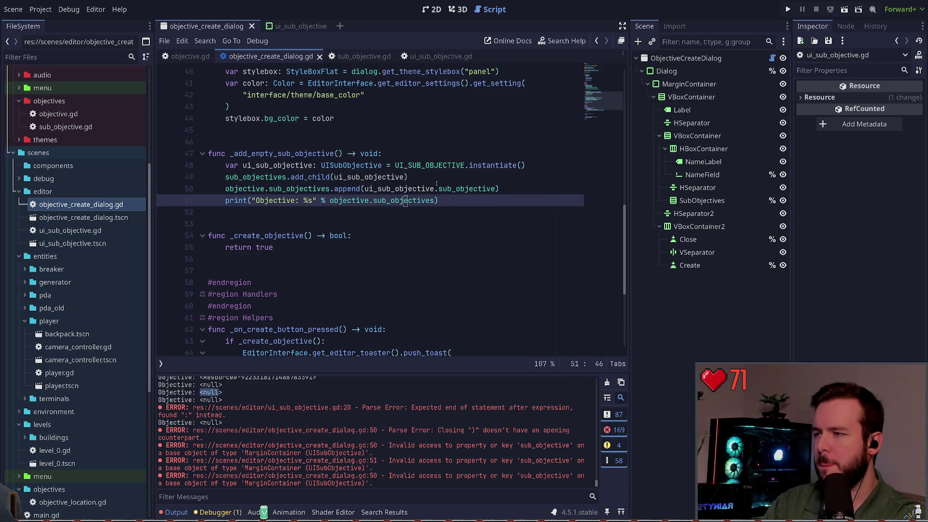
key("Up")
key("Home")
key("Home")
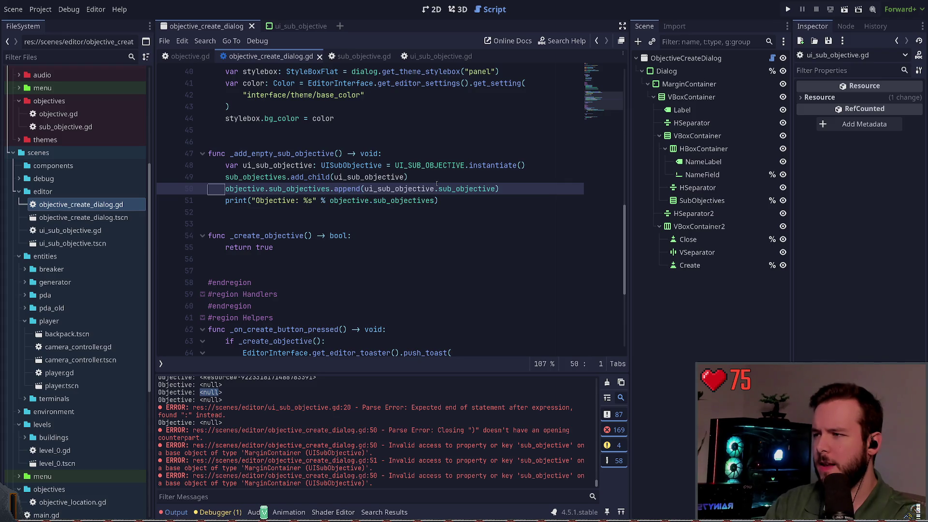
Comment out lines 50–51 with Ctrl+K, save, and test the dialog
key("shift+Down")
key("shift+End")
key("ctrl+k")
key("ctrl+s")
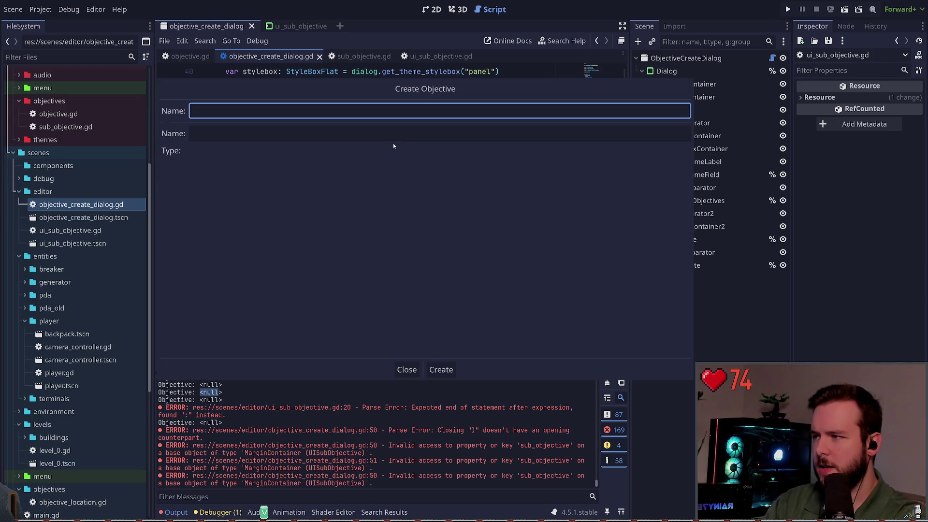
left_click(407, 369)
left_click(483, 223)
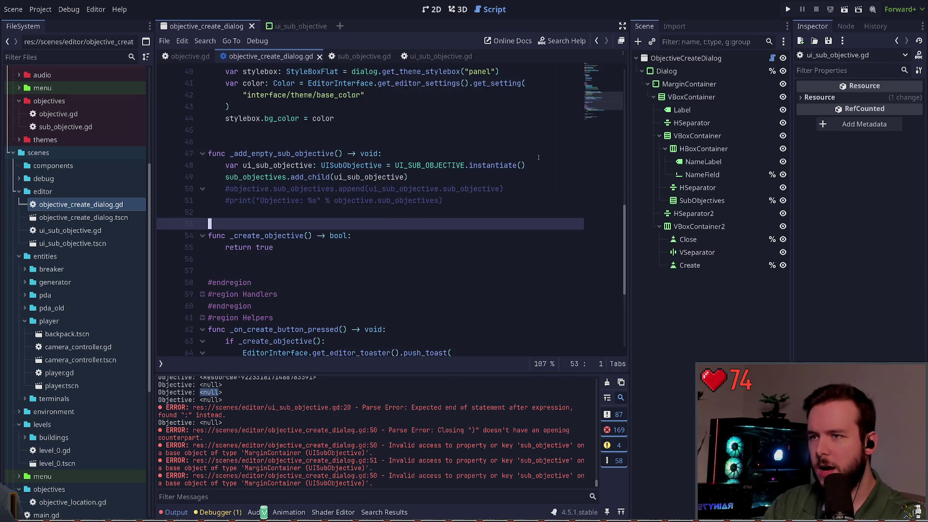
Uncomment the append and print lines with Ctrl+K
left_click(437, 177)
key("Return")
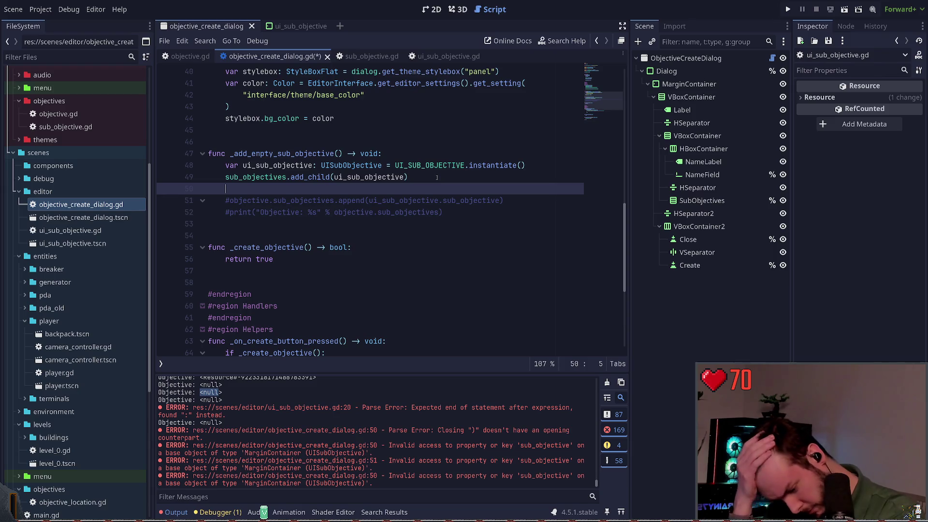
key("BackSpace")
key("BackSpace")
key("Down")
key("shift+Down")
key("ctrl+k")
Change the call to append.call_deferred, save, and test the Create Objective dialog
key("ctrl+Right")
key("ctrl+Right")
key("ctrl+Right")
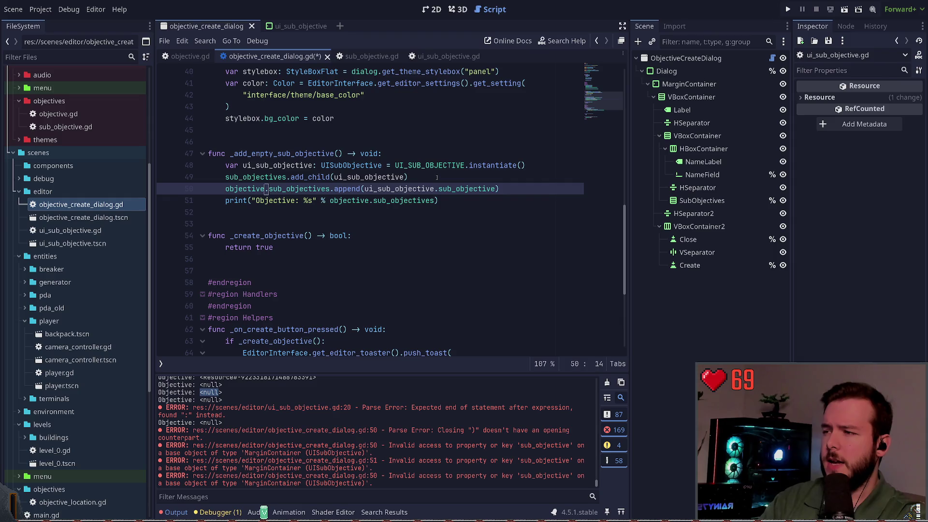
type(".ca")
key("Down")
key("Down")
key("Return")
key("ctrl+s")
key("Down")
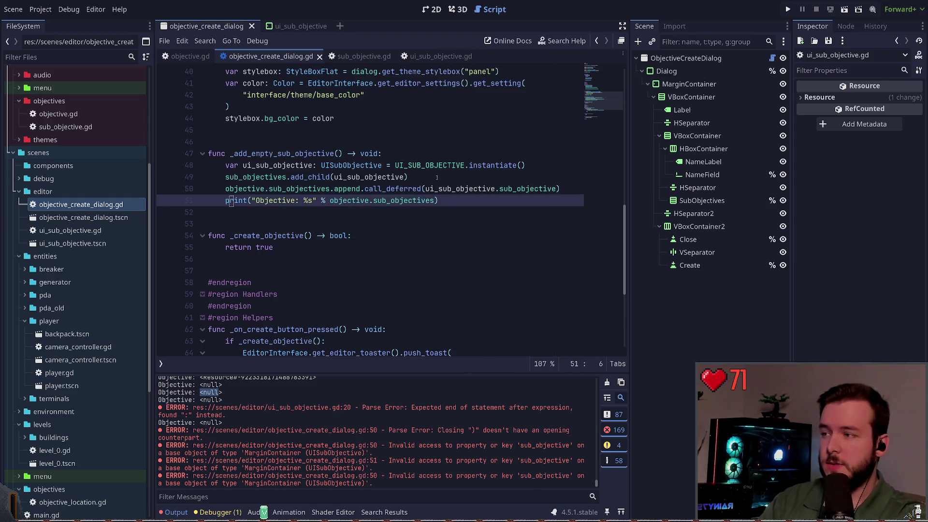
key("ctrl+shift+p")
key("Return")
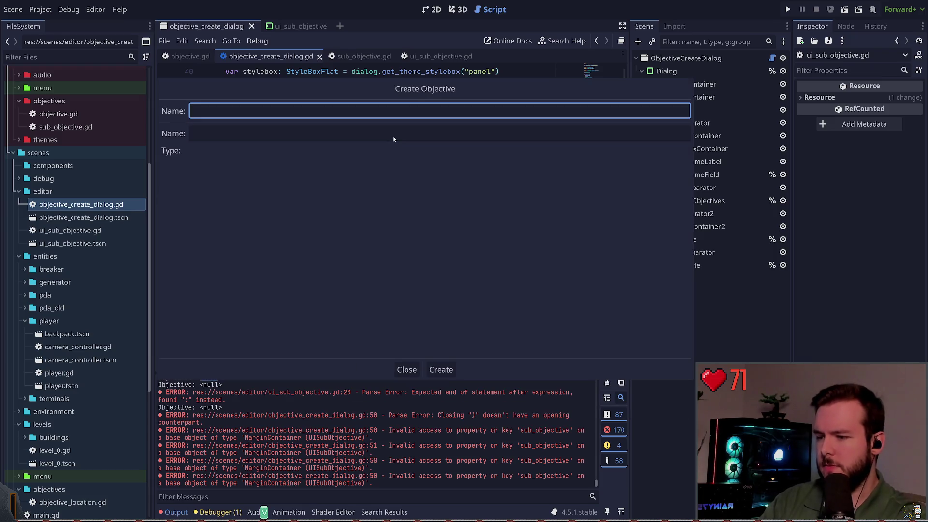
left_click(406, 369)
left_click(370, 233)
Revert to a plain append() call and jump to the sub_objective declaration
left_click(374, 200)
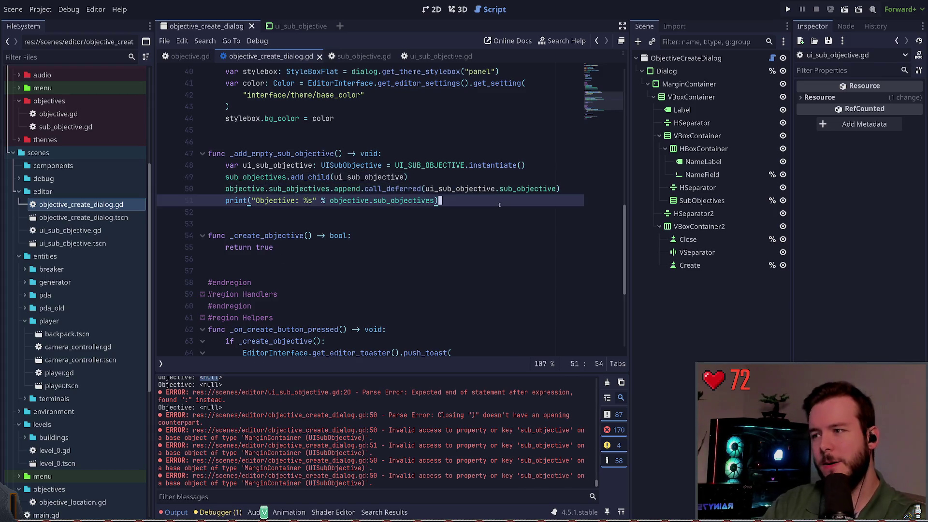
key("Up")
key("ctrl+Left")
key("ctrl+Delete")
key("Right")
key("Left")
key("BackSpace")
key("Home")
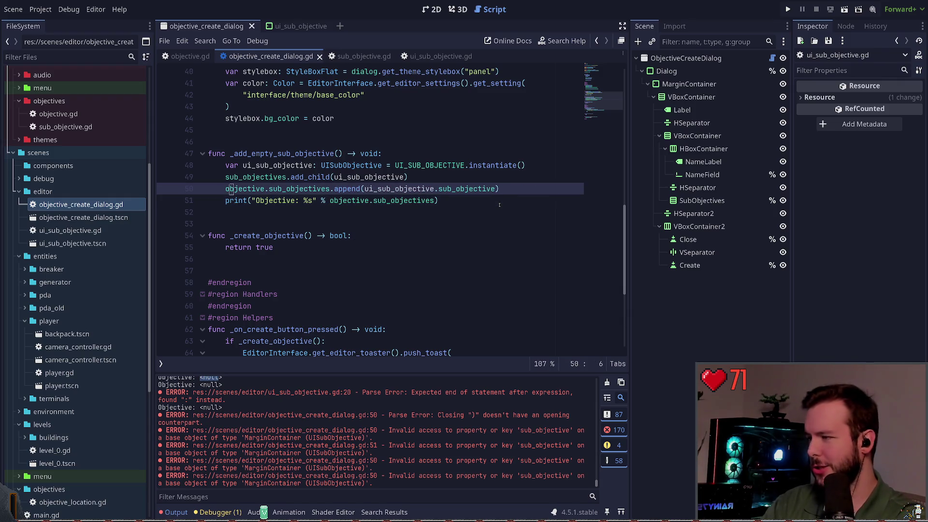
key("ctrl+Right")
key("ctrl+Right")
key("ctrl+Right")
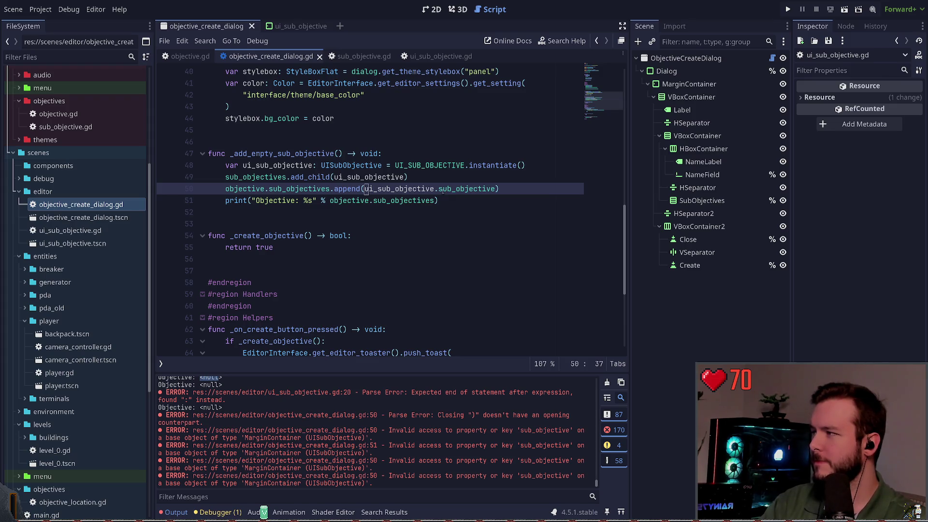
left_click(466, 189, "ctrl")
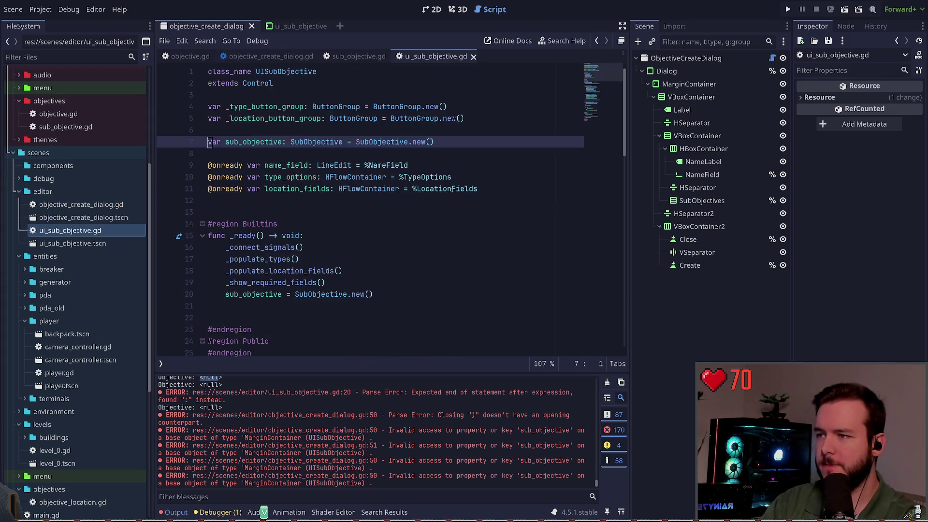
Review the sub_objective declaration on line 7 and its assignment in _ready
left_click(322, 152)
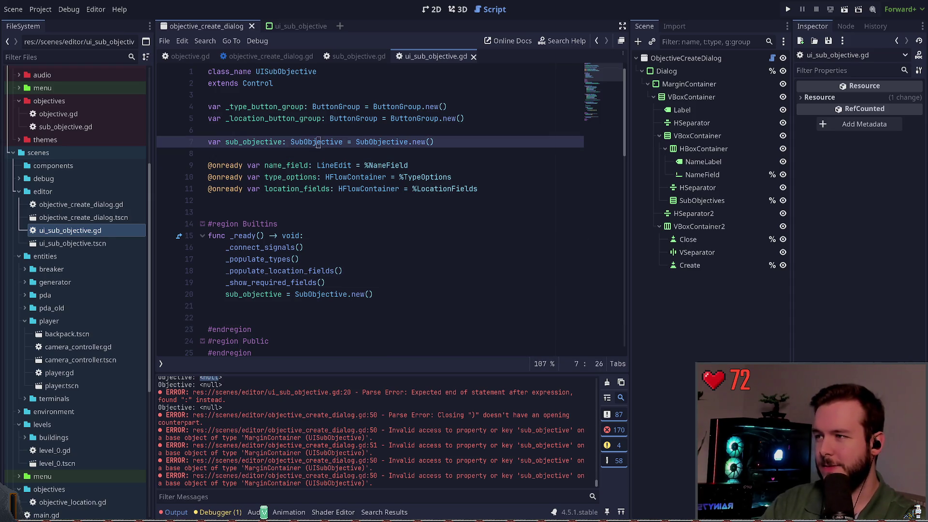
scroll(329, 204, "down", 1)
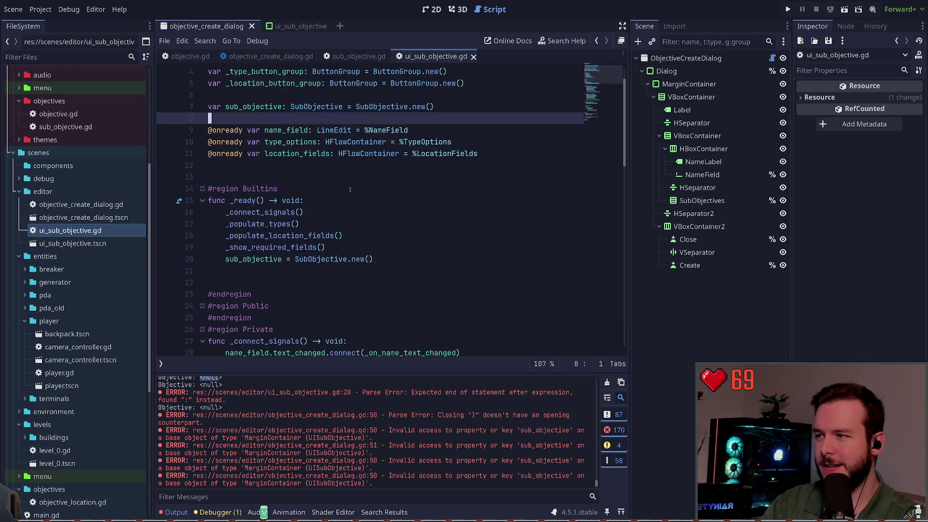
left_click(341, 176)
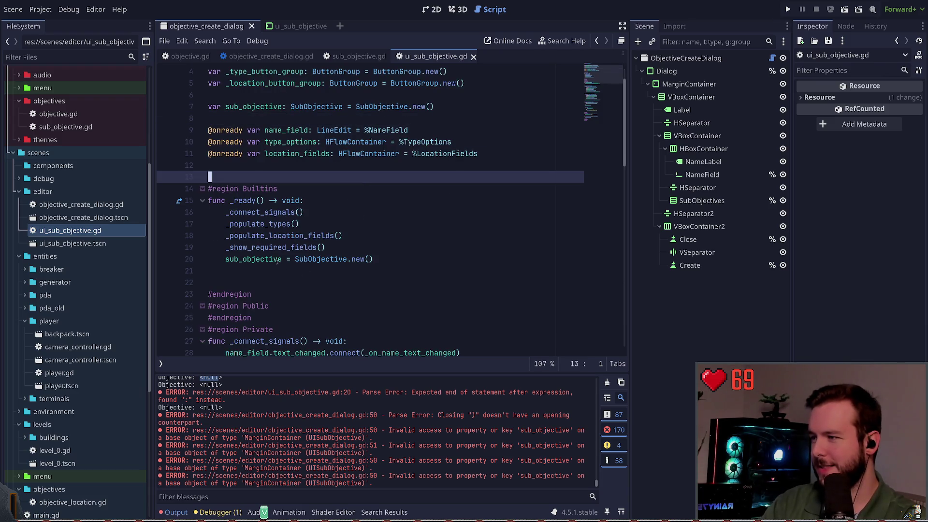
left_click(382, 259)
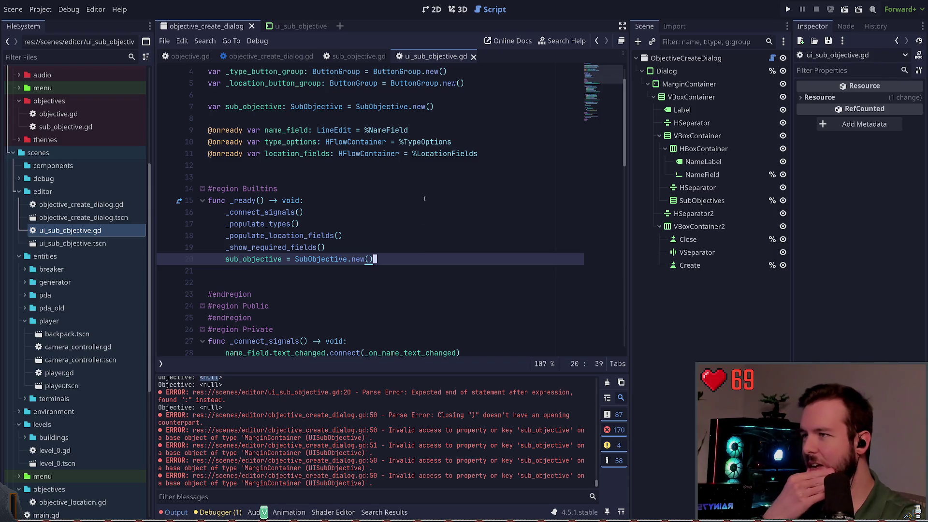
left_click(454, 107)
scroll(454, 109, "up", 1)
Delete the '= SubObjective.new()' initializer from line 7 and save the script
key("ctrl+shift+Left")
key("ctrl+shift+Left")
key("ctrl+shift+Left")
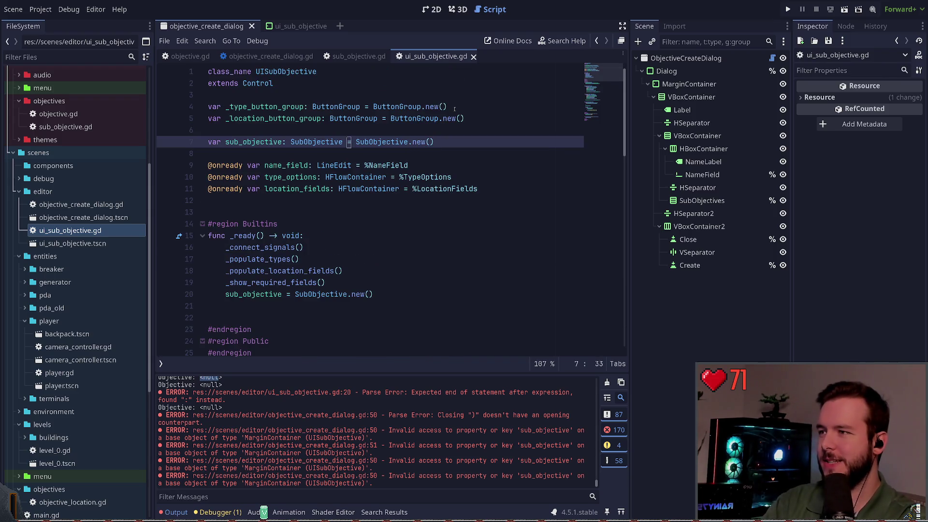
key("BackSpace")
key("ctrl+s")
key("Left")
key("Left")
key("Left")
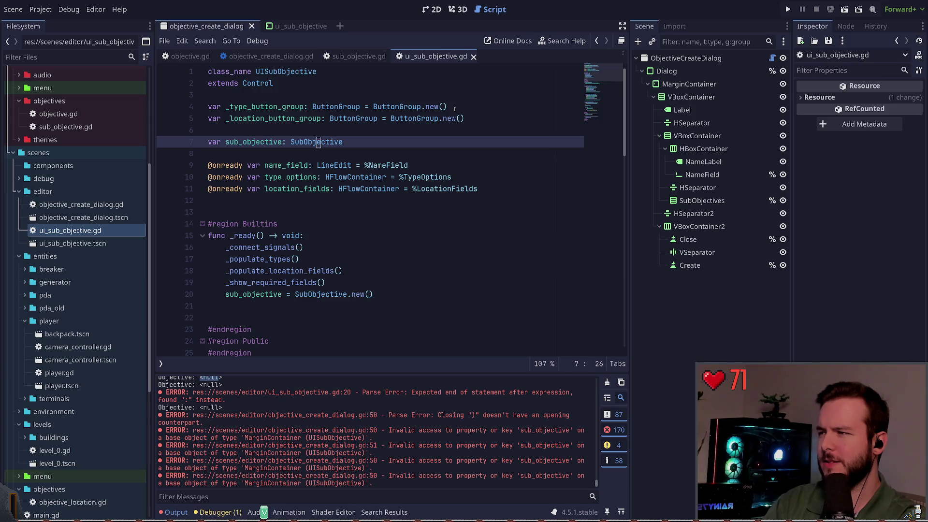
Test the Create Objective dialog from the command palette, close it, and save again
key("ctrl+shift+p")
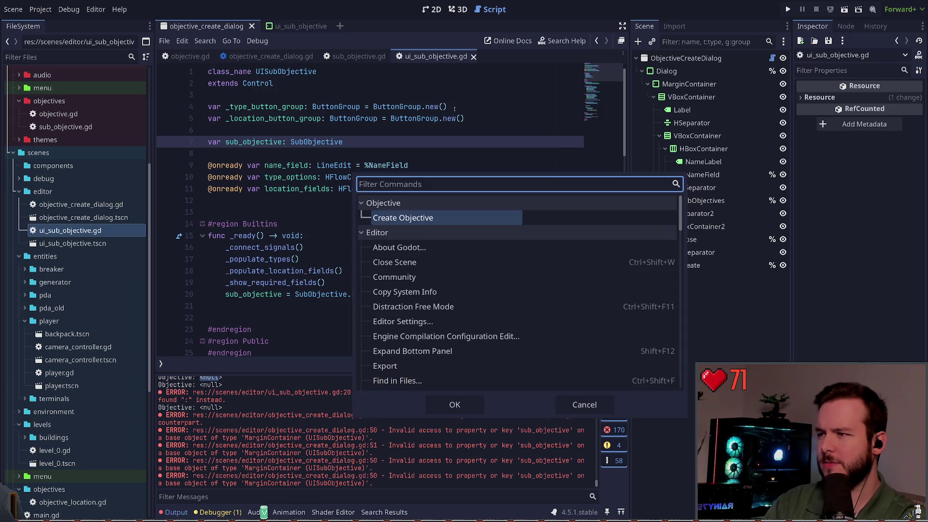
key("Return")
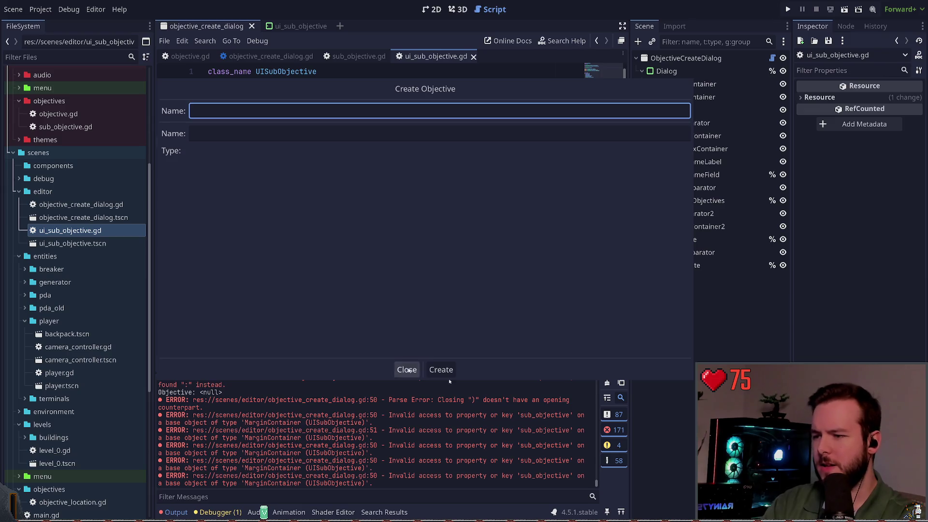
left_click(406, 369)
double_click(246, 142)
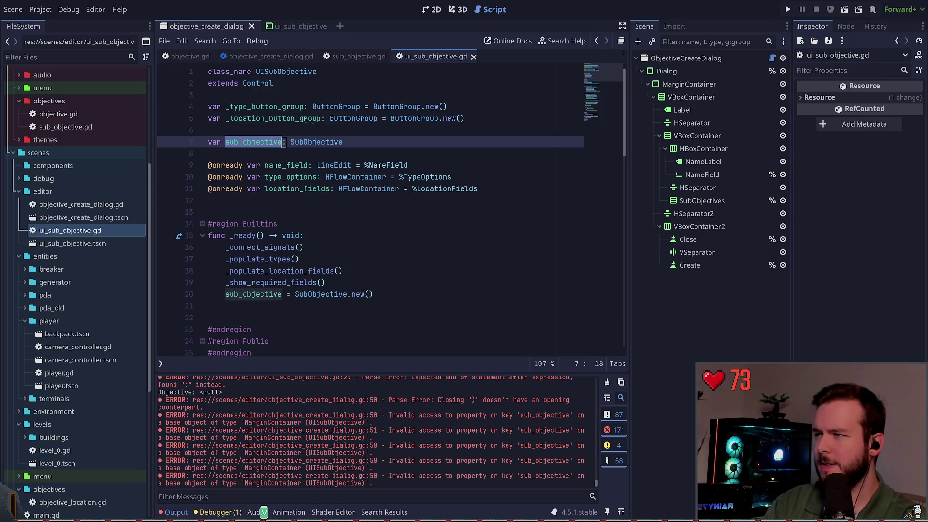
key("ctrl+s")
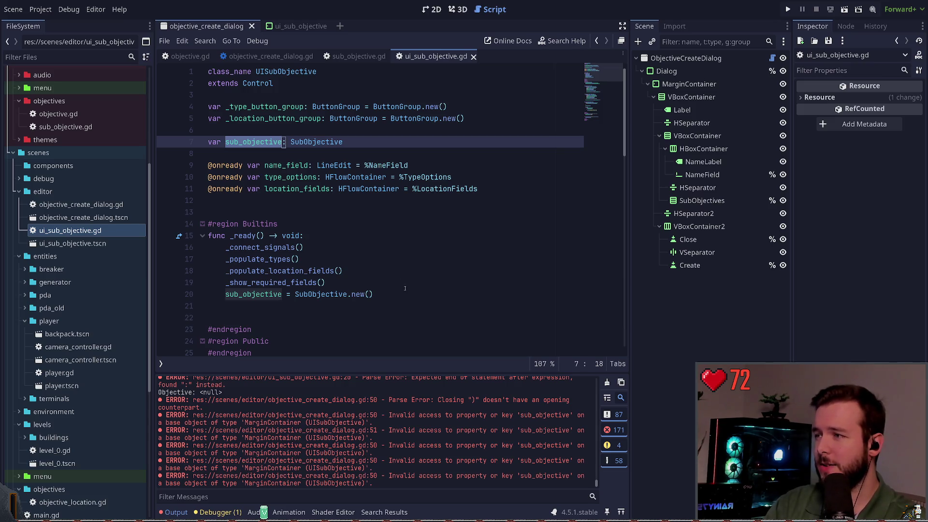
left_click(222, 142)
key("Home")
type("@onready")
key("End")
type("= O")
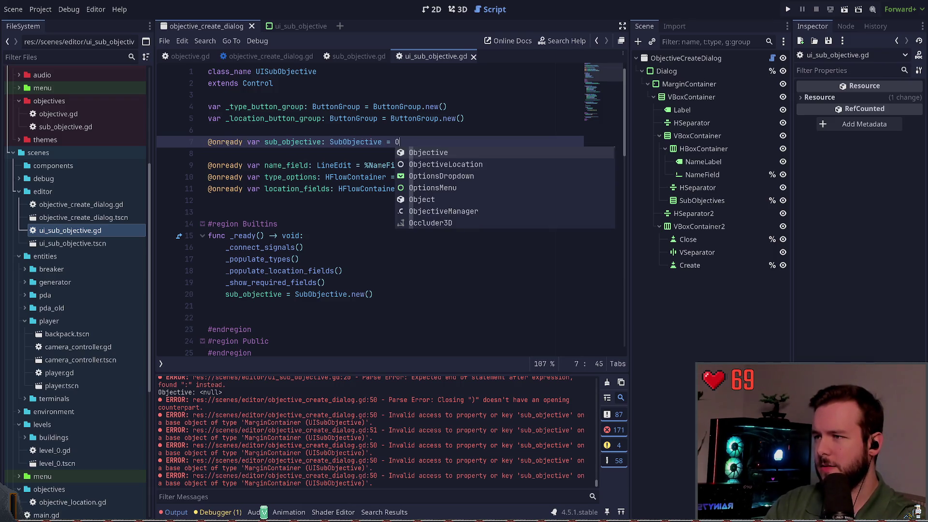
key("BackSpace")
type("Sub")
key("Return")
type(".new(")
Delete the redundant sub_objective assignment in _ready and save
key("Down")
key("Down")
key("Down")
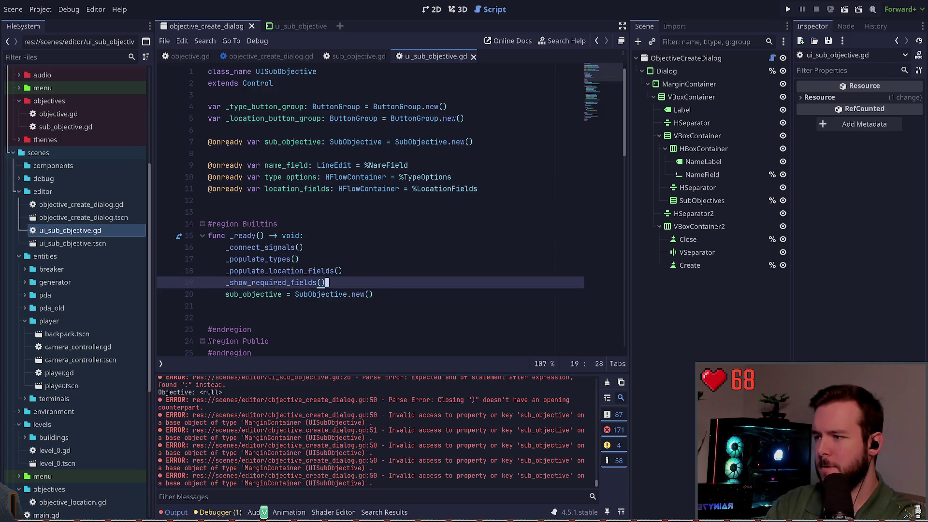
key("ctrl+shift+k")
key("ctrl+s")
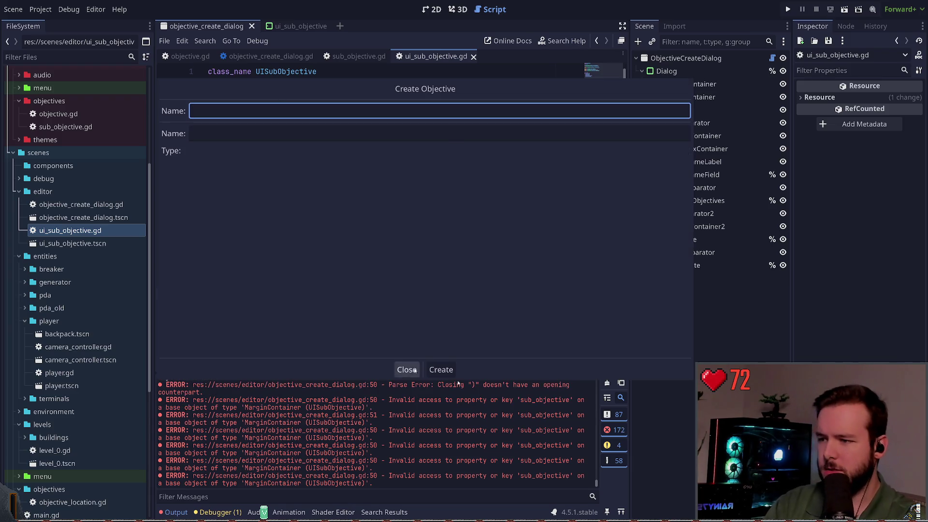
left_click(408, 369)
left_click(406, 142)
key("ctrl+Left")
key("ctrl+Left")
key("ctrl+Left")
key("ctrl+Delete")
key("ctrl+Delete")
key("ctrl+Right")
key("ctrl+Right")
key("ctrl+Right")
key("ctrl+Right")
key("ctrl+Right")
key("ctrl+k")
key("ctrl+k")
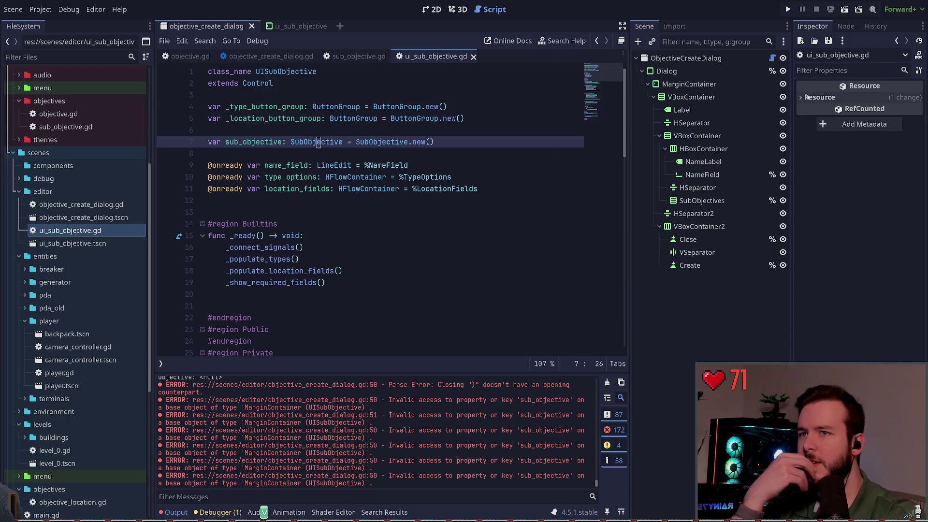
Switch to ui_sub_objective, review the line 7 declaration, then bring up objective_create_dialog.gd
left_click(302, 28)
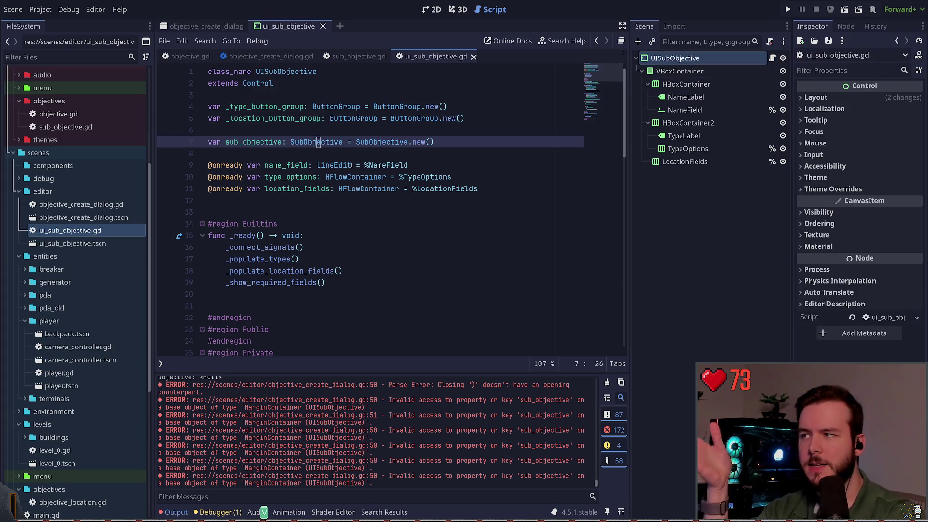
double_click(215, 142)
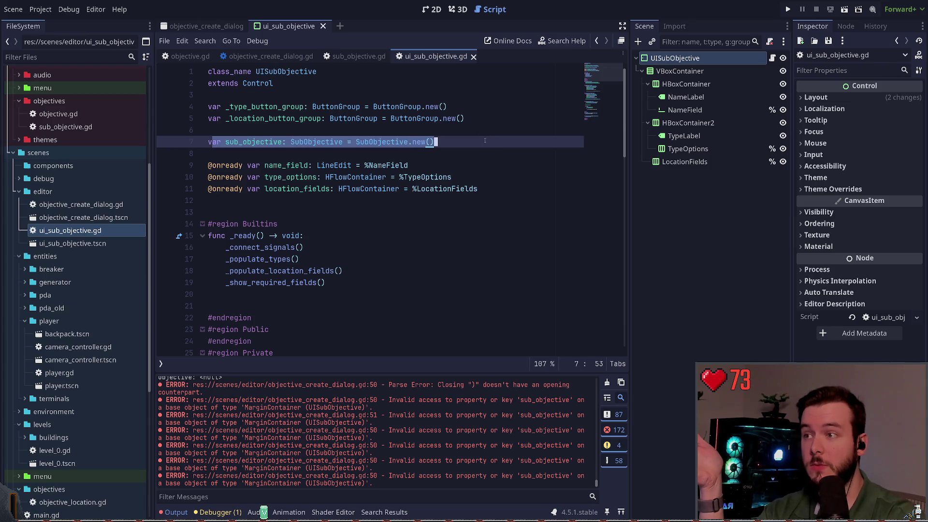
left_click_drag(434, 141, 175, 144)
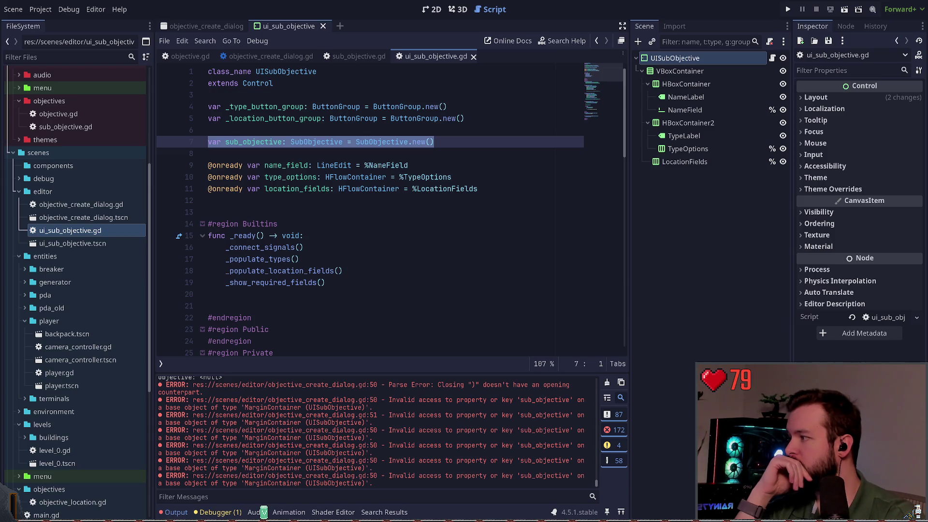
key("Down")
key("Down")
key("Down")
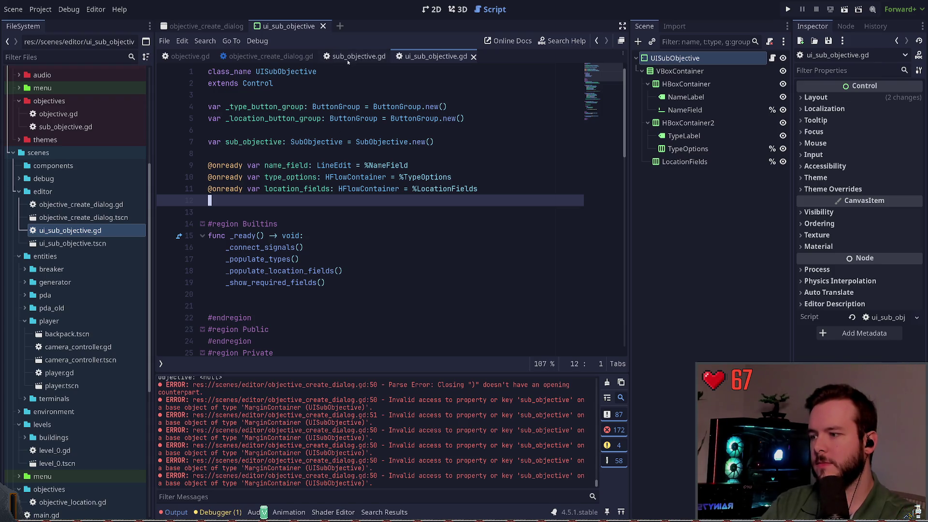
left_click(360, 56)
left_click(270, 56)
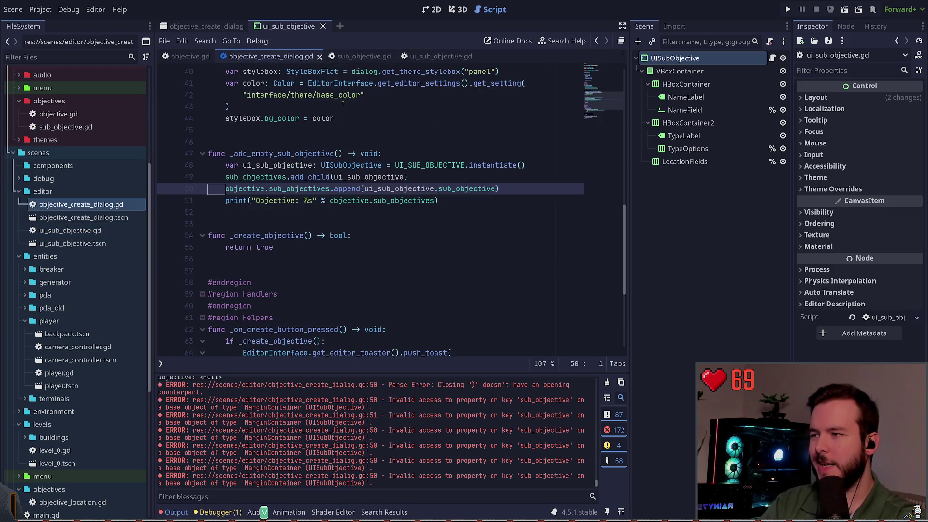
Comment out the instantiate line in _add_empty_sub_objective and add an uncommented duplicate
left_click(487, 200)
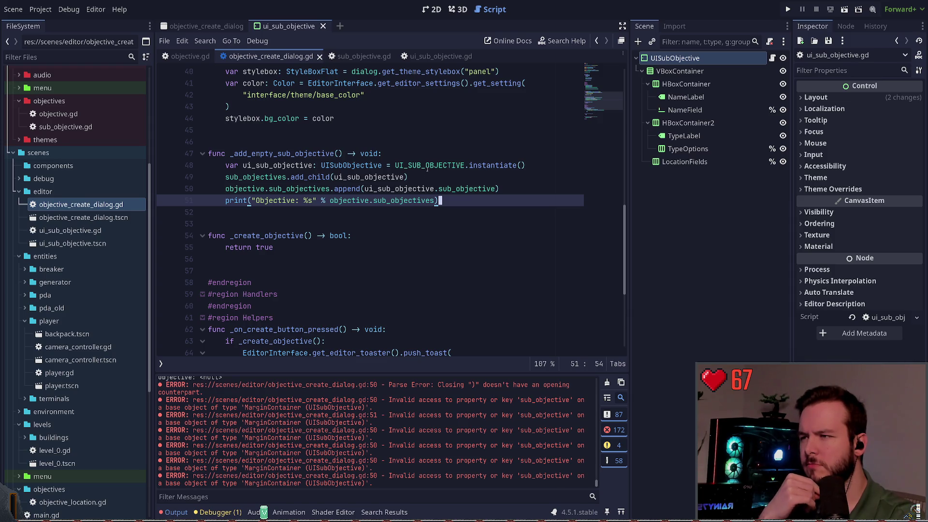
left_click(395, 165)
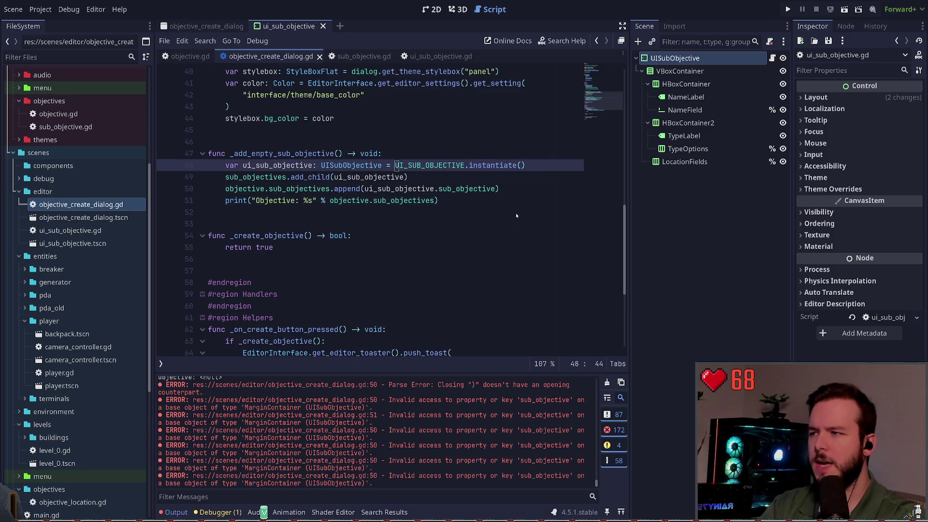
key("ctrl+k")
key("ctrl+shift+d")
key("ctrl+k")
key("ctrl+Right")
key("ctrl+Right")
Change the duplicated line to build the row with UISubObjective.new()
key("shift+End")
type("ne")
key("BackSpace")
key("BackSpace")
key("BackSpace")
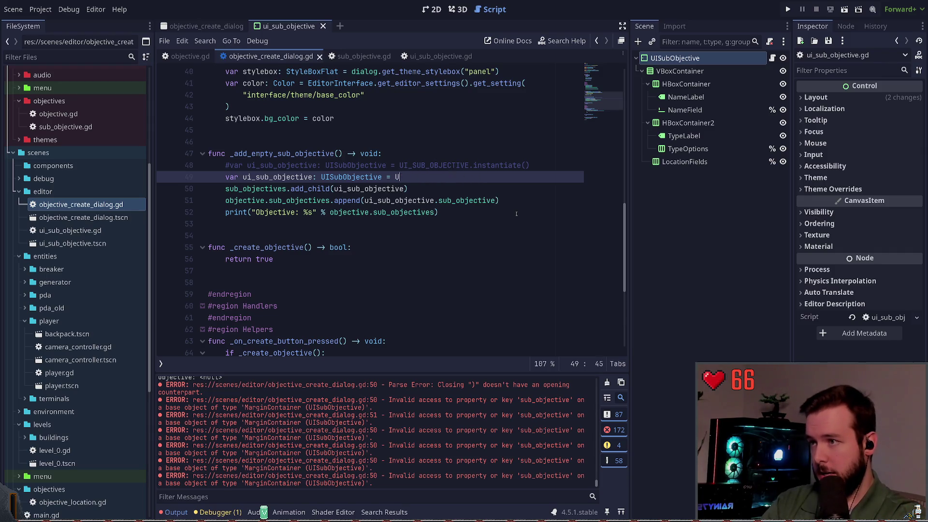
type("UiS")
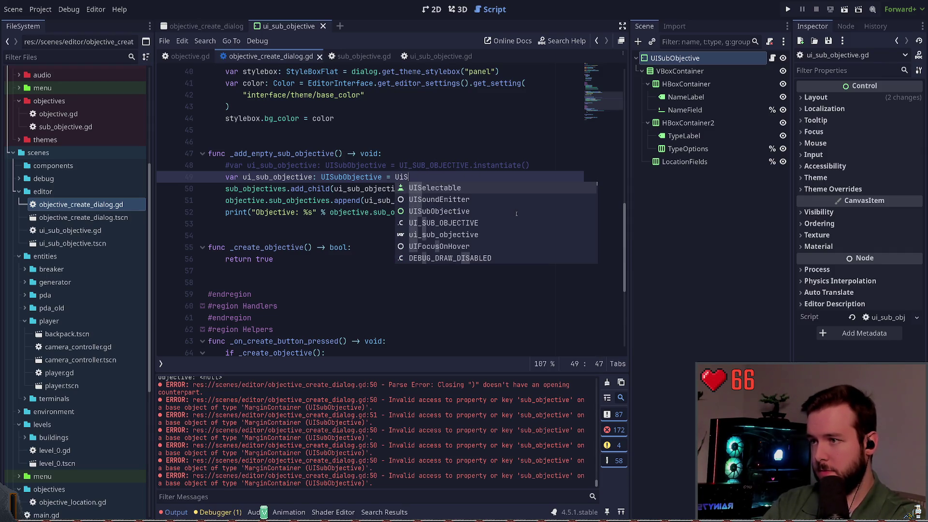
type("ub")
key("Return")
type(".ne")
key("Return")
key("Home")
key("Right")
key("Right")
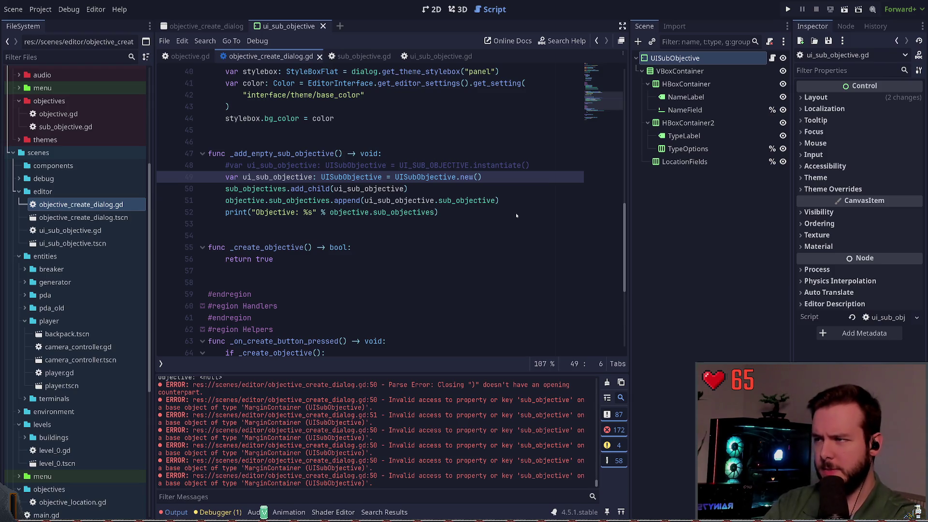
Test the Create Objective dialog twice, closing it each time
key("ctrl+shift+p")
key("Return")
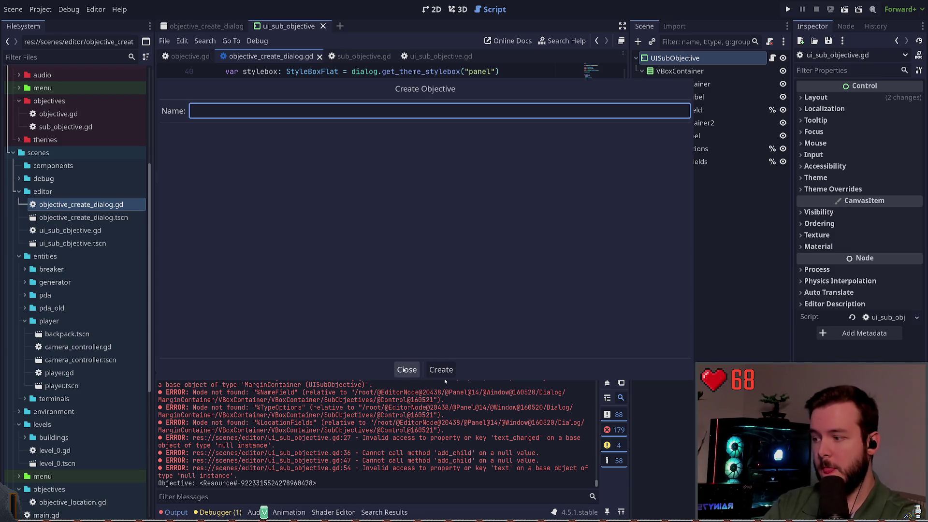
left_click(403, 370)
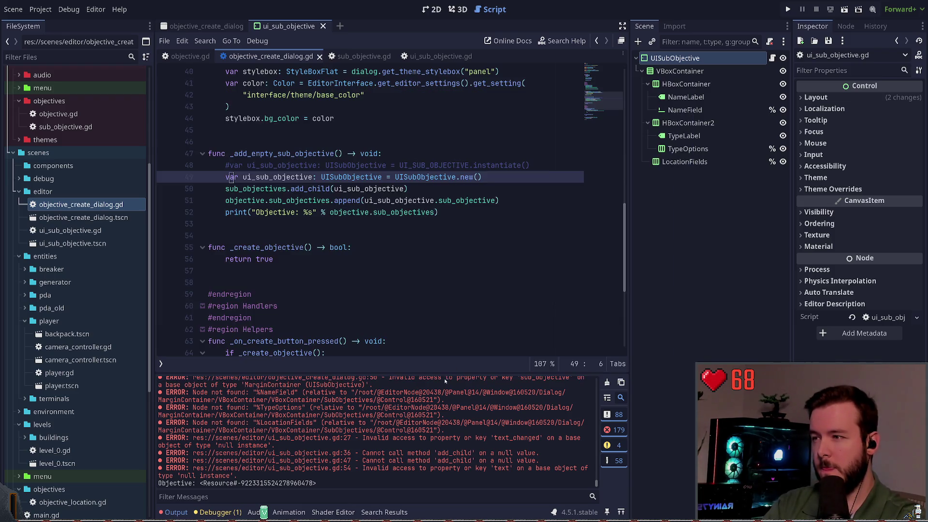
left_click(399, 179)
key("ctrl+s")
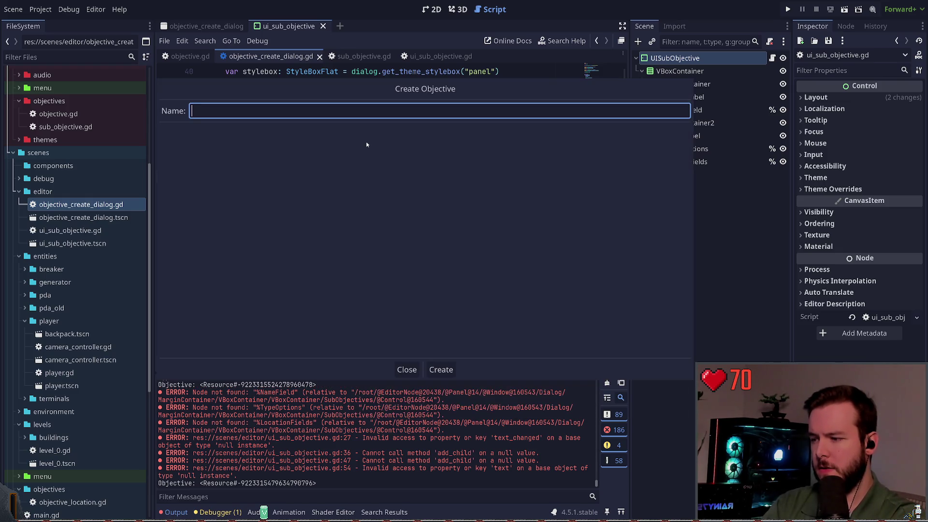
left_click(406, 370)
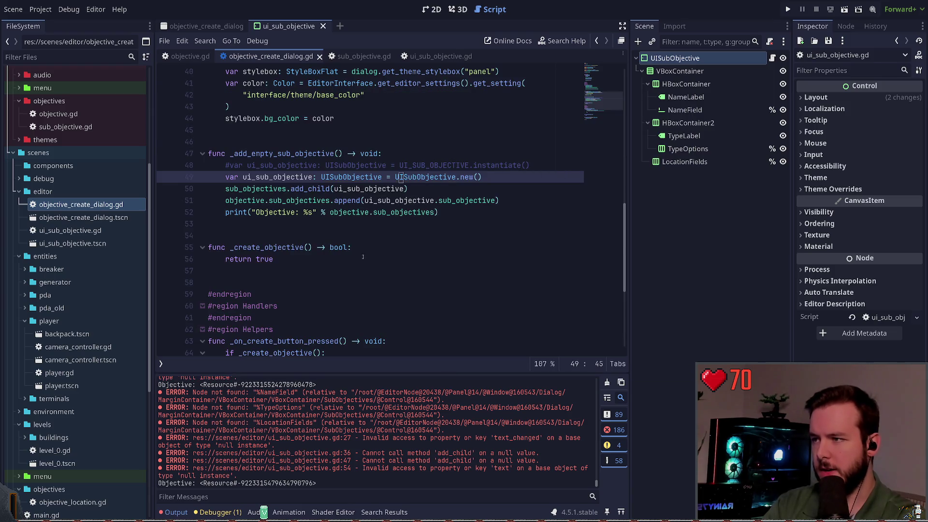
left_click(396, 200)
left_click(425, 191)
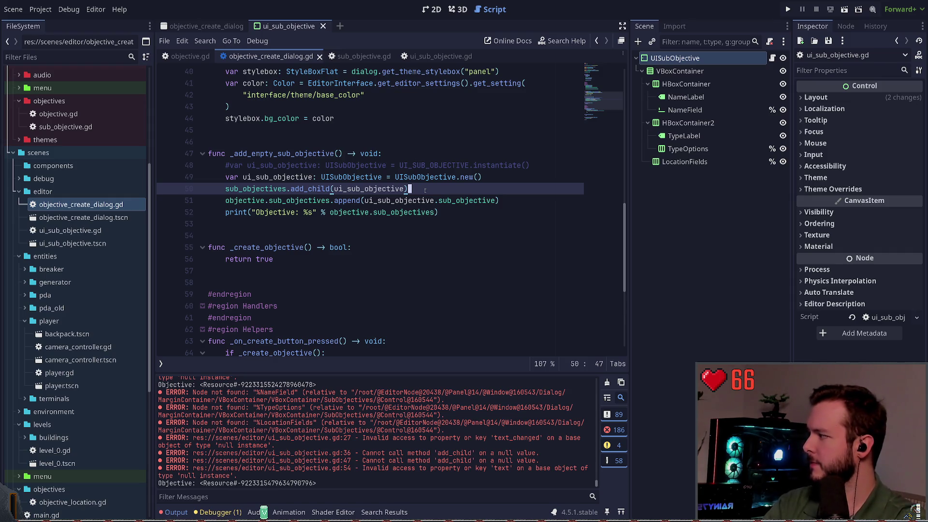
Restore the instantiate line and delete the UISubObjective.new() line
key("Up")
key("ctrl+k")
key("Up")
key("ctrl+k")
key("Down")
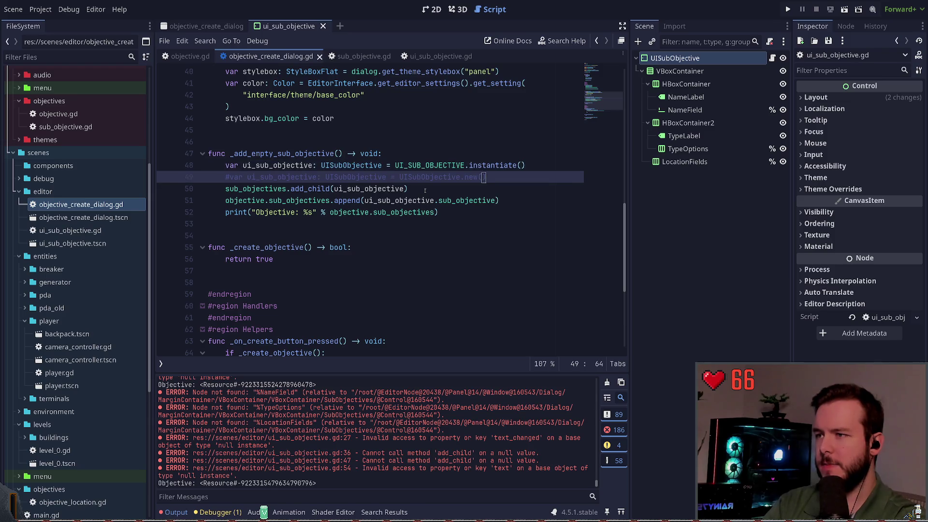
key("ctrl+shift+k")
key("Up")
key("ctrl+Right")
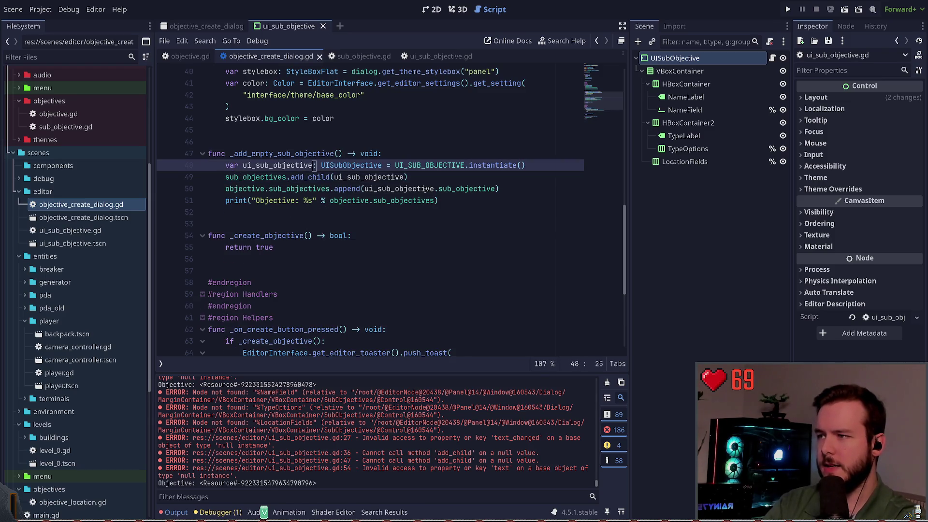
Try typing the line 48 variable as PackedScene, save to check errors, then undo
key("ctrl+Delete")
type("PackedScene")
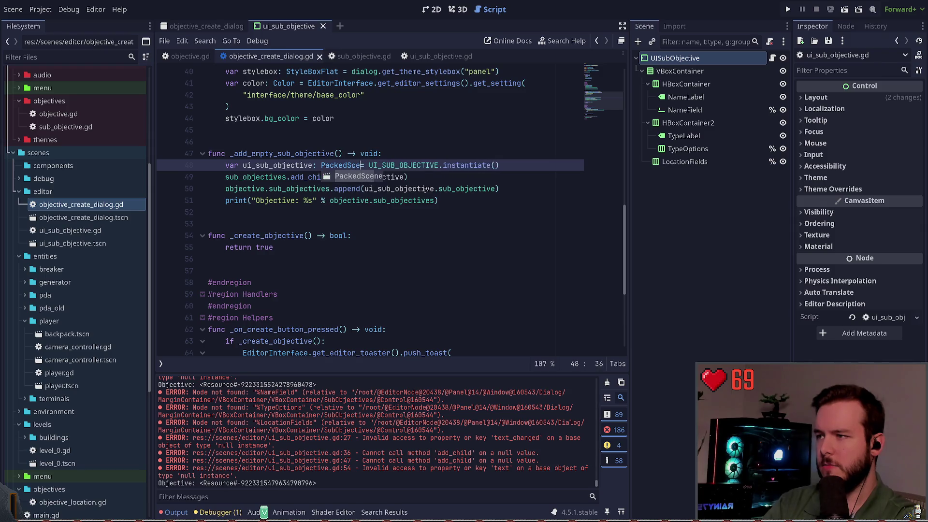
key("ctrl+s")
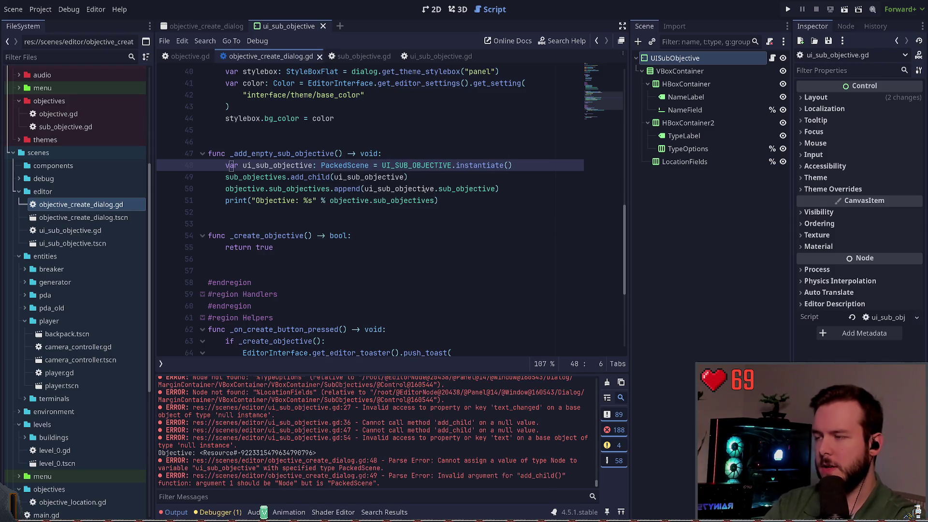
key("ctrl+z")
key("ctrl+z")
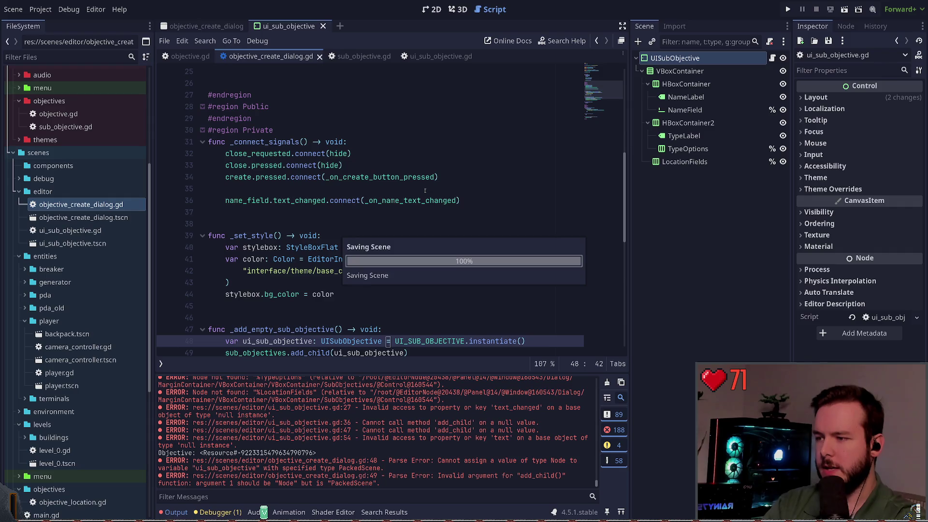
Add a debug print of 'Type: %s' % typeof(ui) after the instantiate line, then delete it
key("Up")
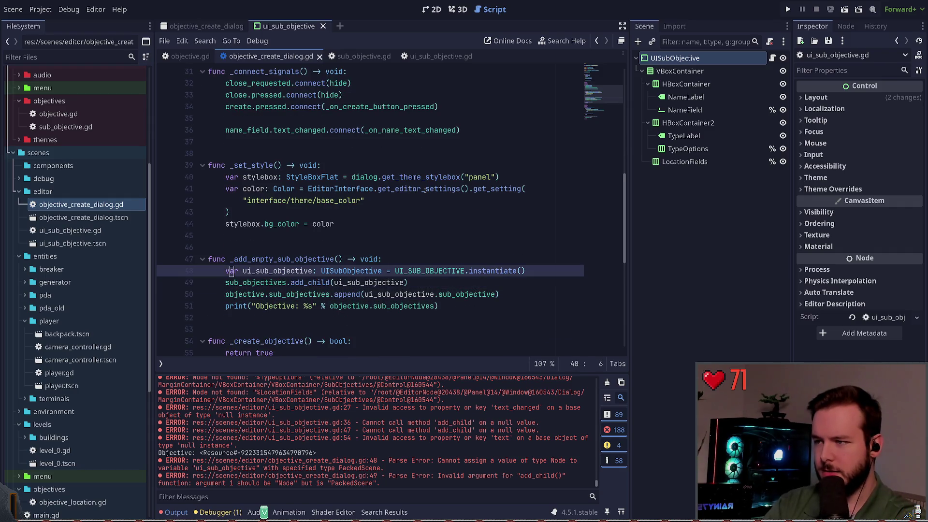
key("End")
key("Return")
type("print(\"")
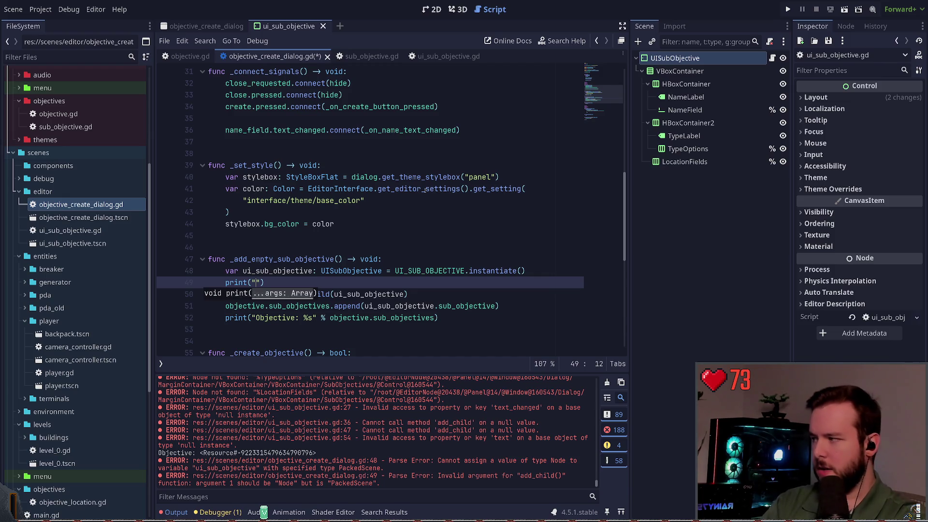
type("Type: %s")
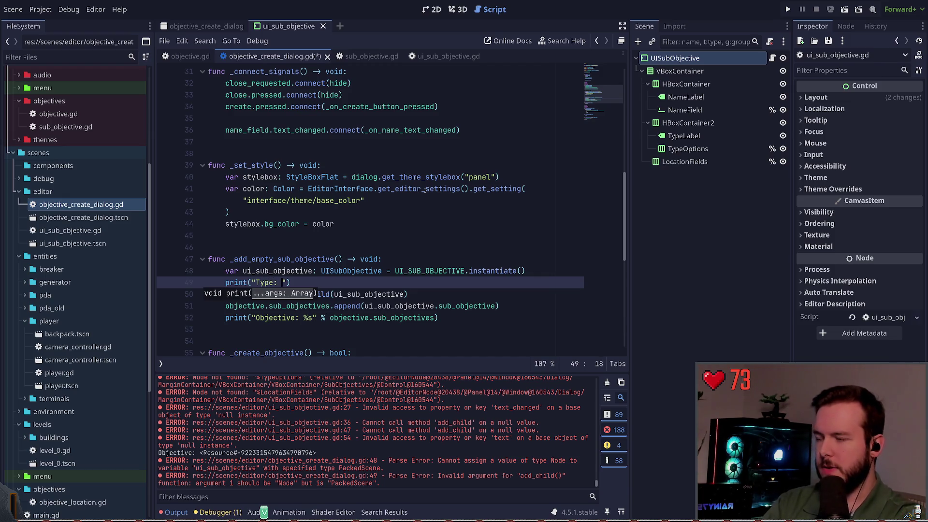
type("\" % ")
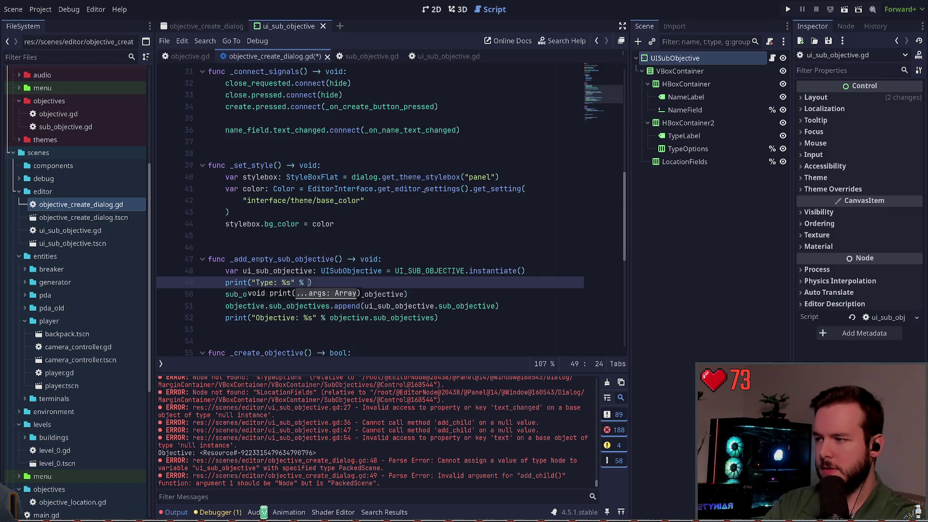
type("typo")
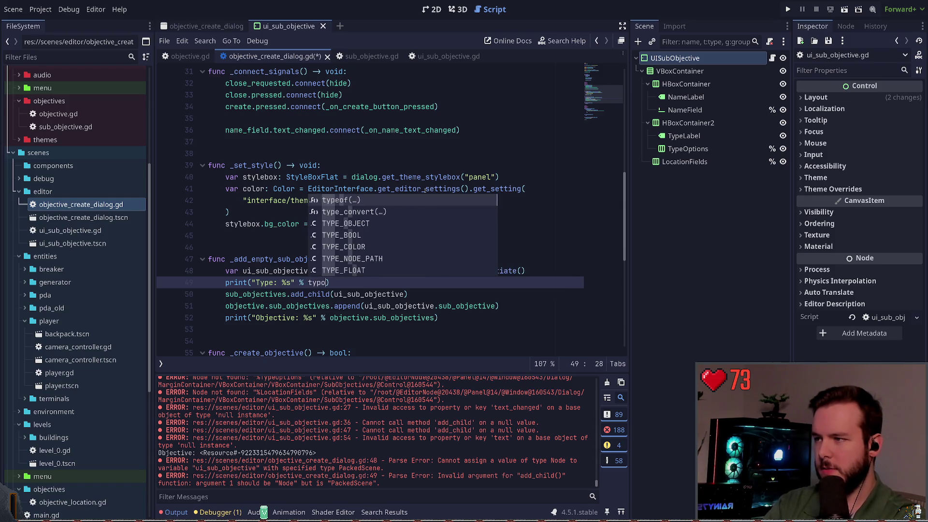
key("Return")
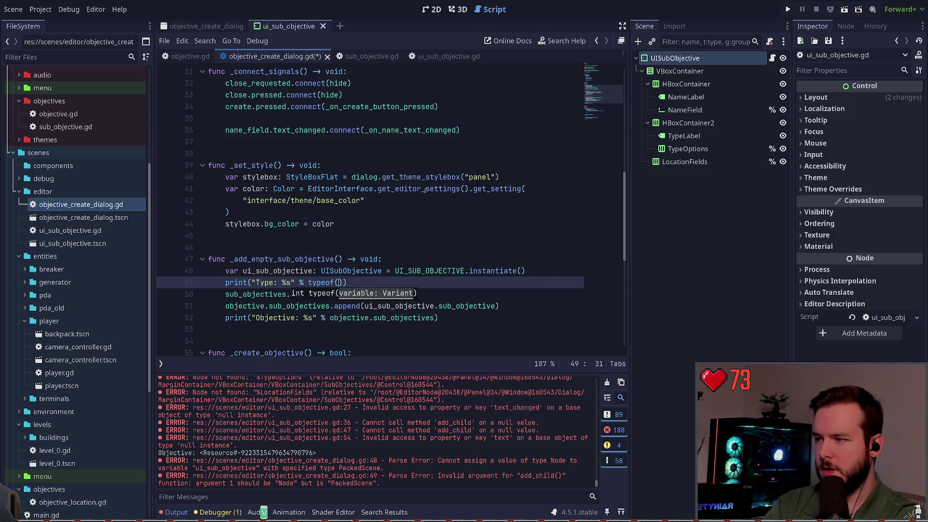
type("ui")
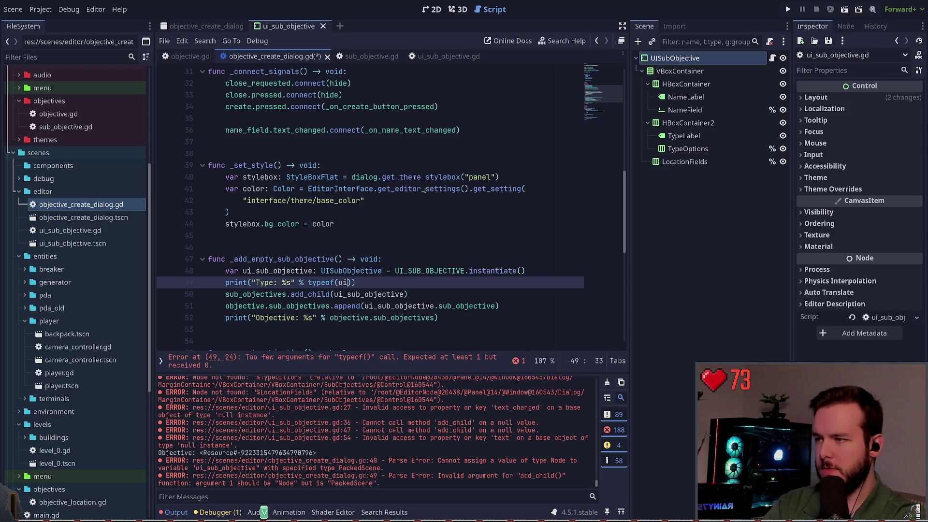
key("Escape")
key("ctrl+shift+k")
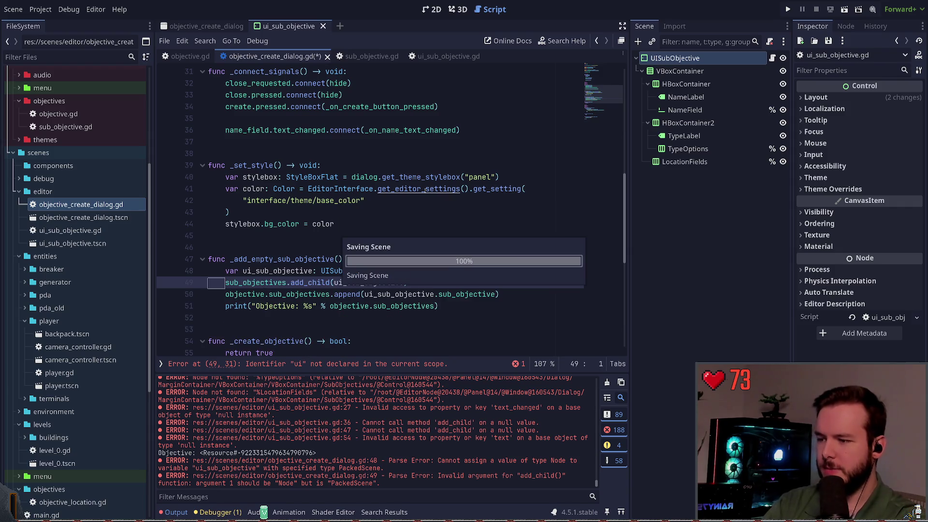
Retest the Create Objective dialog, then review the append and print lines and jump to sub_objective's declaration
key("ctrl+s")
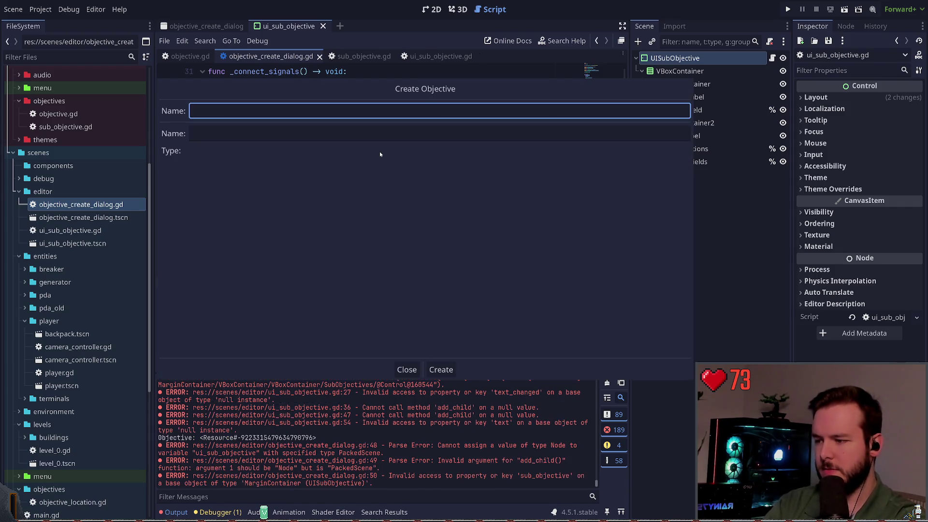
left_click(406, 369)
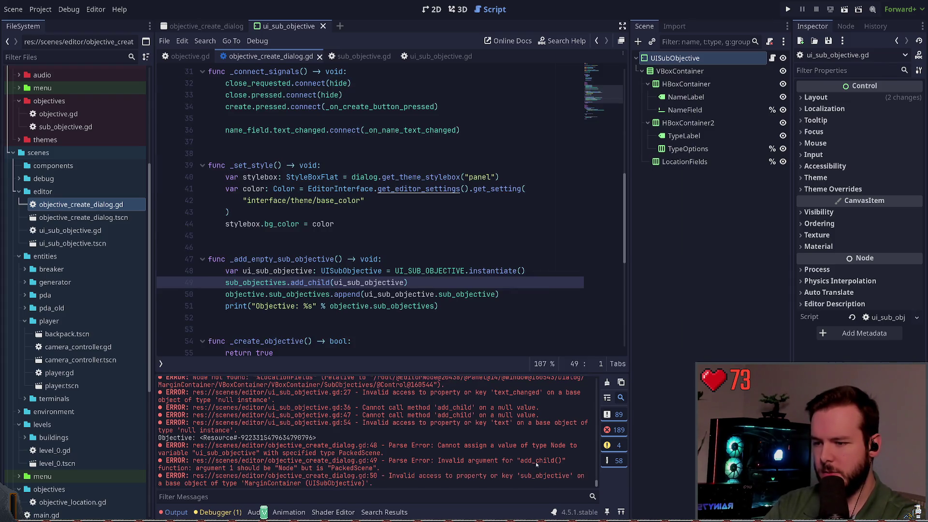
scroll(333, 298, "down", 3)
left_click(383, 259)
key("Down")
key("Down")
key("Down")
key("Up")
key("Up")
key("Up")
left_click(452, 269)
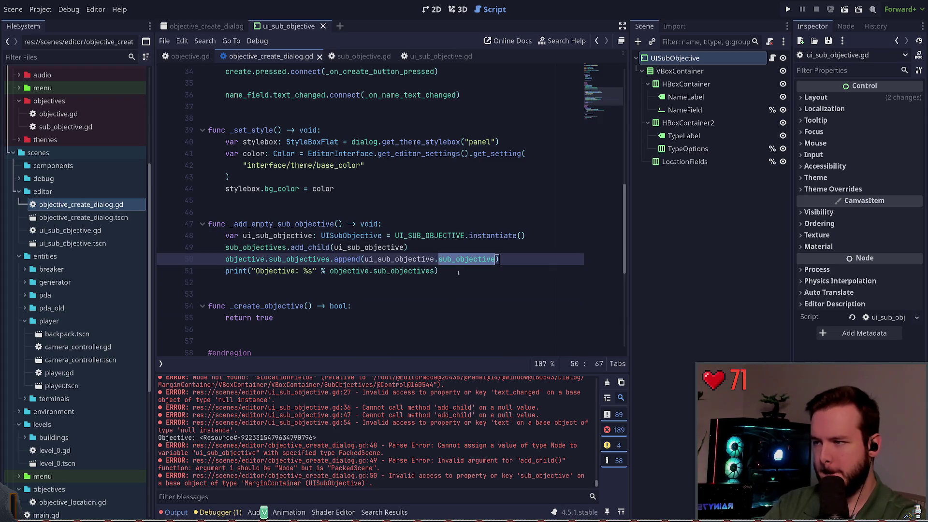
key("Down")
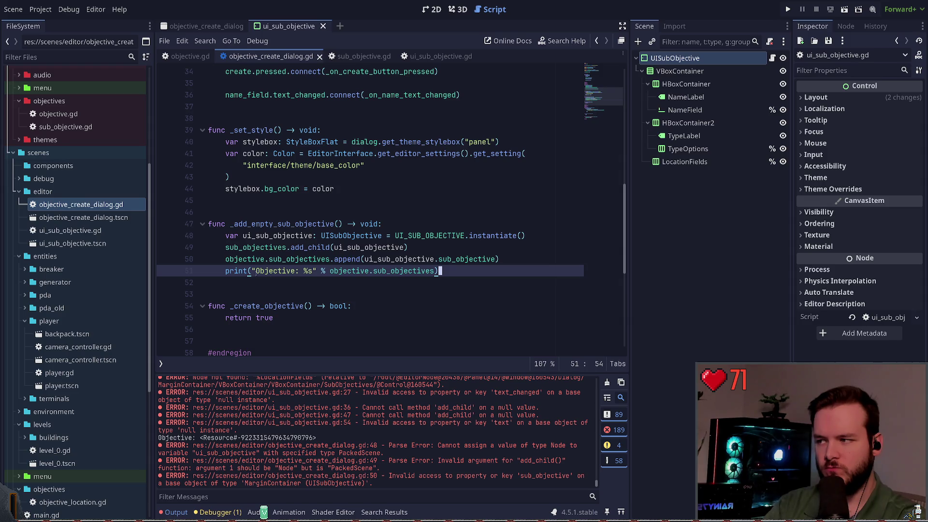
left_click(425, 281)
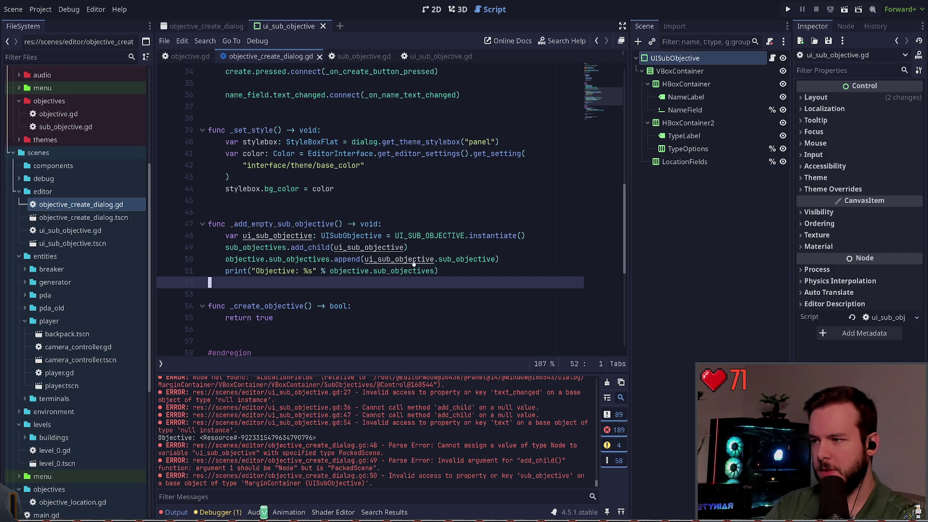
left_click(467, 259, "ctrl")
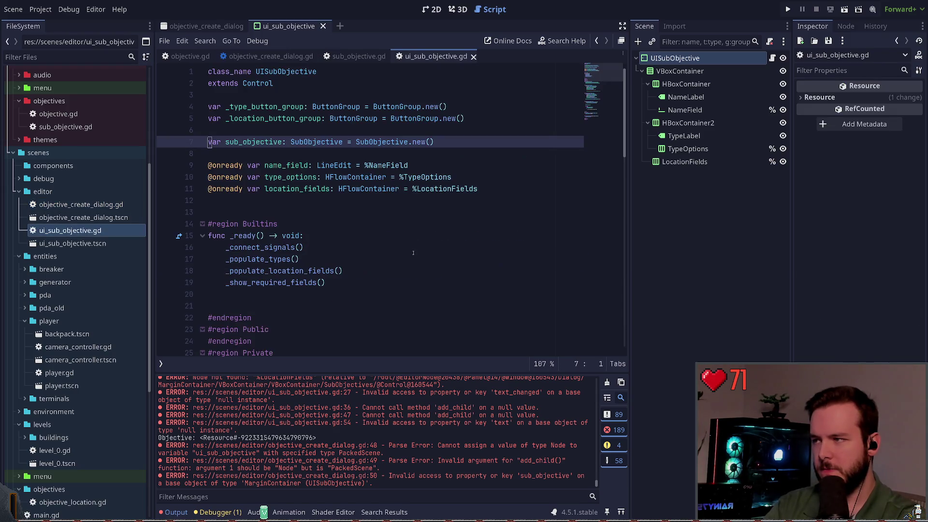
Scroll through ui_sub_objective.gd past the SubObjective-typed declaration, then open the Command Palette
key("Down")
key("Down")
key("Down")
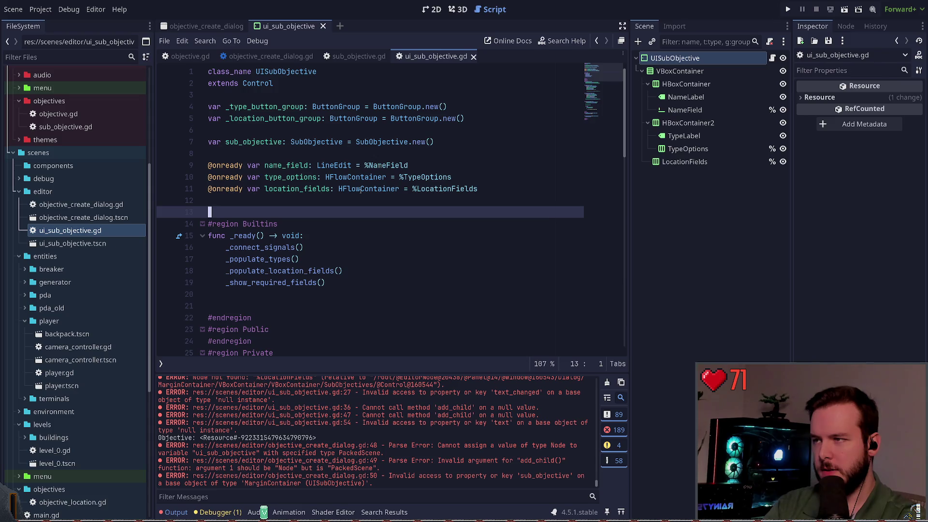
mouse_move(343, 142)
left_mouse_down()
mouse_move(307, 142)
mouse_move(412, 142)
left_mouse_up()
key("Down")
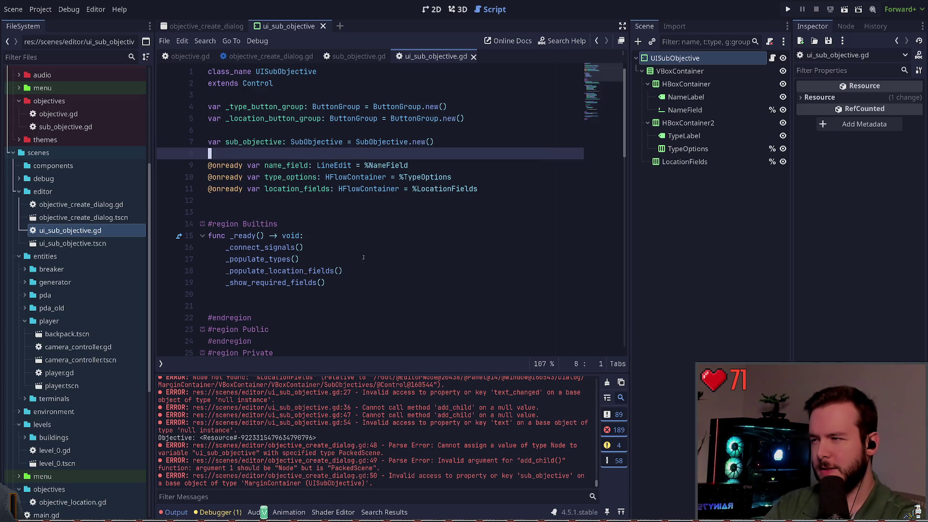
scroll(364, 257, "down", 8)
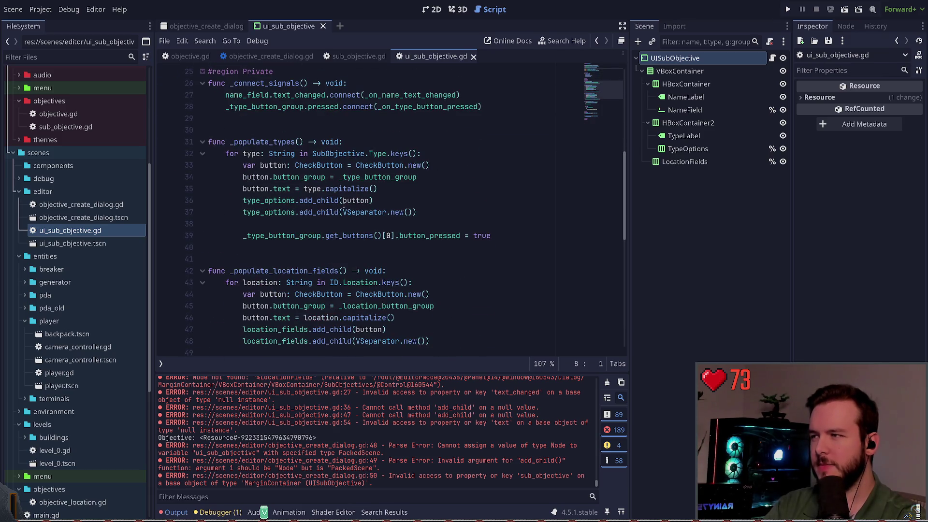
scroll(343, 206, "down", 2)
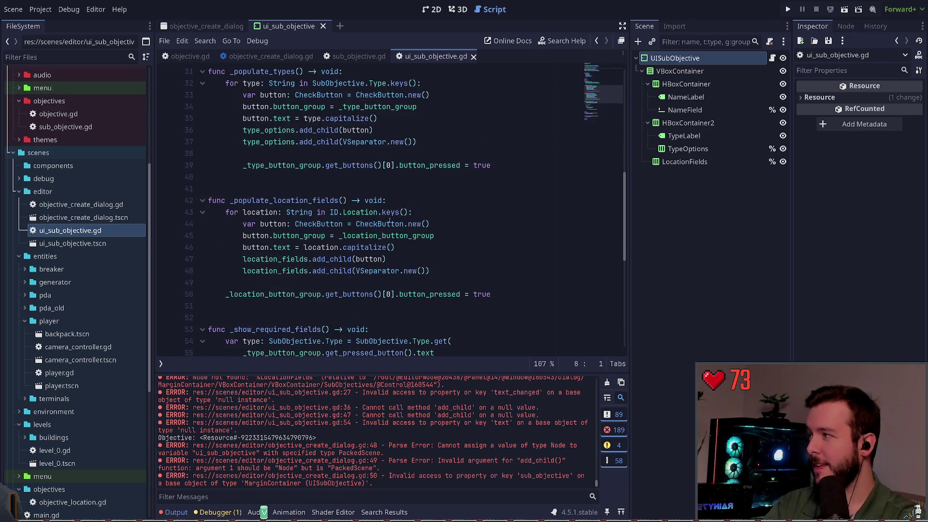
scroll(388, 214, "down", 7)
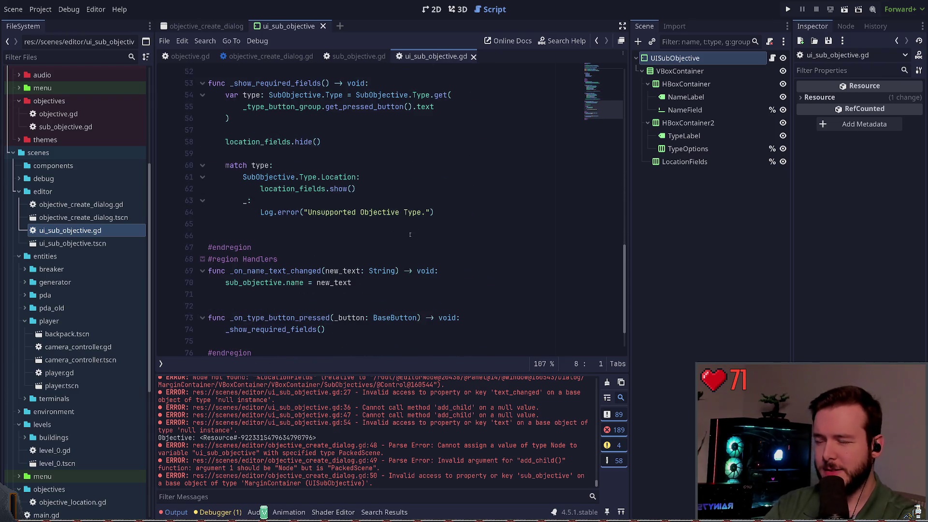
scroll(409, 235, "up", 16)
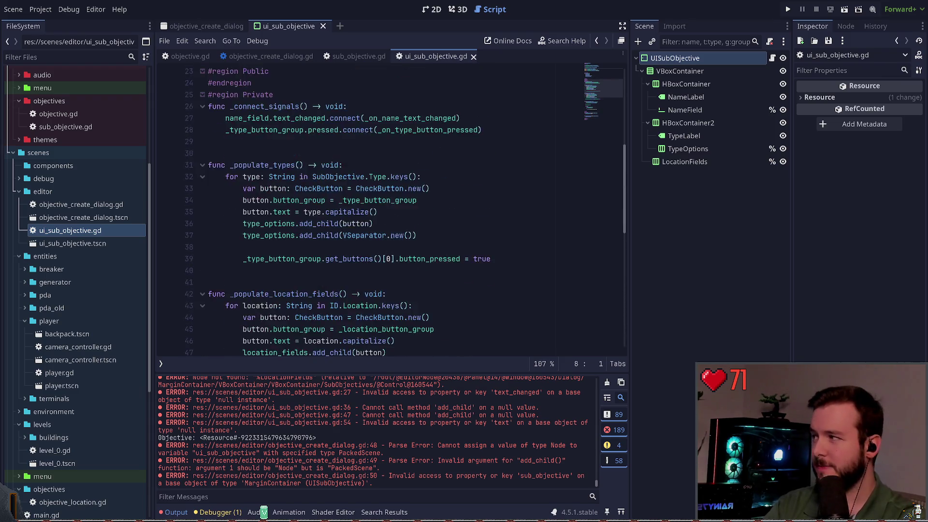
scroll(392, 236, "up", 2)
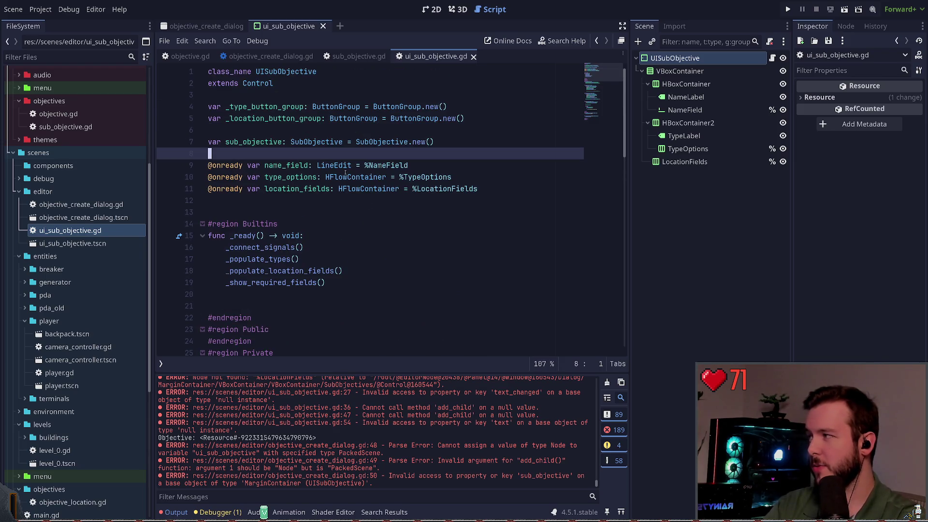
key("ctrl+shift+p")
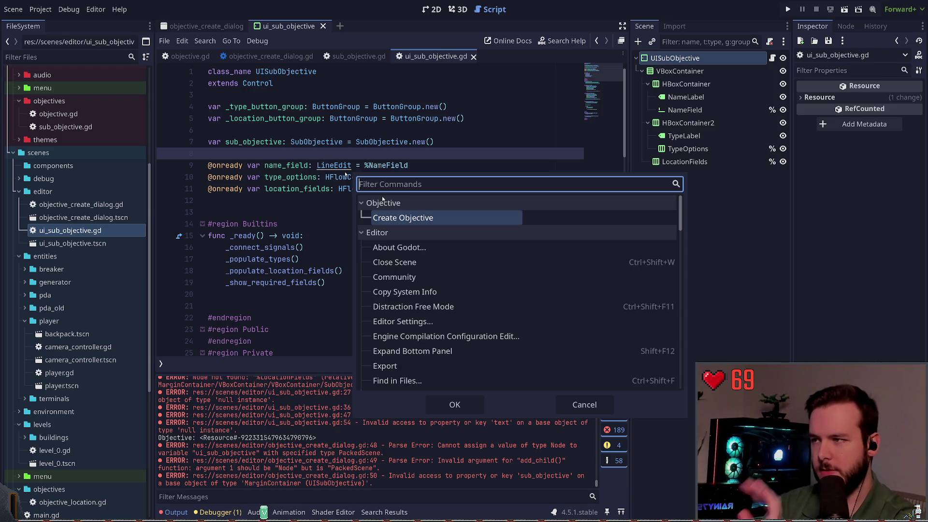
Run Create Objective and enter objective 'Turn on Power' with sub-objective 'Fix Auxiliary Generato'
key("Return")
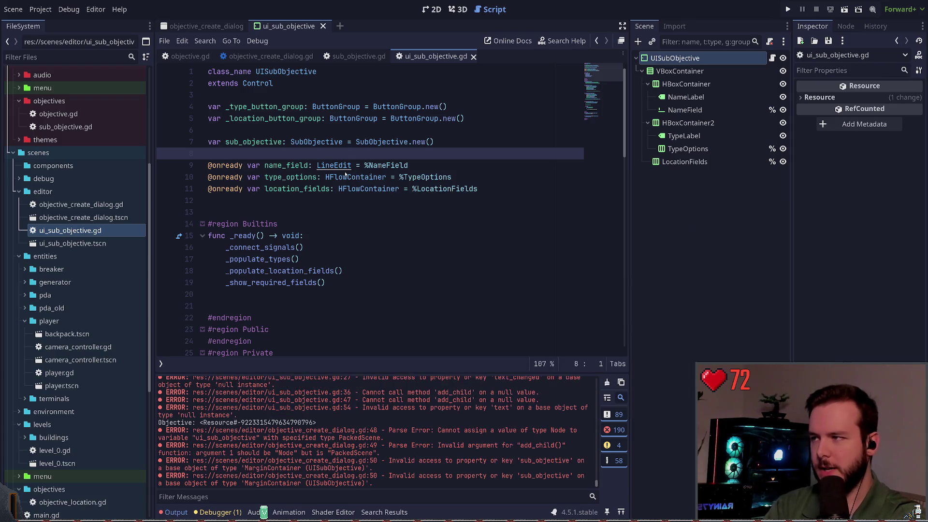
type("Trn")
key("BackSpace")
key("BackSpace")
type("urn on Power")
key("Tab")
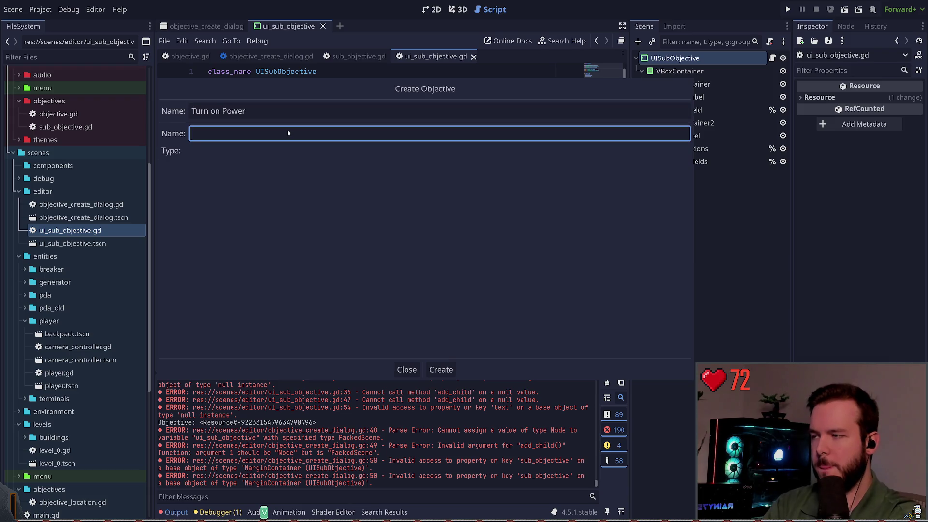
type("Fix Au")
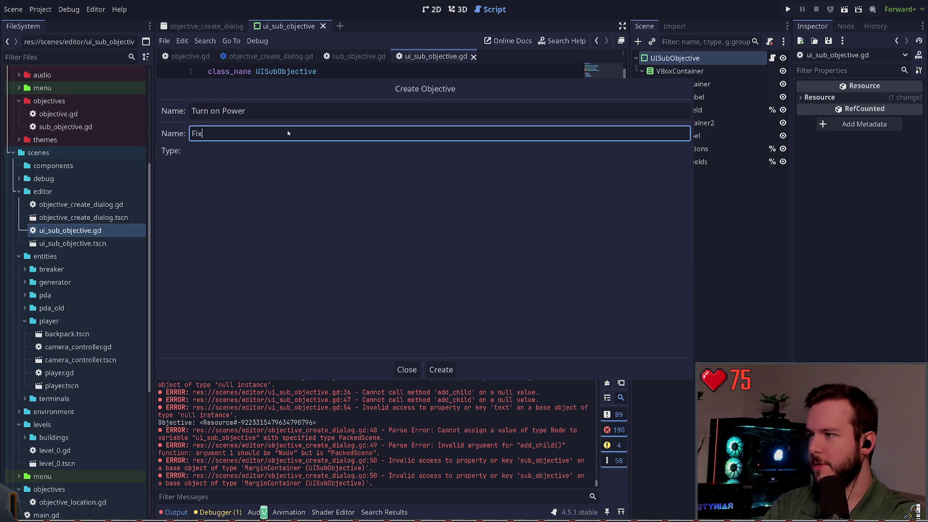
key("BackSpace")
key("BackSpace")
type("Auxiliary Genr")
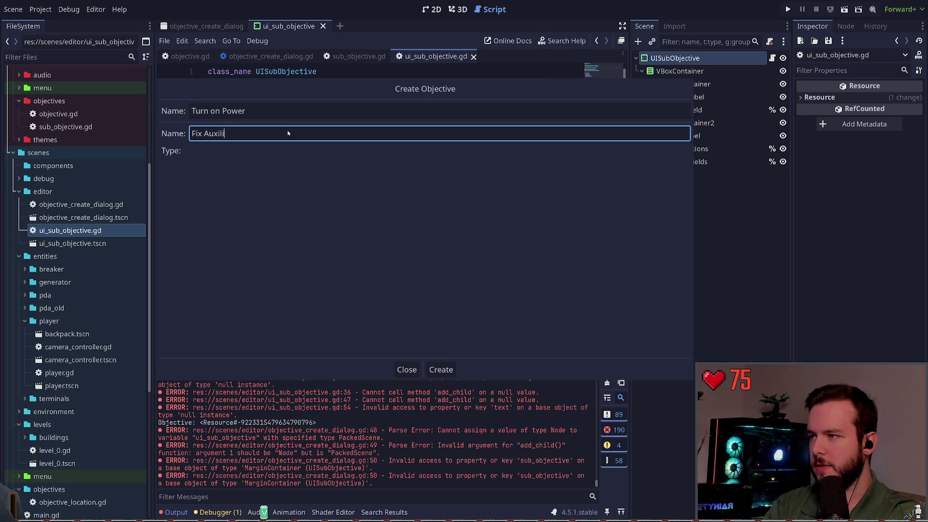
key("BackSpace")
type("erator")
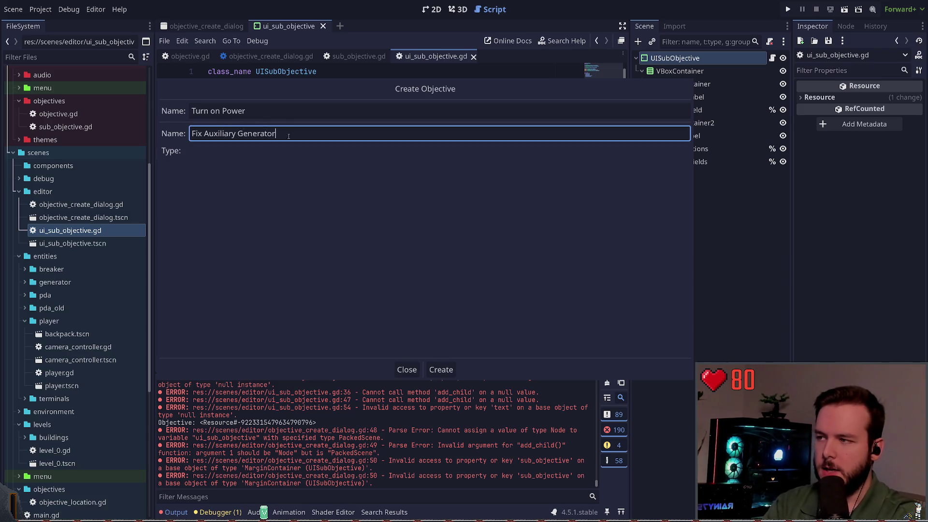
key("ctrl+a")
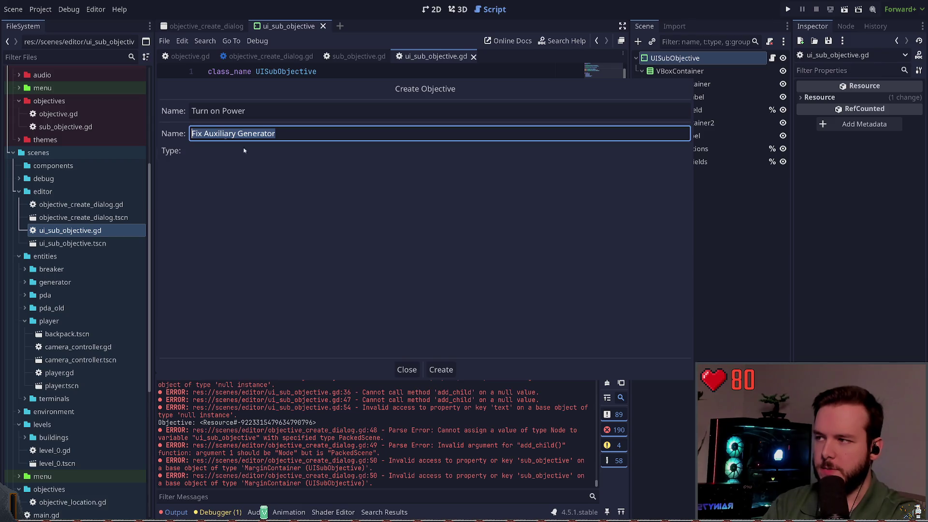
left_click(319, 140)
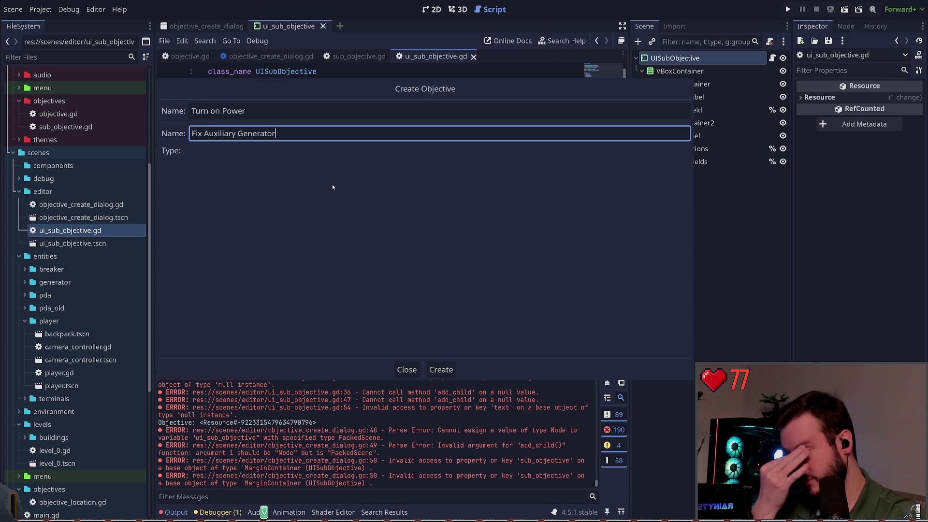
Close the dialog, save, and rerun Create Objective twice to test
left_click(406, 368)
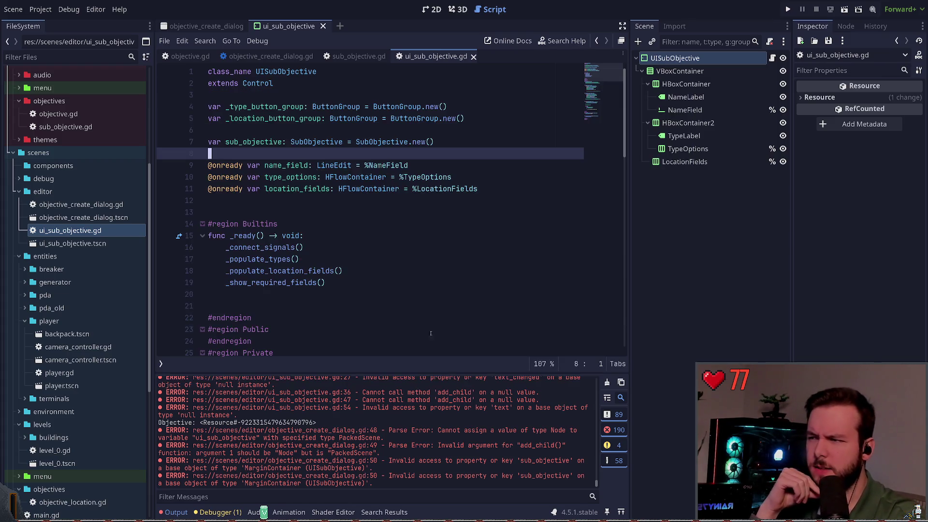
left_click(334, 206)
key("ctrl+s")
key("ctrl+shift+p")
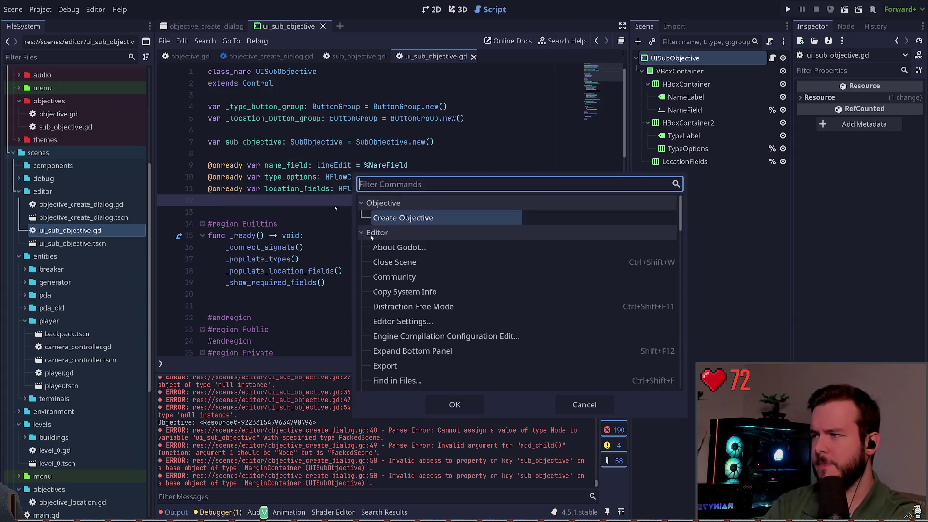
key("Return")
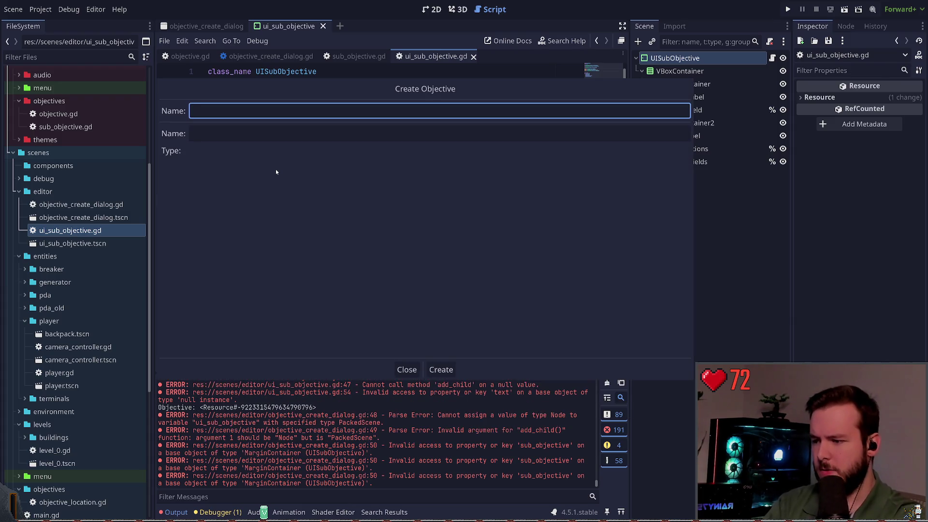
left_click(407, 369)
left_click(412, 220)
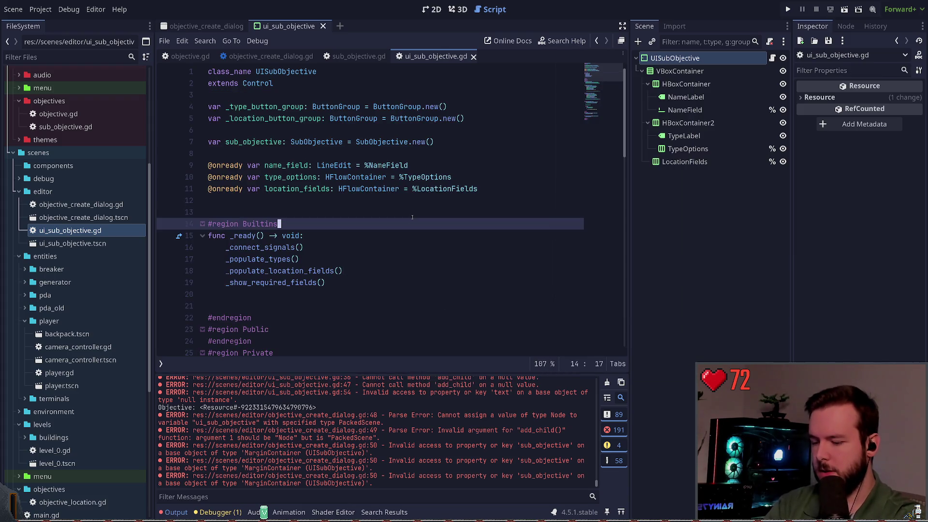
key("ctrl+shift+x")
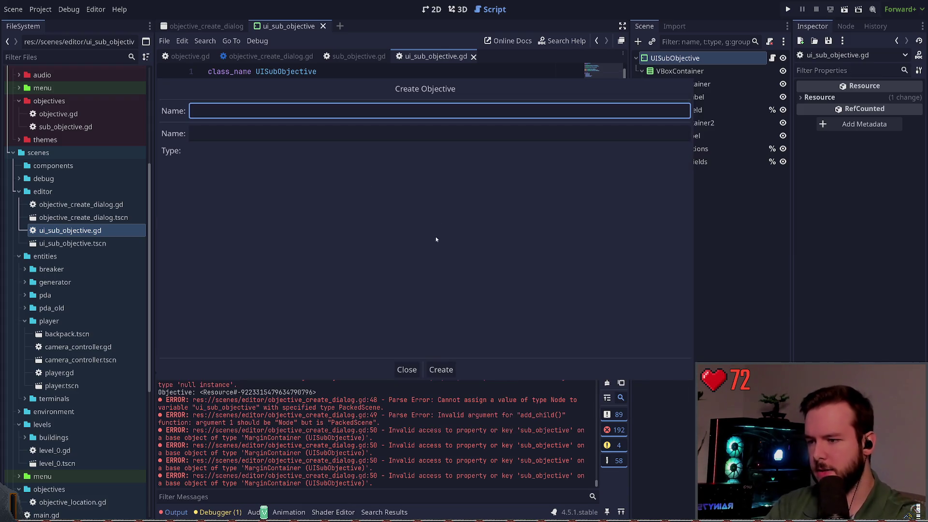
left_click(406, 369)
Compare the sub_objective invalid-access error in the output log with line 7, saving the script
mouse_move(374, 483)
left_mouse_down()
mouse_move(209, 445)
mouse_move(290, 478)
mouse_move(158, 476)
left_mouse_up()
left_click_drag(389, 476, 539, 476)
double_click(544, 476)
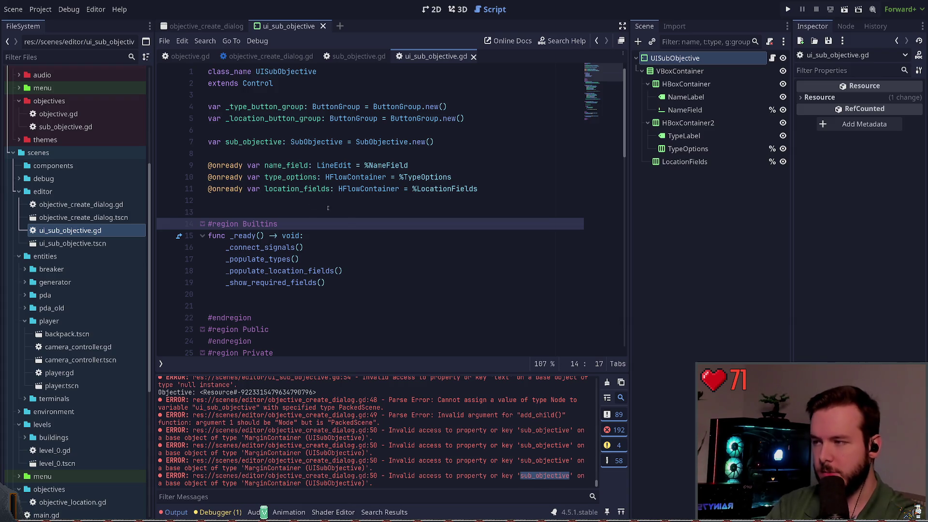
left_click(284, 142)
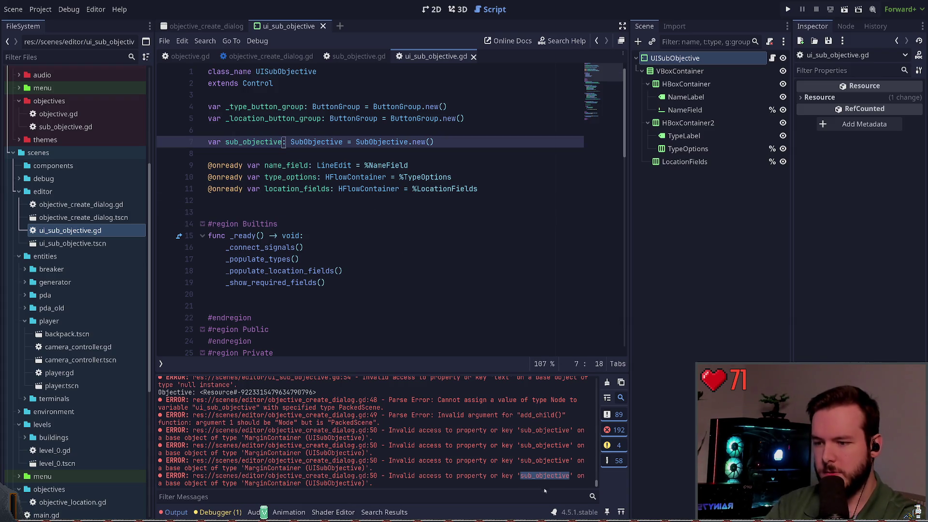
double_click(542, 475)
left_click(284, 142)
key("ctrl+s")
left_click(180, 482)
left_click_drag(184, 482, 373, 484)
left_click(348, 294)
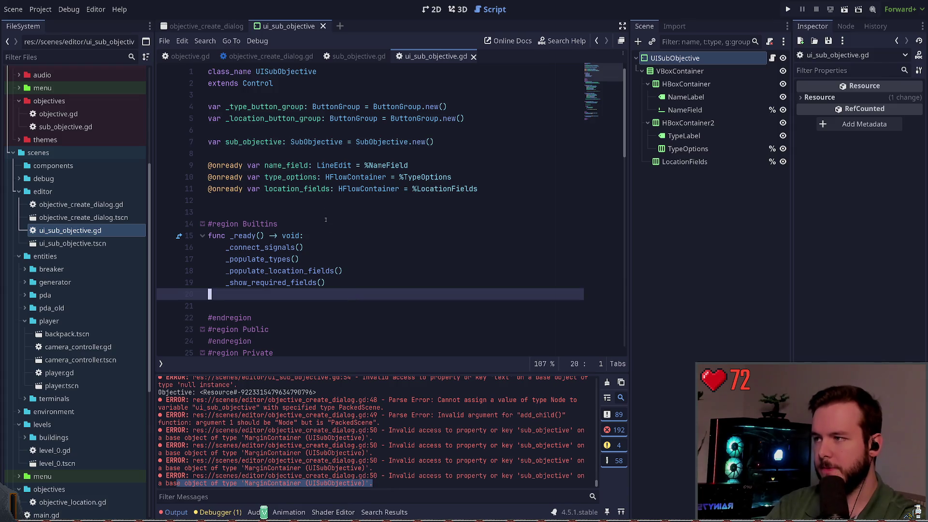
left_click(309, 200)
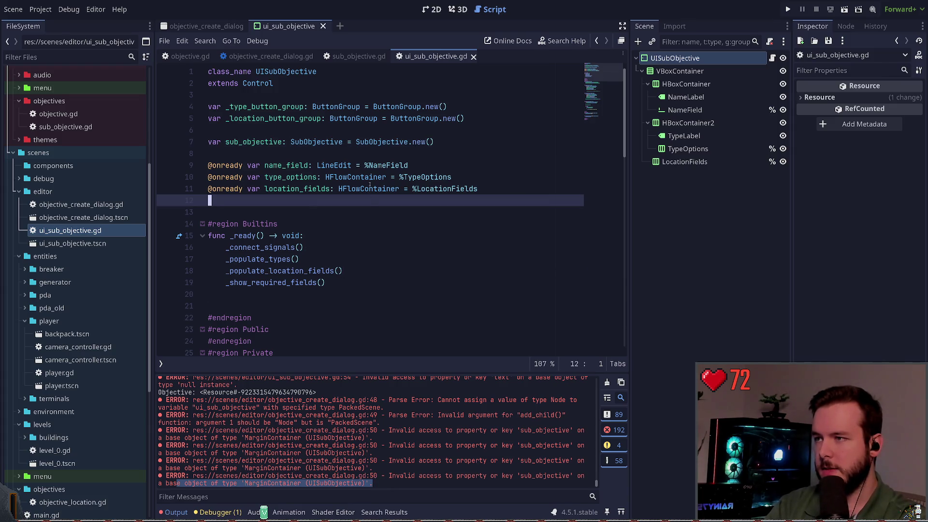
Test-rename the sub_objective variable to test_sub_objective in ui_sub_objective.gd and save
left_click(240, 141)
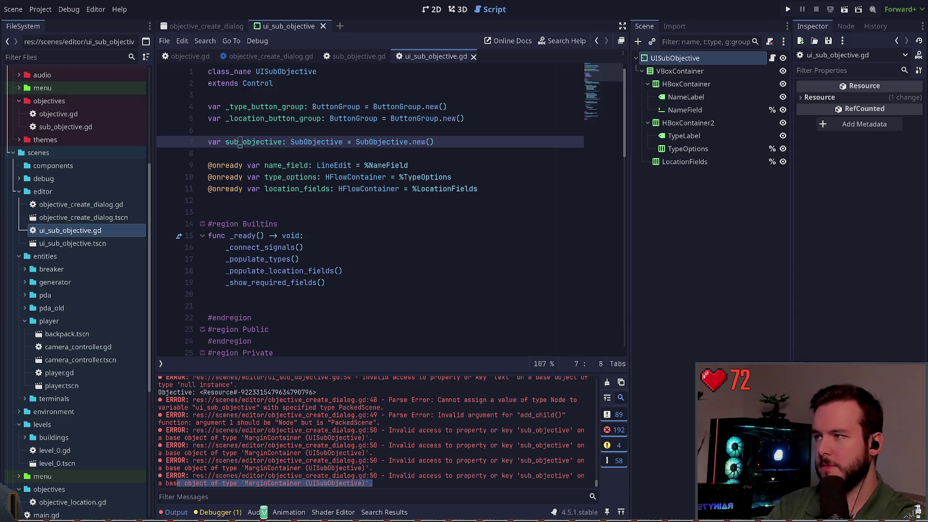
type("_")
key("ctrl+s")
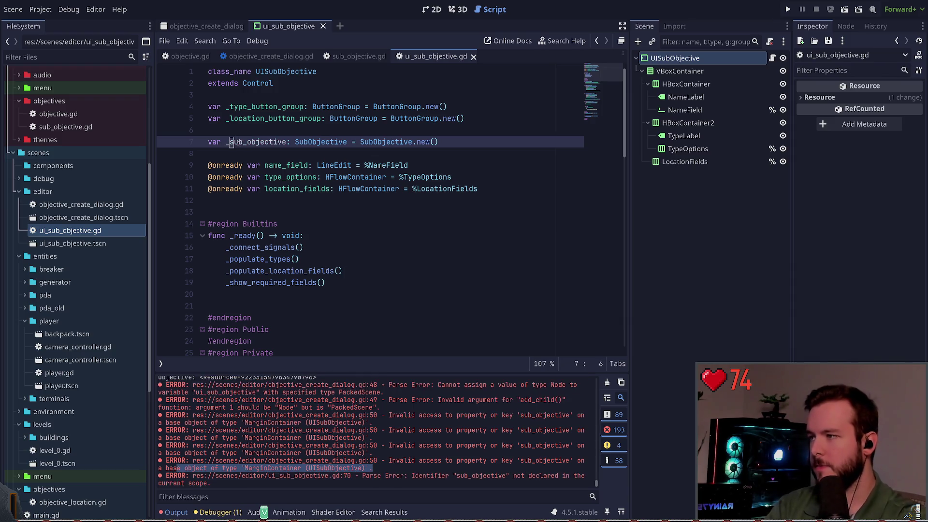
key("BackSpace")
type("test_")
key("ctrl+s")
double_click(241, 142)
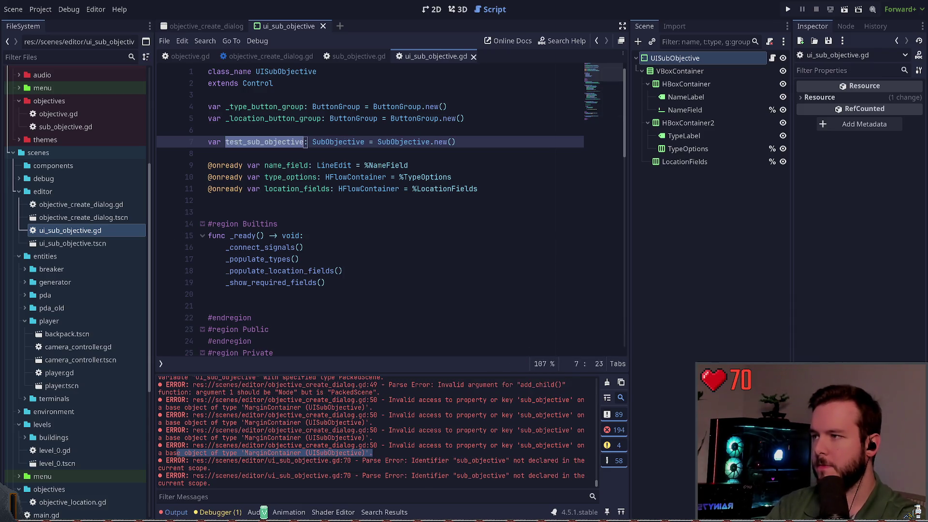
Make the name-changed handler and the append call use test_sub_objective
scroll(297, 245, "down", 15)
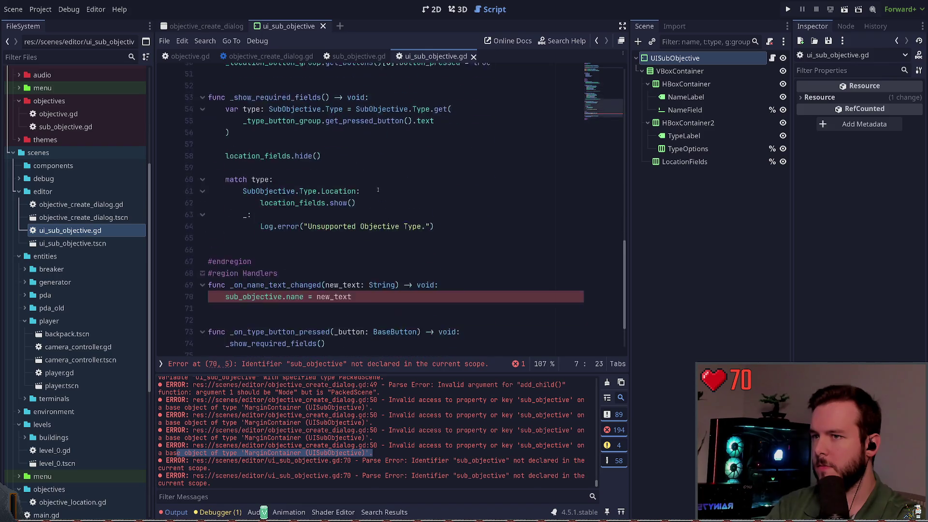
double_click(292, 236)
key("ctrl+v")
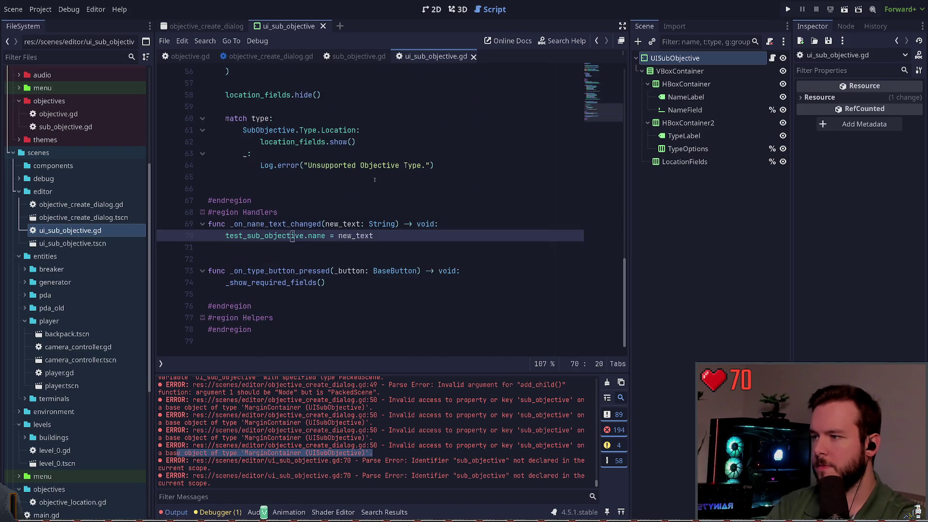
key("alt+Left")
key("alt+Left")
key("alt+Left")
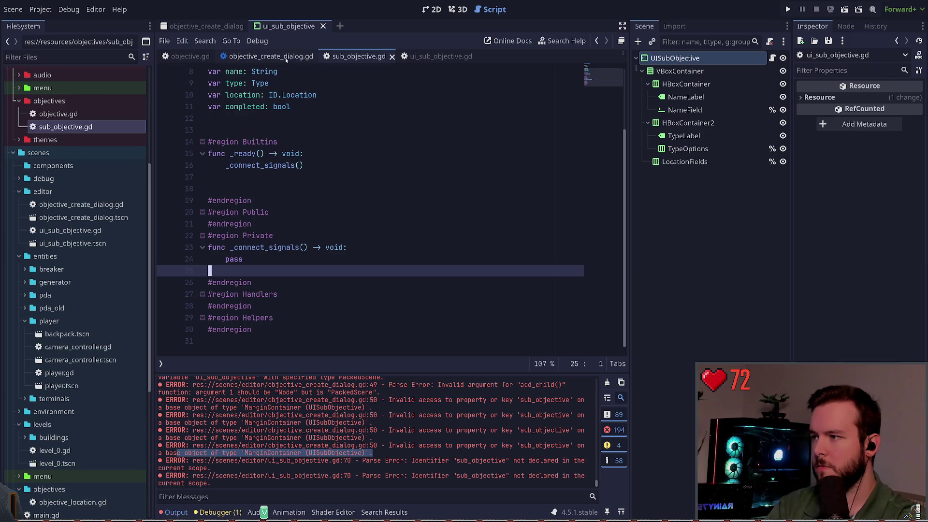
left_click(434, 295)
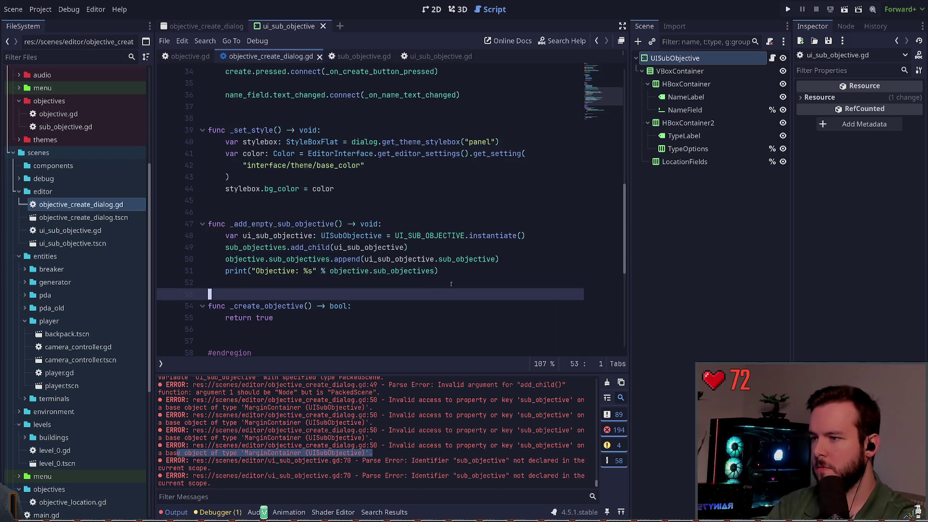
double_click(466, 259)
key("ctrl+v")
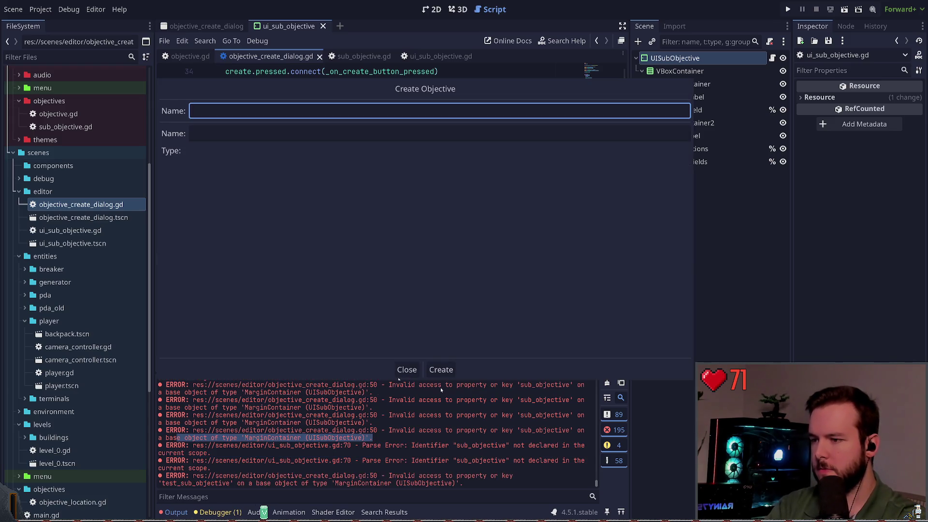
Close the Create Objective test dialog and undo the test_sub_objective rename in ui_sub_objective.gd
left_click(398, 378)
scroll(459, 301, "up", 10)
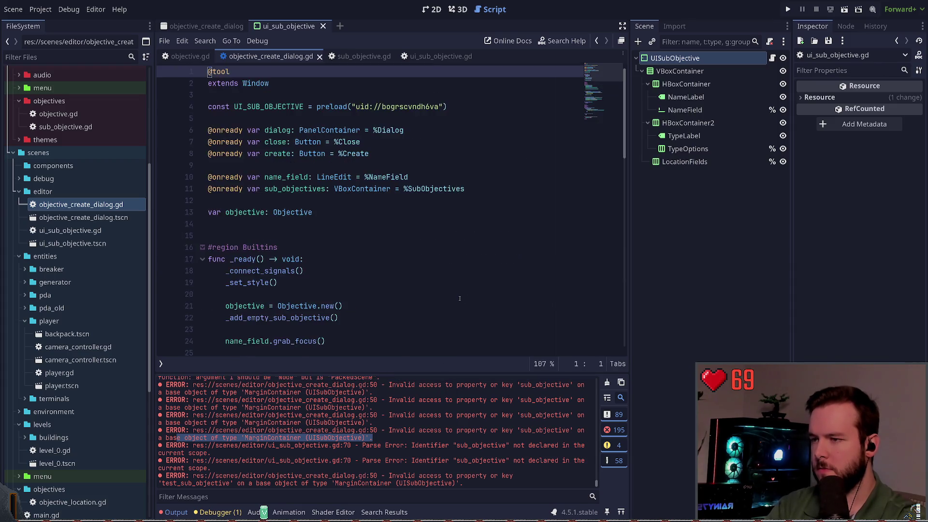
scroll(459, 301, "down", 9)
left_click(440, 56)
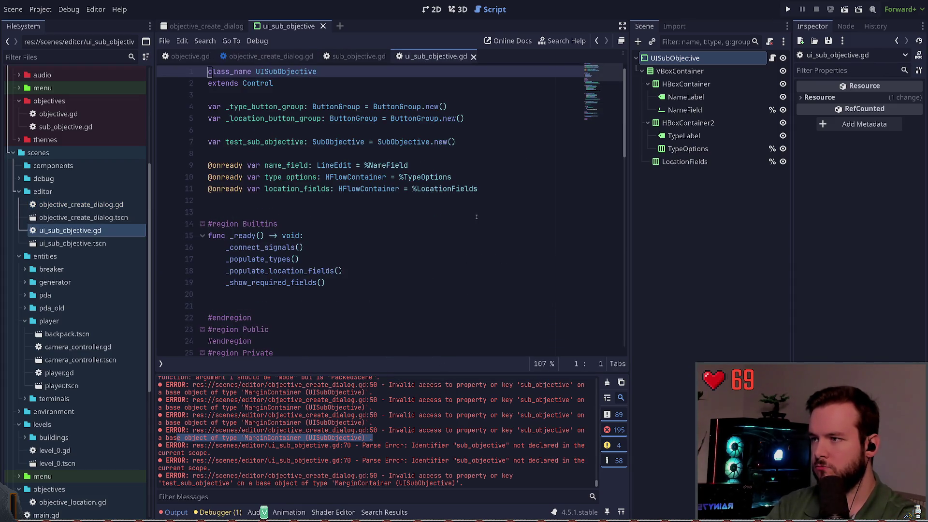
key("ctrl+Home")
key("Down")
key("Down")
key("Down")
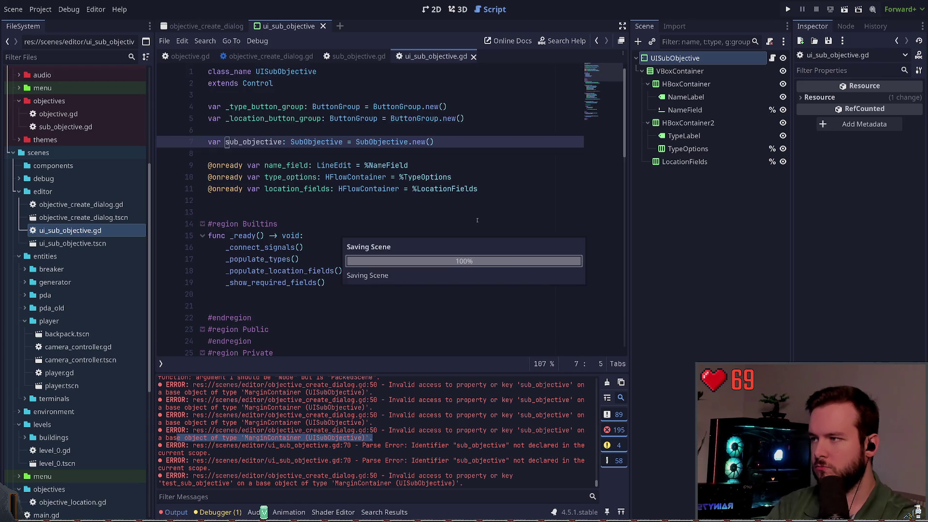
Delete the append and print lines from _add_empty_sub_objective with Ctrl+Shift+K and save
left_click(270, 57)
scroll(435, 217, "down", 4)
left_click(465, 212)
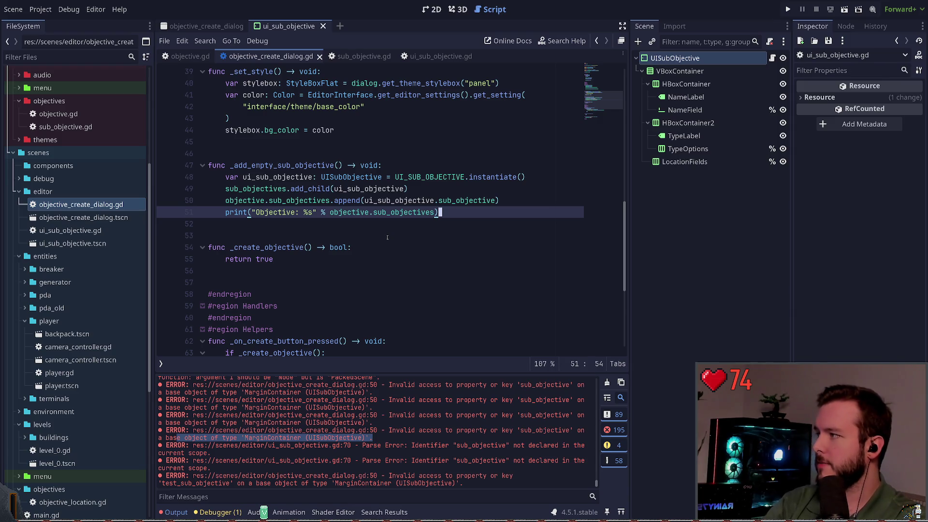
key("Up")
key("ctrl+shift+k")
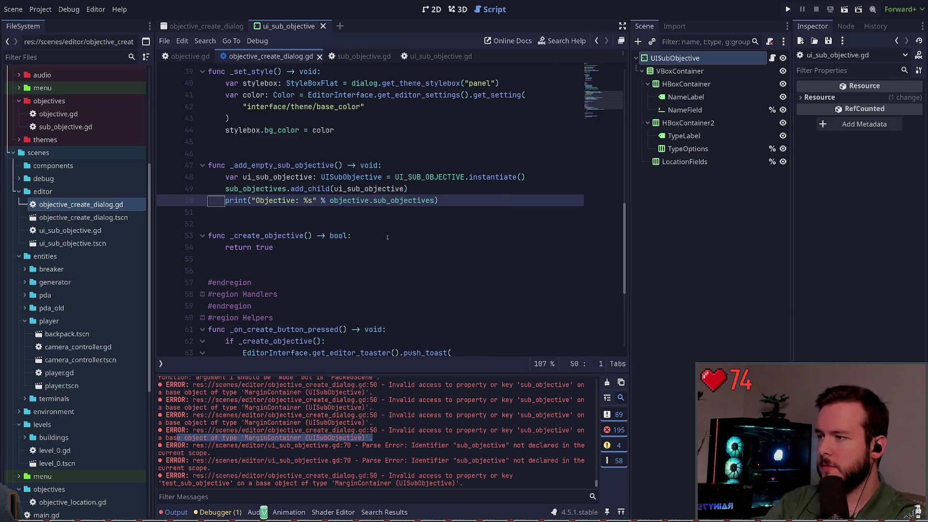
key("ctrl+shift+k")
key("ctrl+s")
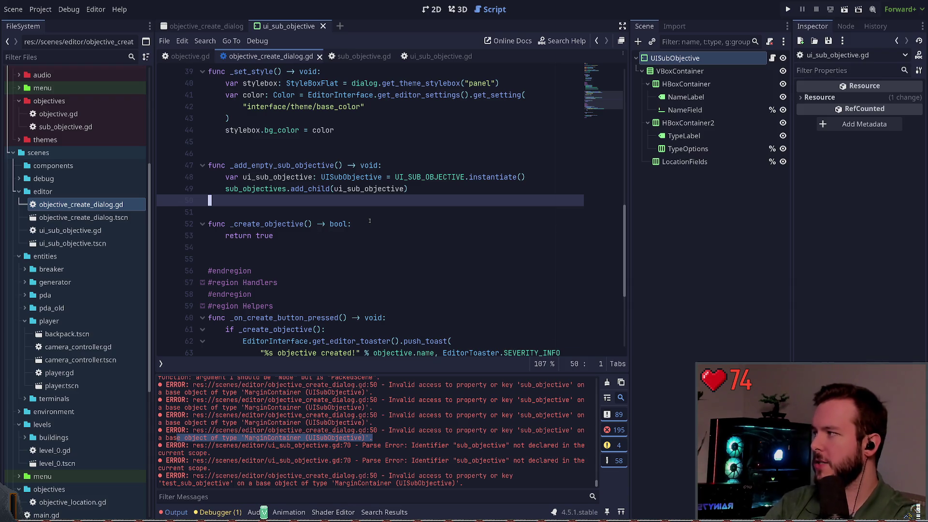
key("ctrl+shift+p")
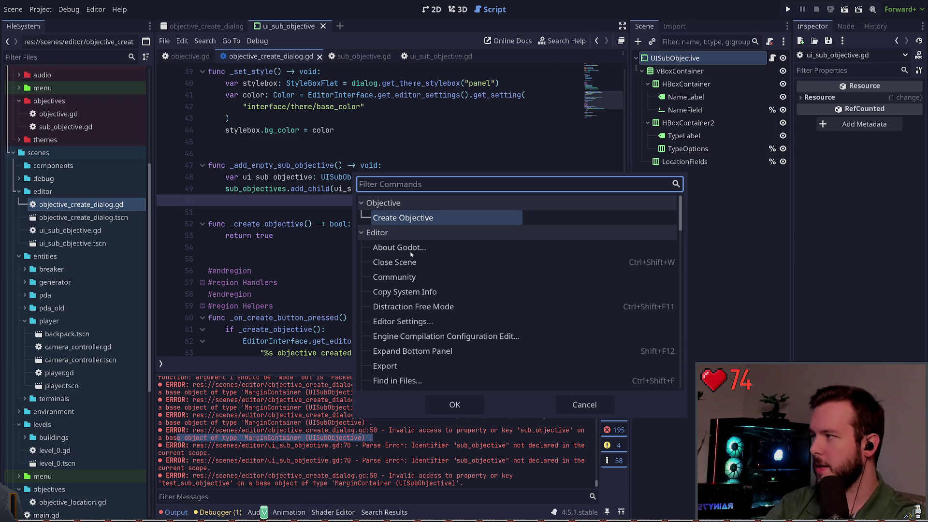
key("Escape")
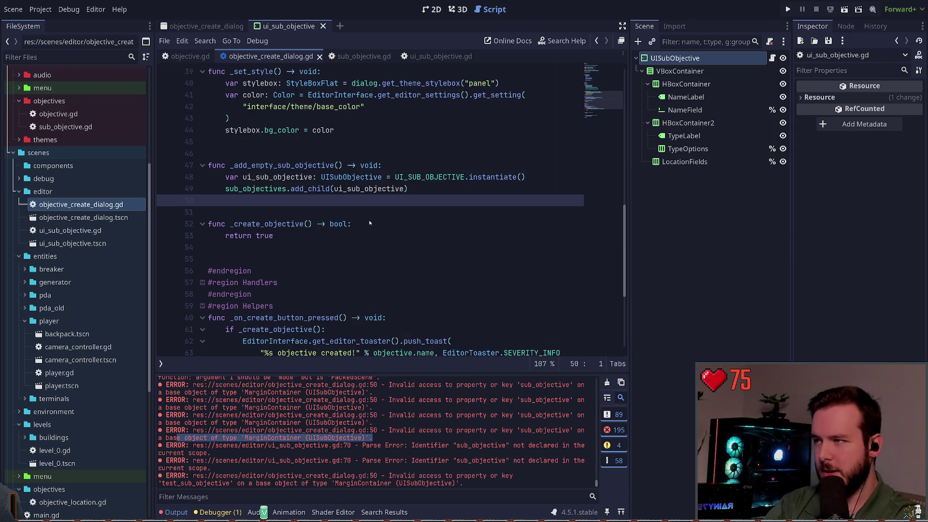
key("ctrl+shift+x")
left_click(406, 369)
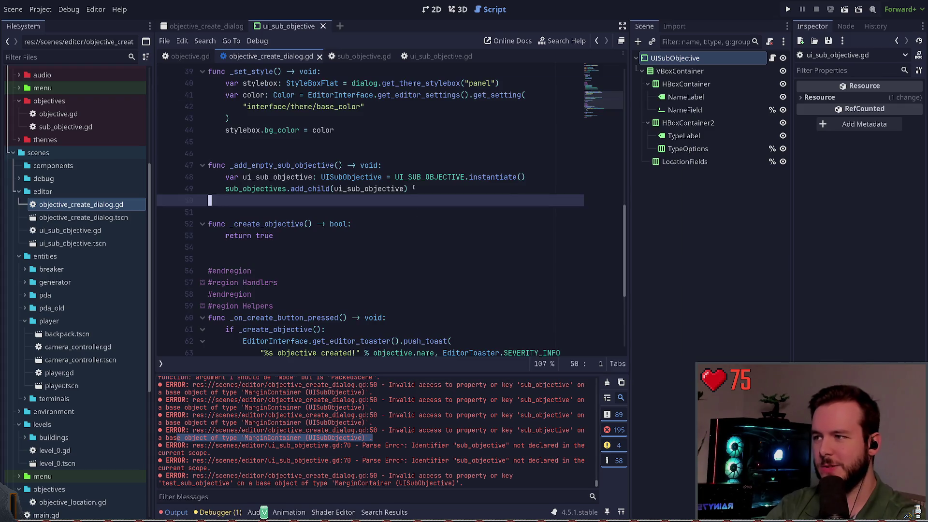
left_click(412, 189)
left_click(436, 56)
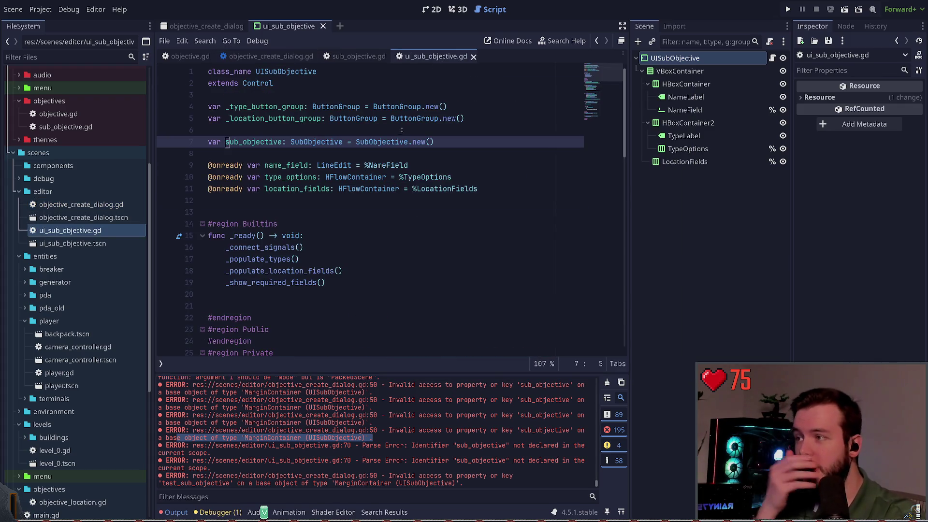
scroll(402, 129, "down", 8)
left_click(359, 57)
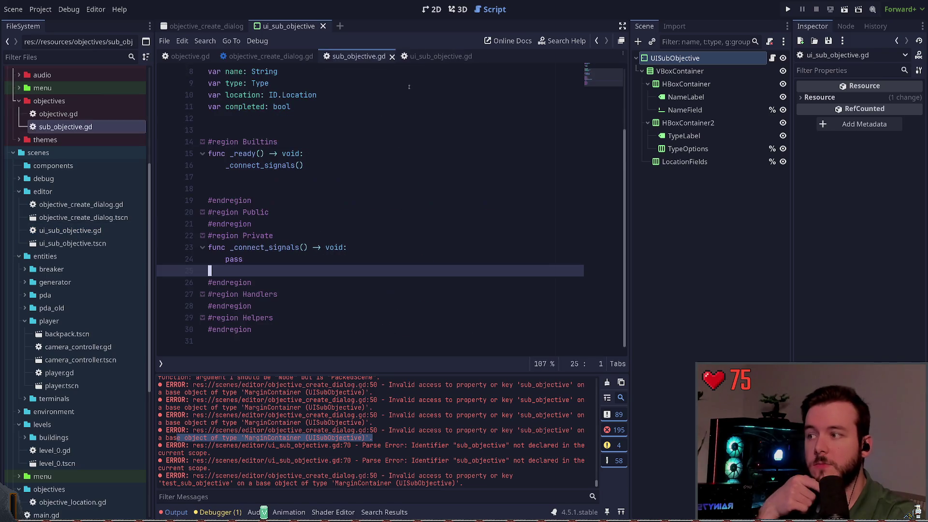
left_click(435, 56)
scroll(341, 196, "down", 5)
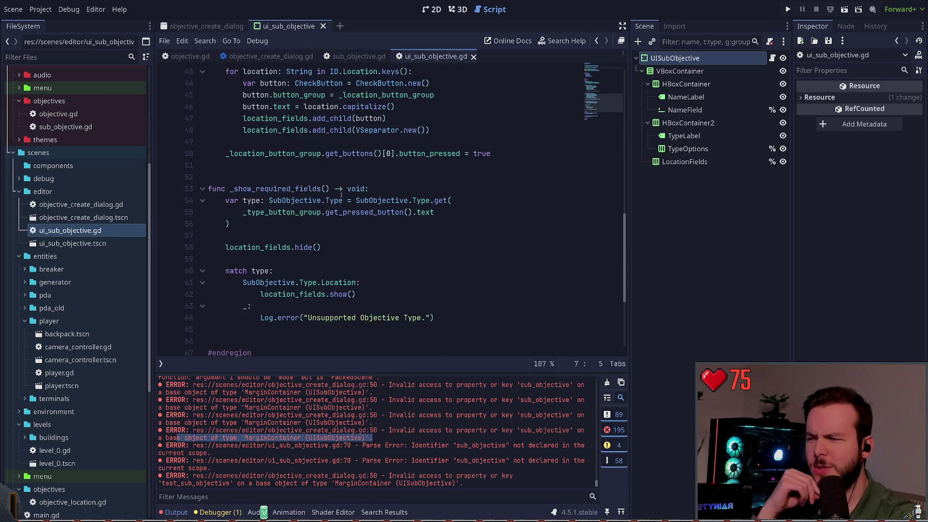
scroll(343, 196, "down", 4)
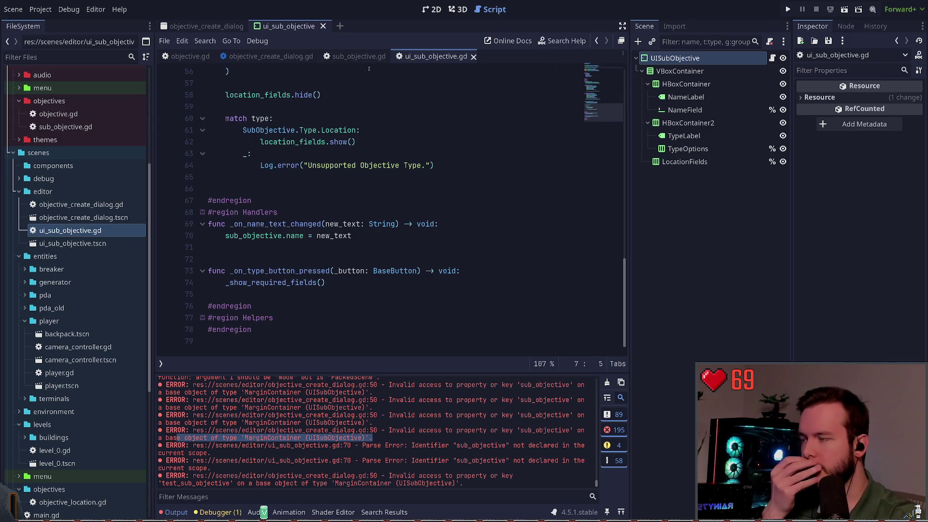
left_click(230, 56)
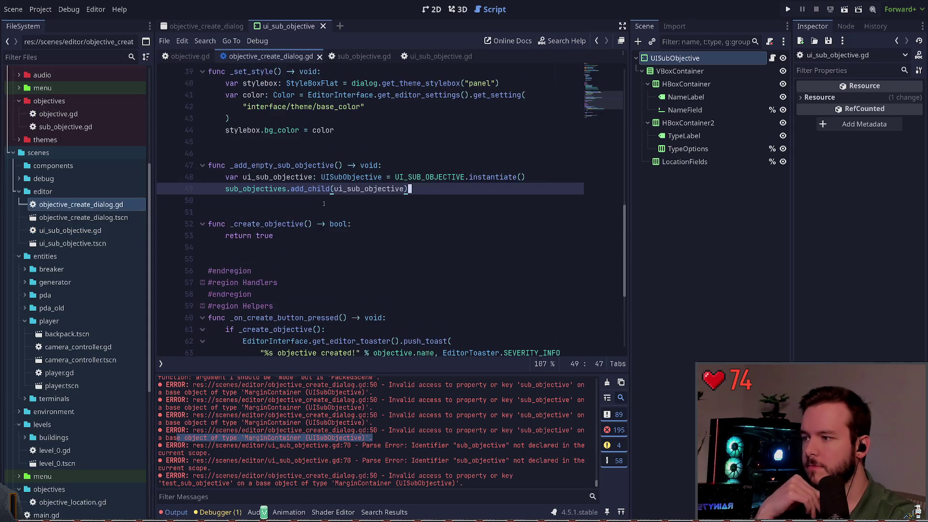
scroll(323, 203, "down", 3)
scroll(335, 187, "up", 3)
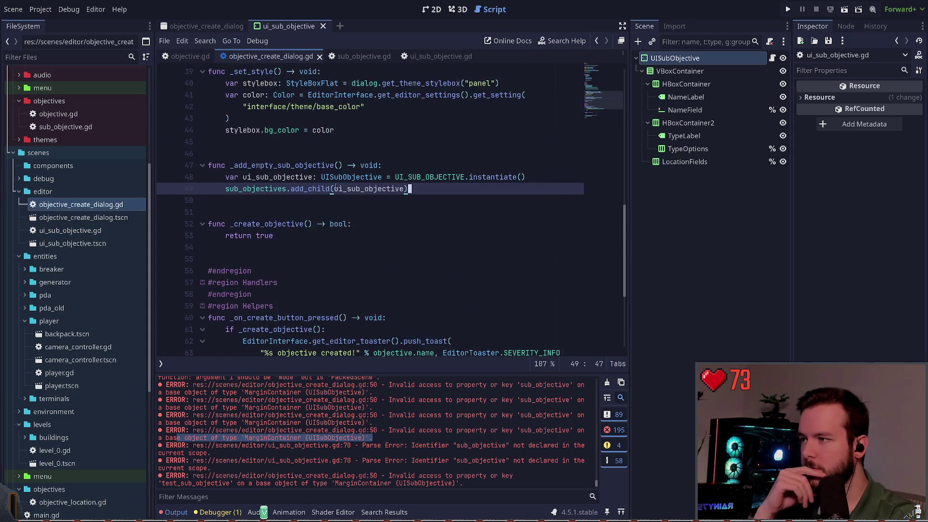
scroll(317, 194, "down", 5)
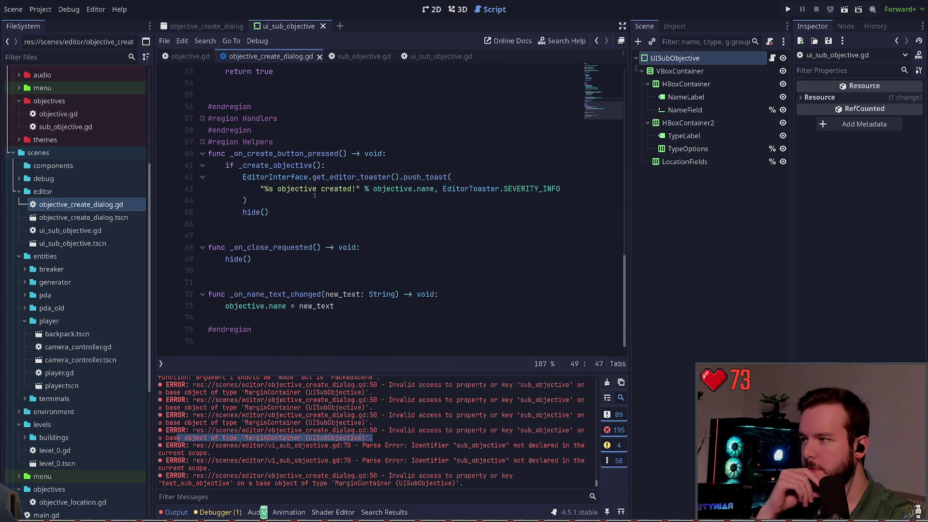
left_click(271, 213)
left_click(365, 154)
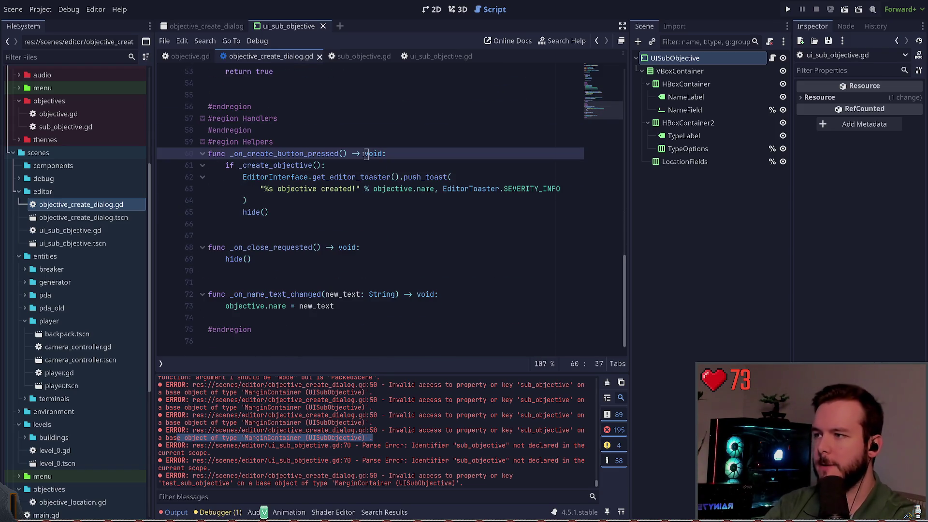
Try pasting the print line into _create_objective, then undo and redo the edits
key("Up")
key("Up")
key("Up")
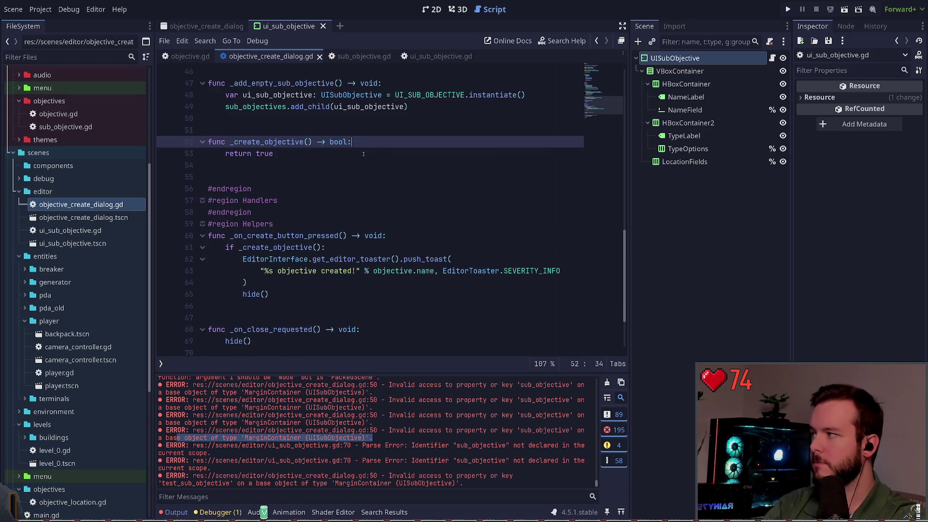
key("Return")
key("Return")
key("ctrl+v")
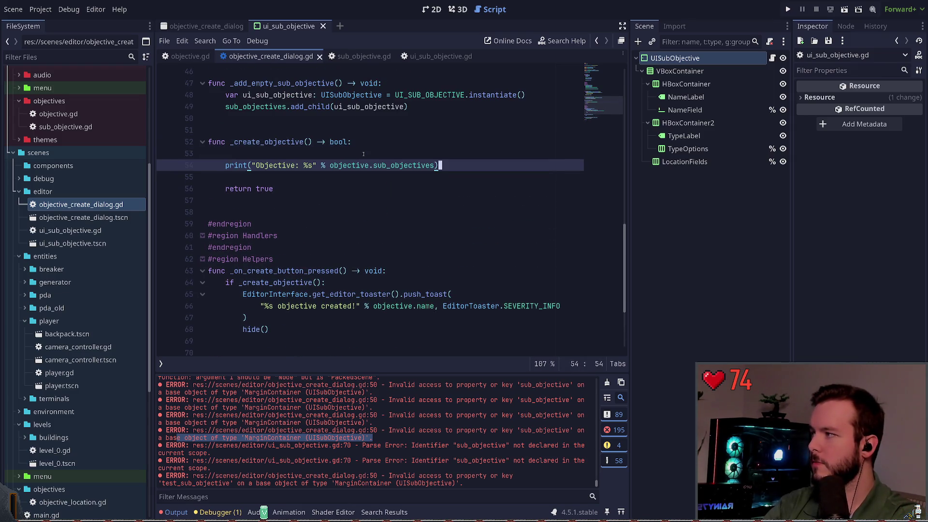
key("Up")
key("Delete")
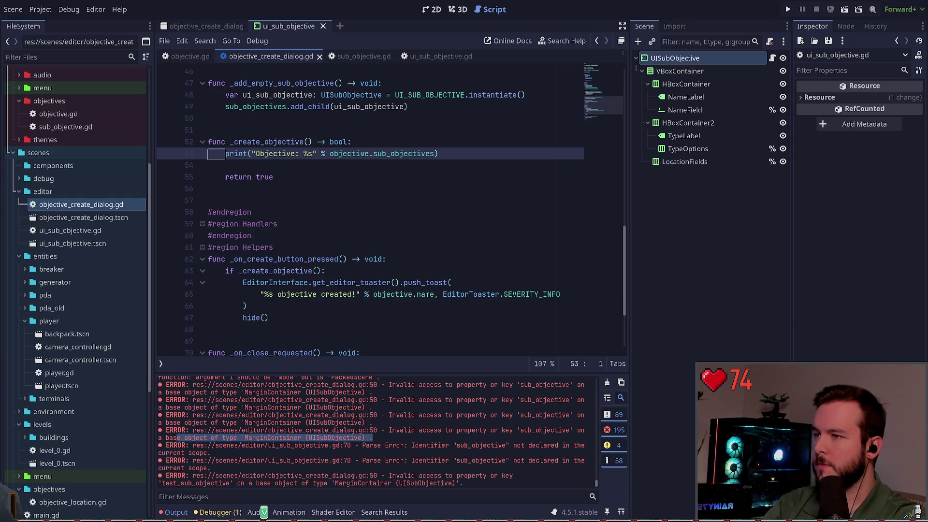
key("ctrl+shift+k")
key("ctrl+shift+k")
scroll(350, 166, "up", 5)
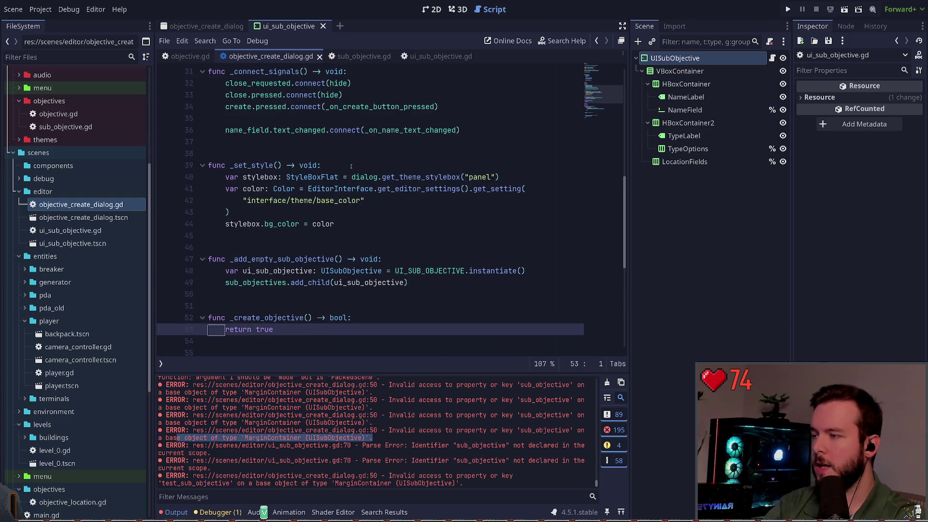
key("ctrl+z")
key("ctrl+z")
key("ctrl+z")
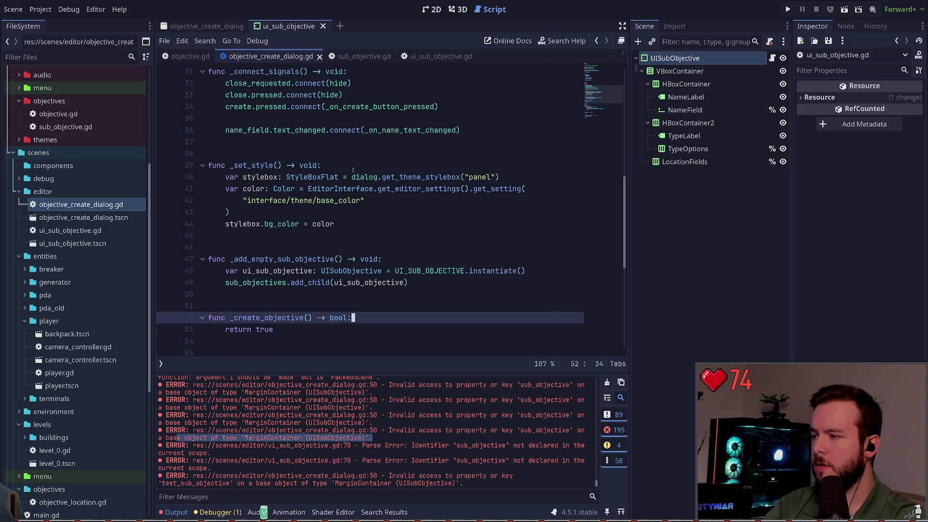
key("ctrl+z")
key("ctrl+z")
key("ctrl+z")
key("ctrl+z")
key("ctrl+z")
scroll(380, 242, "down", 5)
key("ctrl+y")
Paste objective.sub_objectives.append(ui_sub_objective.sub_objective) into _create_objective, remove the blank line before return true, and save
scroll(387, 232, "up", 5)
left_click(399, 237)
key("Return")
key("ctrl+v")
key("Up")
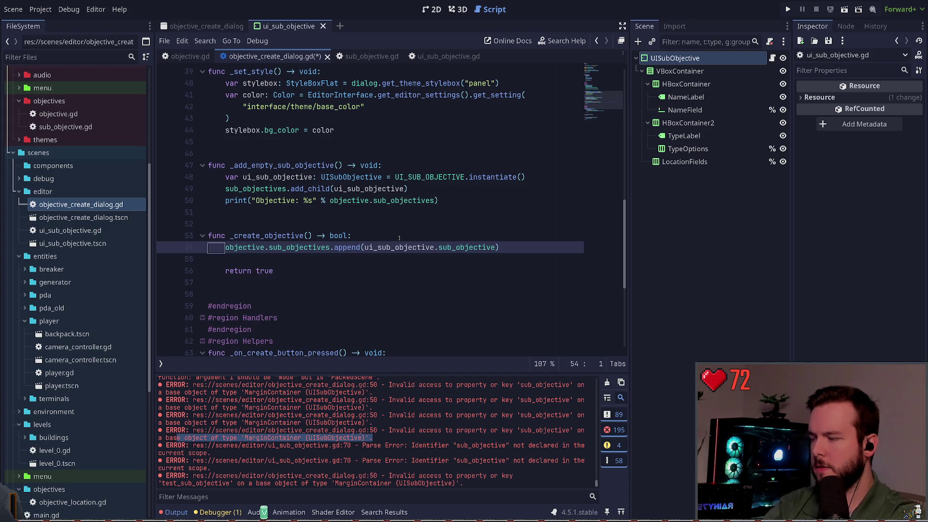
key("ctrl+s")
key("Down")
key("Delete")
key("ctrl+s")
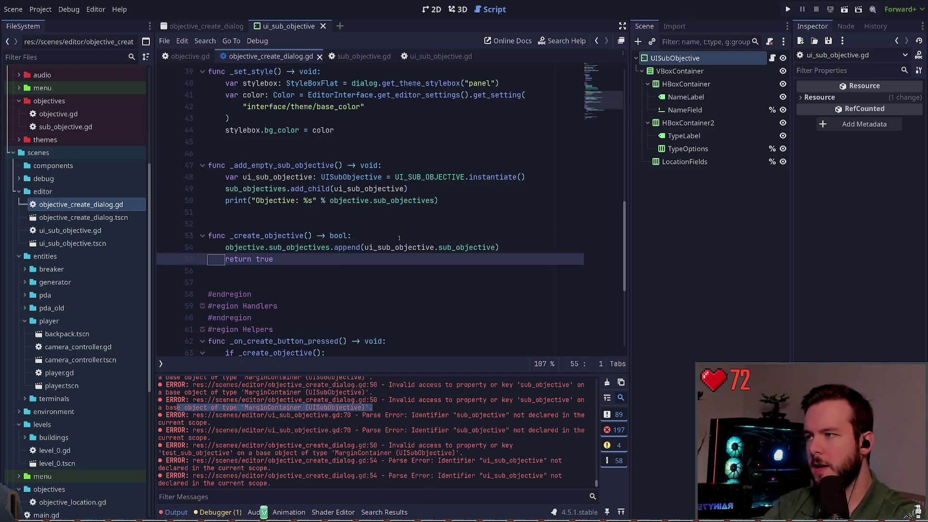
scroll(399, 238, "up", 9)
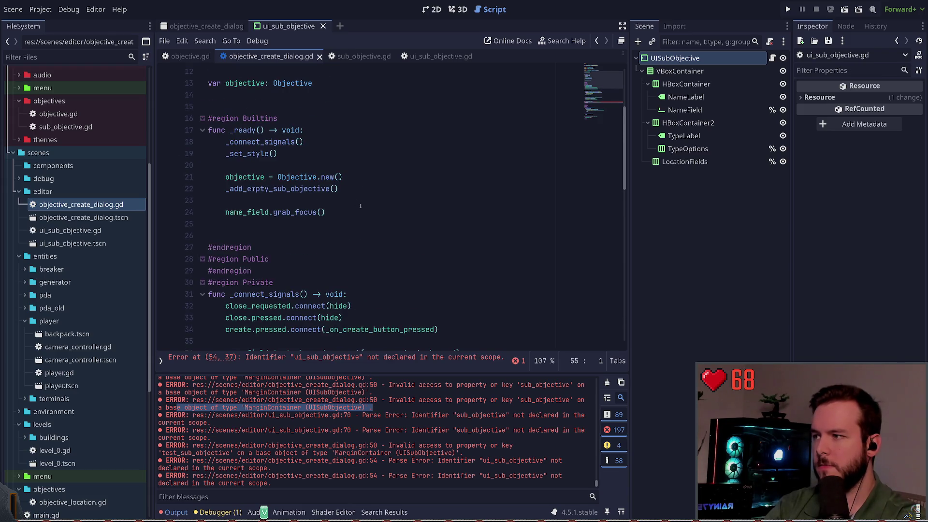
scroll(345, 205, "down", 5)
scroll(396, 242, "down", 4)
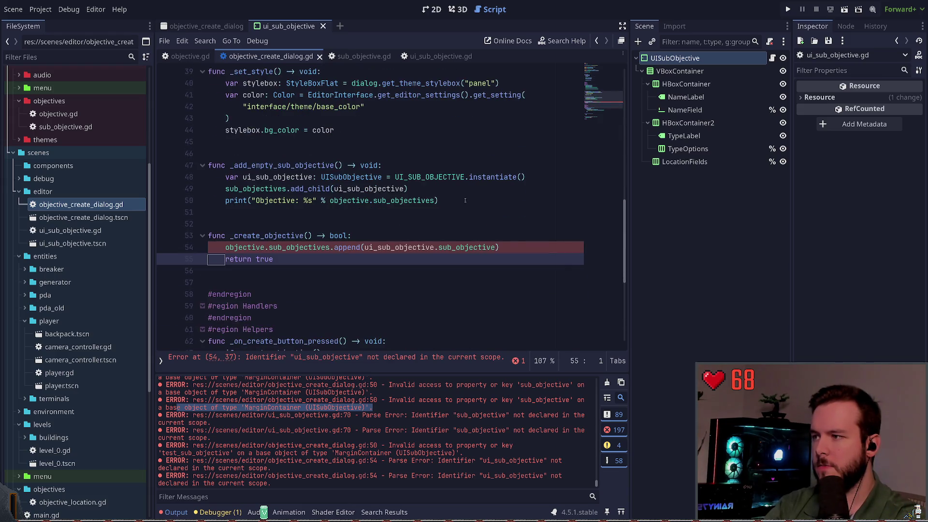
Move the print line below the append call, change print to Log.debug, and save
left_click(476, 203)
key("ctrl+shift+k")
key("Down")
key("Down")
key("Down")
key("Down")
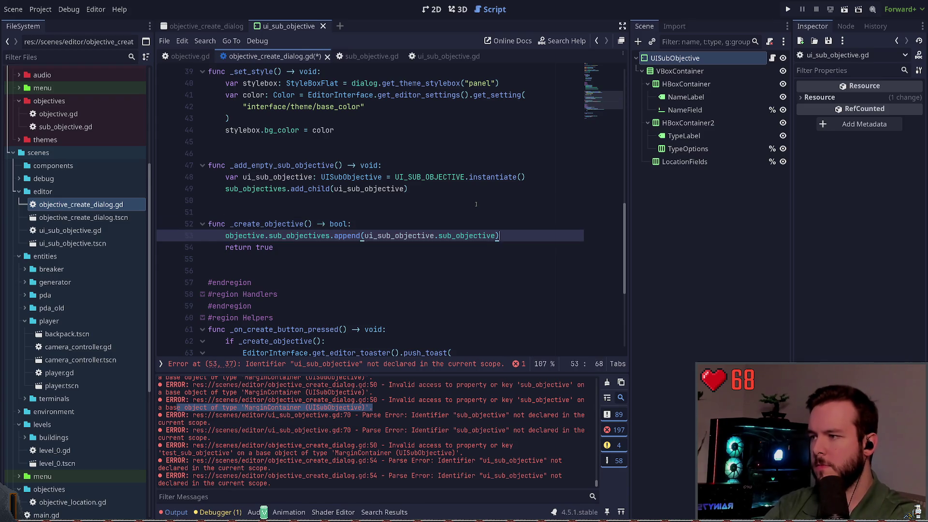
key("ctrl+v")
key("ctrl+s")
key("Home")
key("ctrl+shift+Right")
type("Log.deb")
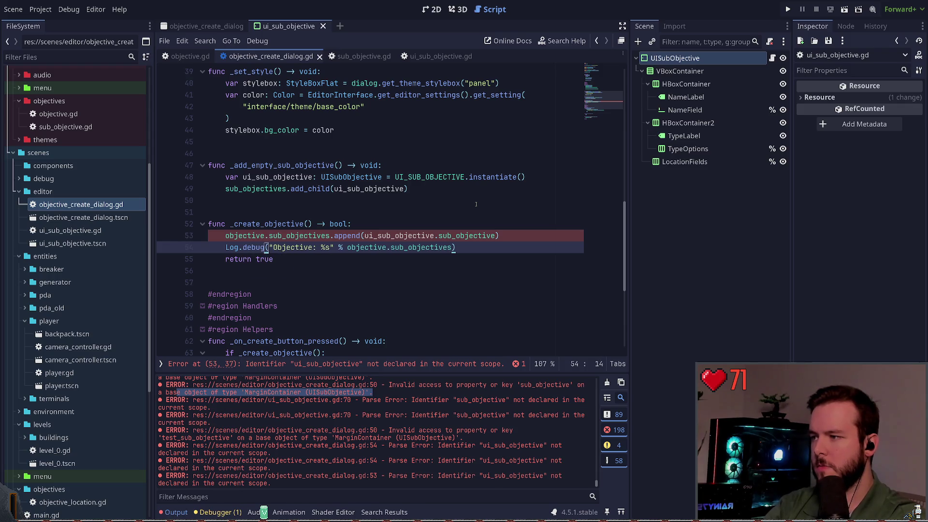
key("Return")
key("ctrl+s")
key("Up")
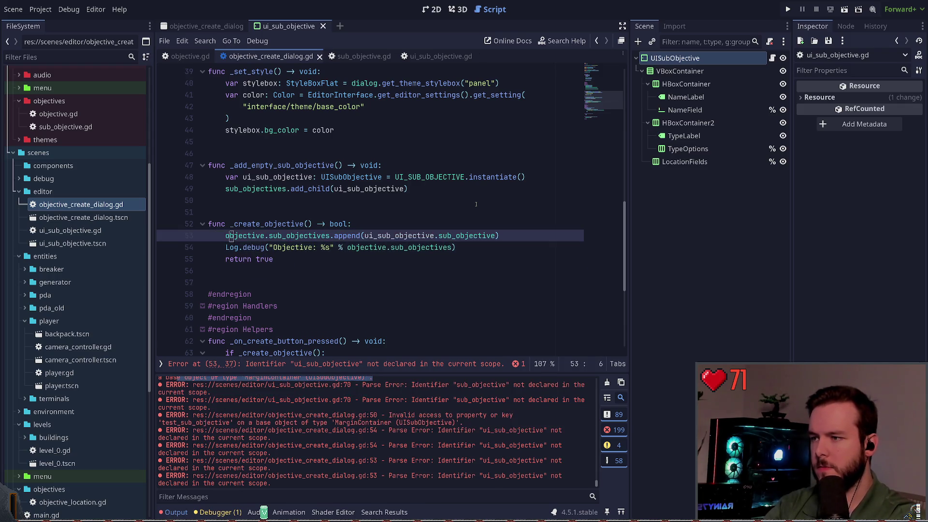
Start a loop 'for sub_objective in sub_objectives.get_children():' at the top of _create_objective
left_click(388, 236)
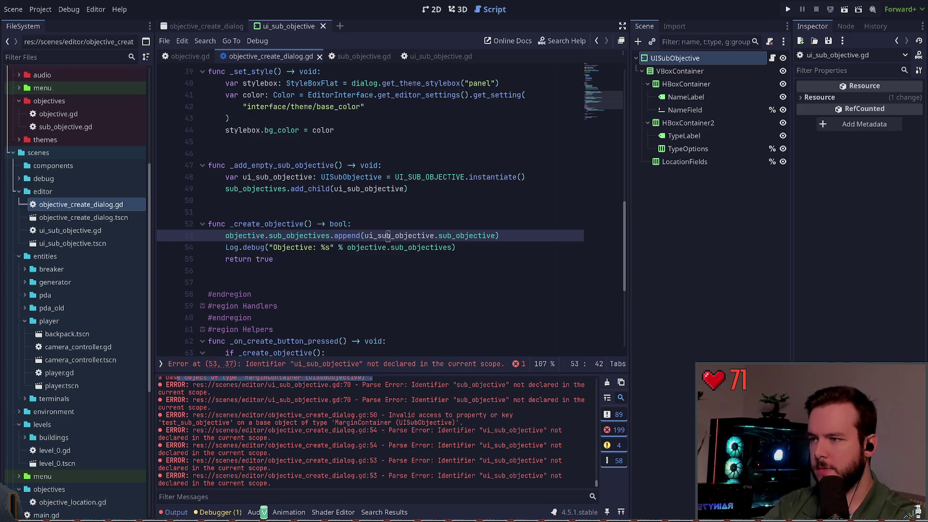
left_click(371, 225)
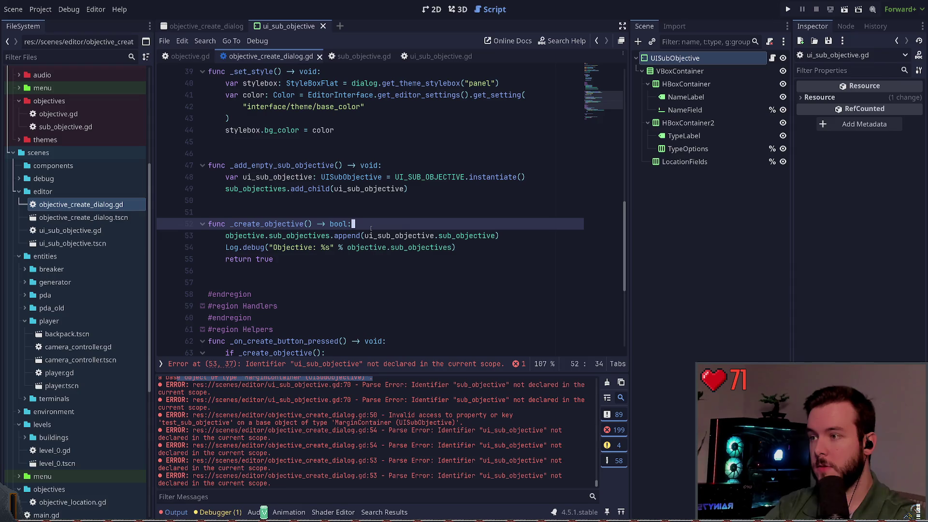
key("Return")
type("for ")
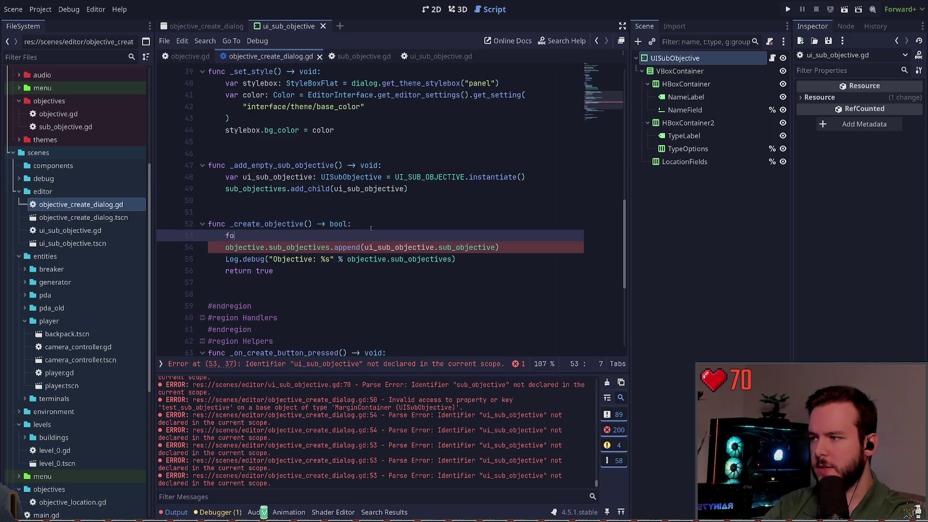
type("sub_objective in ")
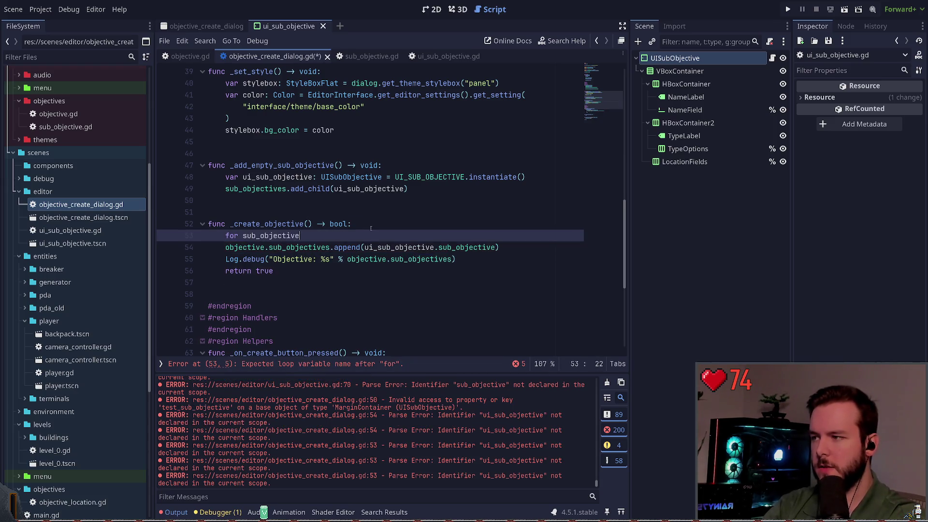
type("sub_objectives.get")
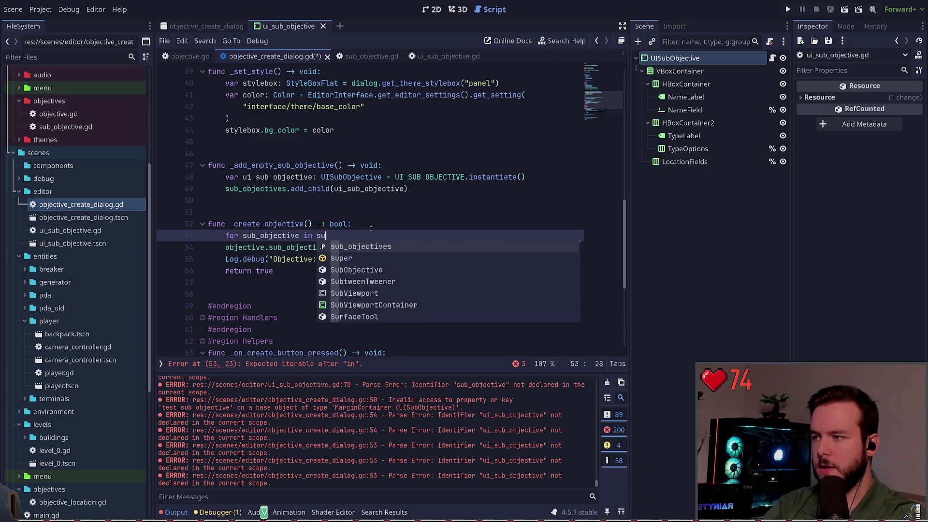
type("_children():")
Move the append statement into the loop body with sub_objective as its argument
key("Return")
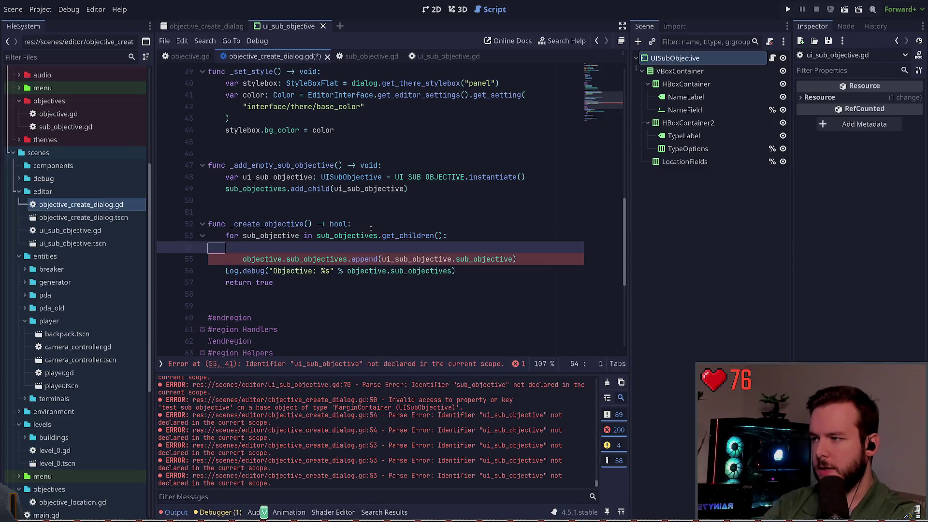
key("ctrl+shift+k")
key("ctrl+Right")
key("ctrl+Right")
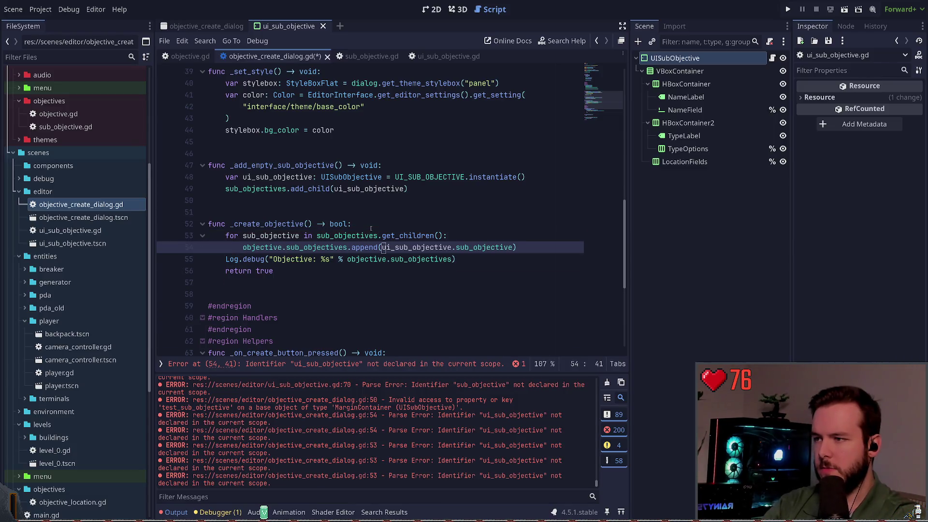
key("ctrl+Delete")
key("ctrl+Delete")
key("ctrl+Delete")
type("sub_o")
key("Return")
key("End")
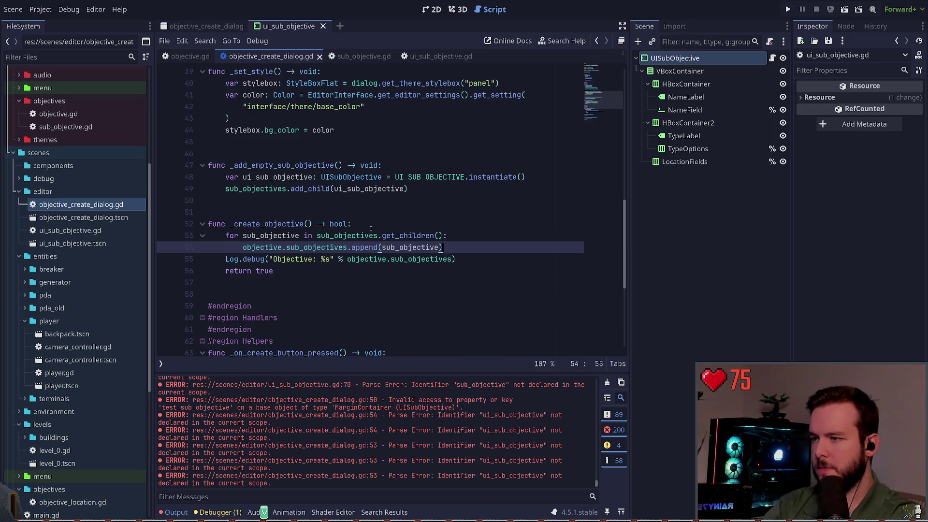
type("sub")
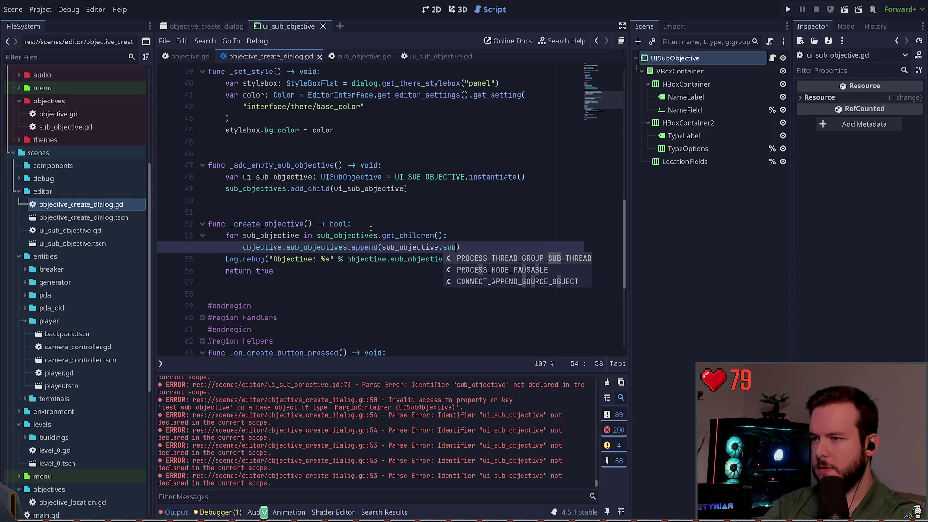
key("Escape")
Give the loop variable the UISubObjective type annotation
key("Up")
key("Home")
key("ctrl+Right")
key("ctrl+Right")
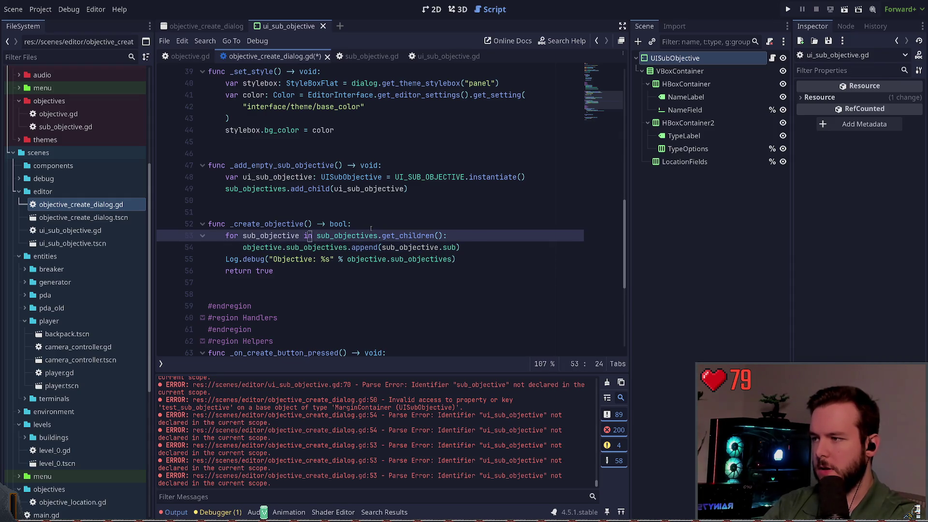
type(": UISub")
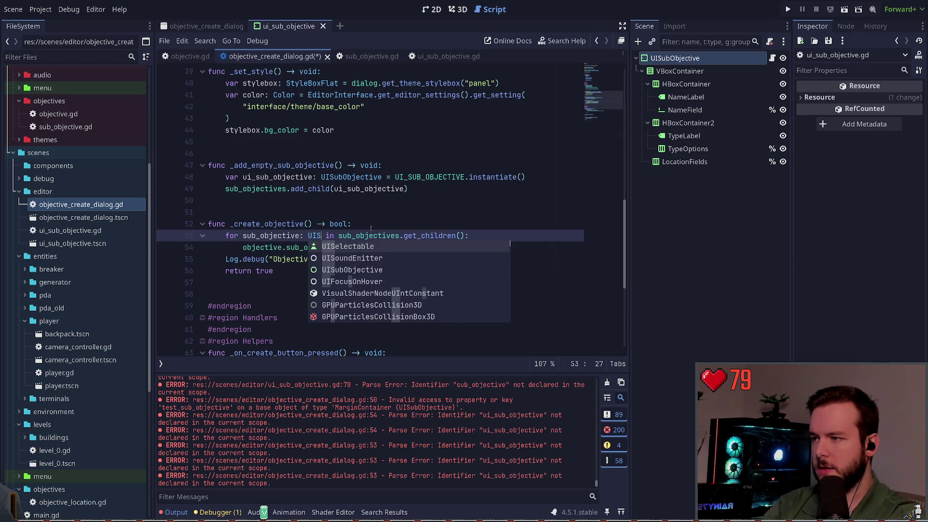
key("Return")
key("Down")
key("End")
key("ctrl+Left")
key("ctrl+Left")
key("ctrl+Left")
type("ui_")
Rename the loop variable to ui_sub_objective and append ui_sub_objective.sub_objective
key("Escape")
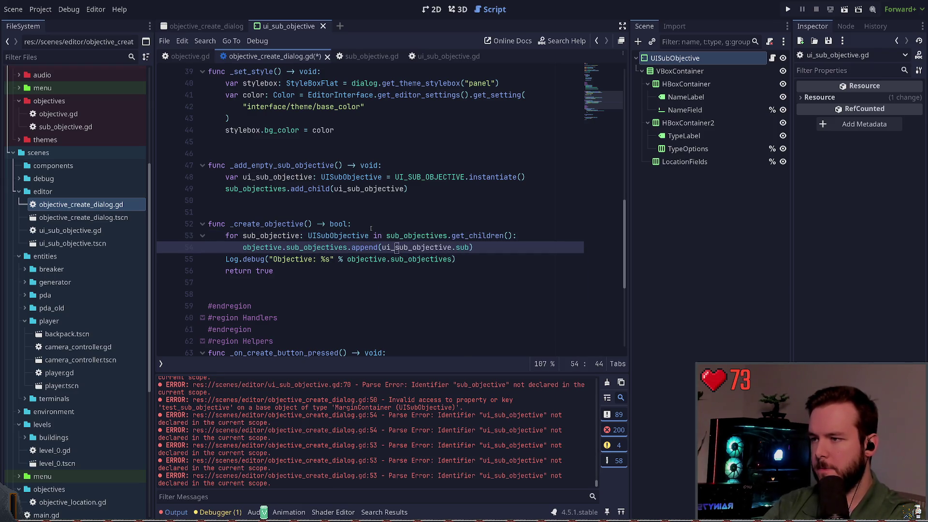
key("Up")
key("ctrl+Left")
key("ctrl+Left")
key("ctrl+Left")
key("ctrl+Left")
key("ctrl+Left")
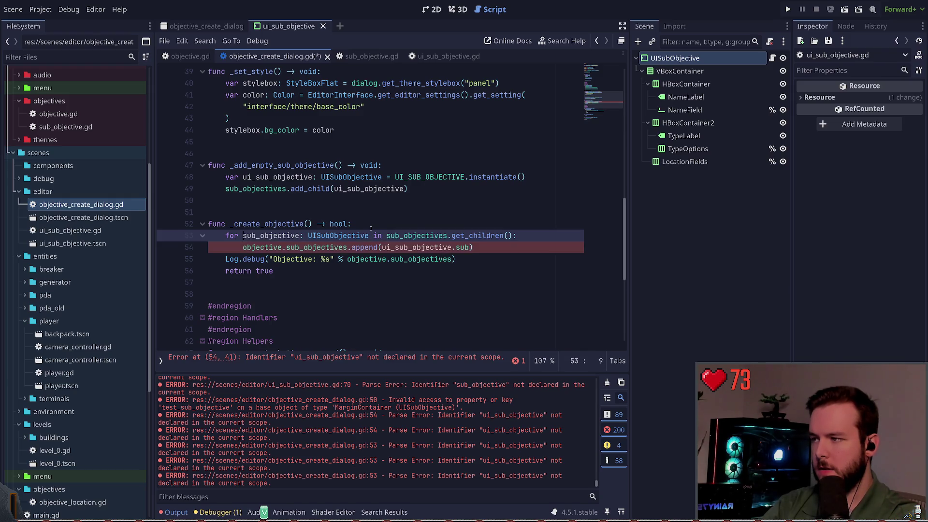
type("ui_")
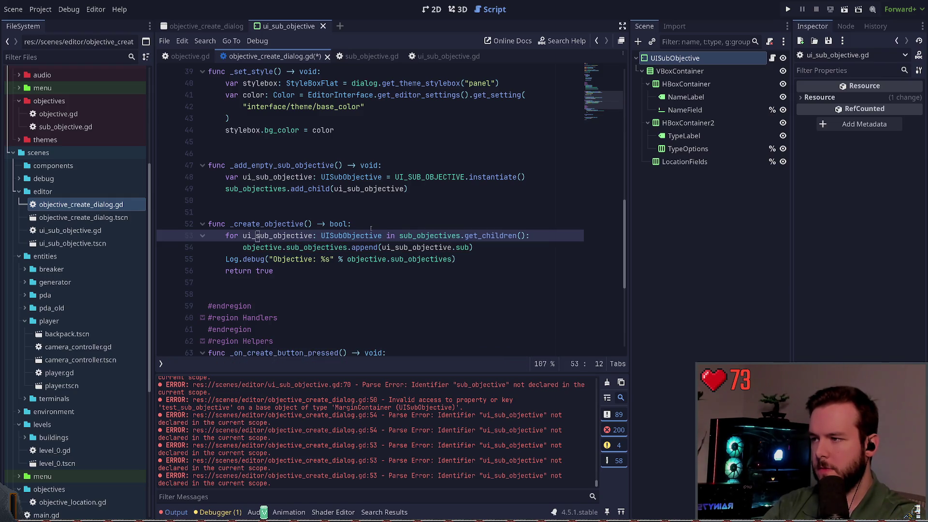
key("Down")
key("End")
key("ctrl+Right")
type("o")
key("Return")
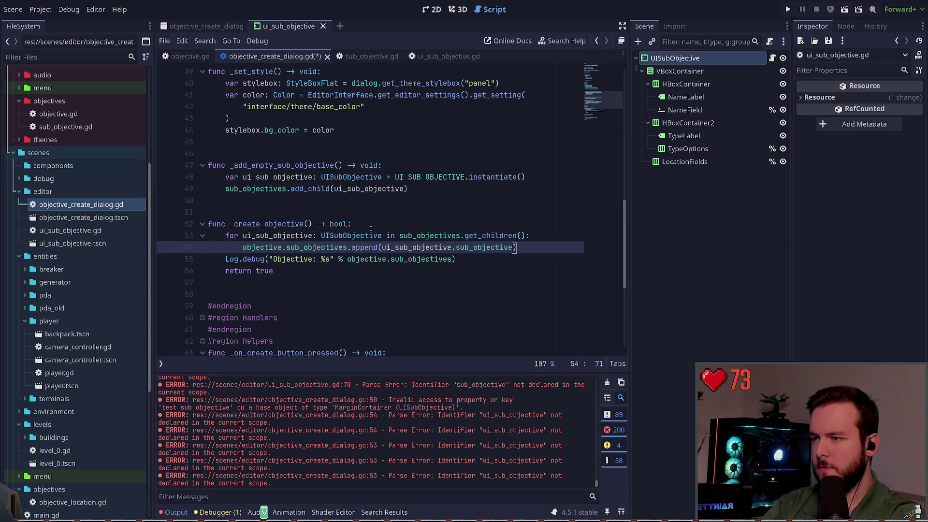
Add a blank line between the loop and the Log.debug line, and save
key("Down")
key("Up")
key("End")
key("Return")
key("Down")
key("ctrl+s")
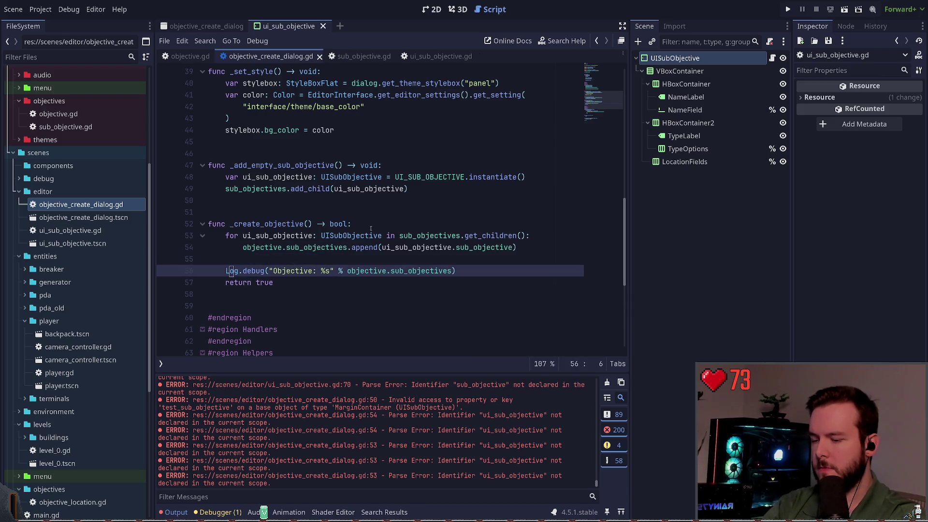
Run Create Objective from the command palette and enter 'Test' as objective and sub-objective names
key("ctrl+shift+p")
key("Return")
type("Test")
key("Tab")
type("Test")
key("Return")
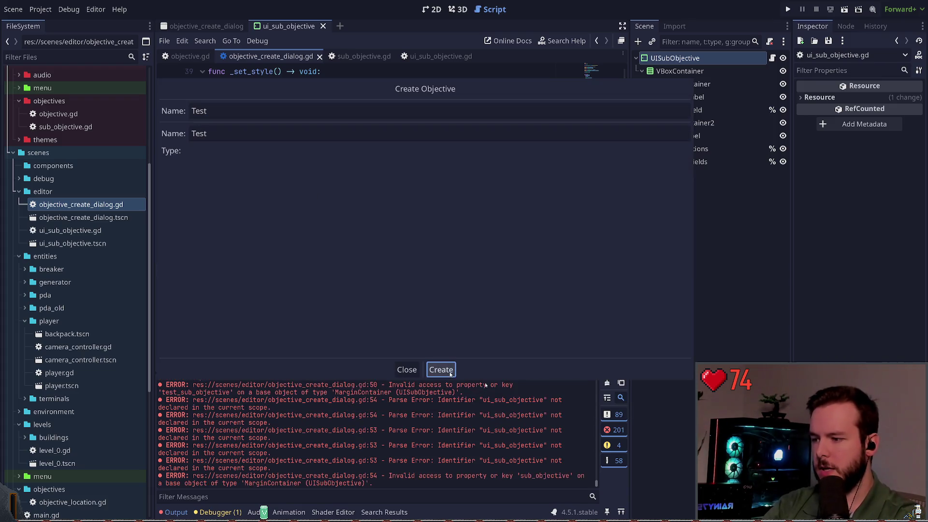
Dismiss the Create Objective test dialog with its Close button
left_click(398, 373)
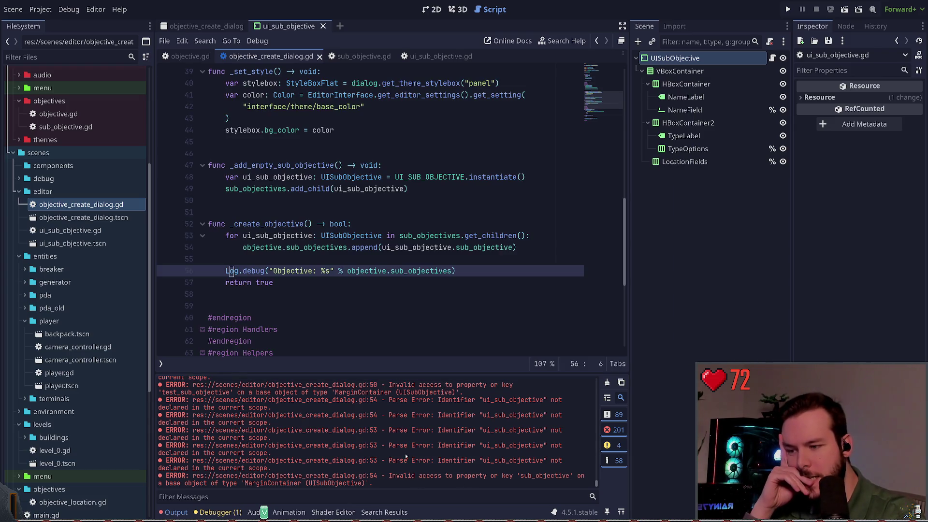
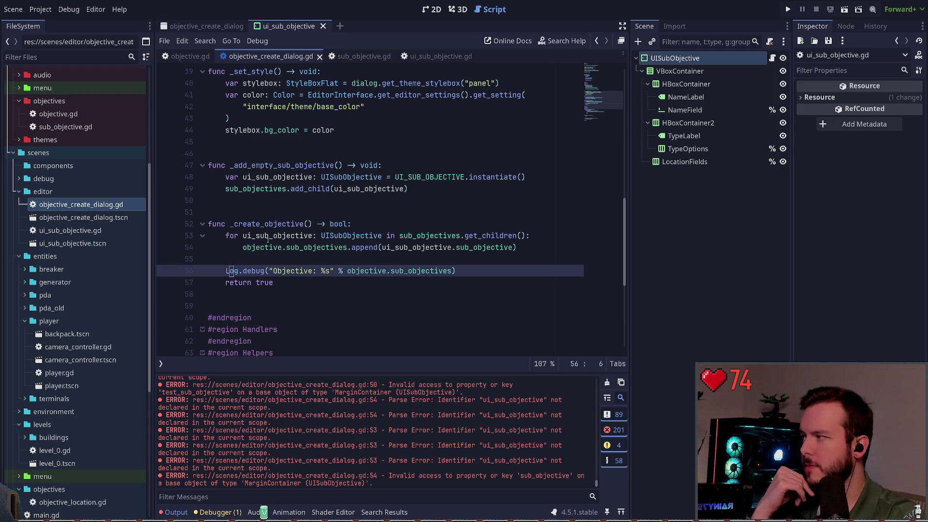
Rename the loop variable to ui_so in both the for line and the append call
left_click(284, 256)
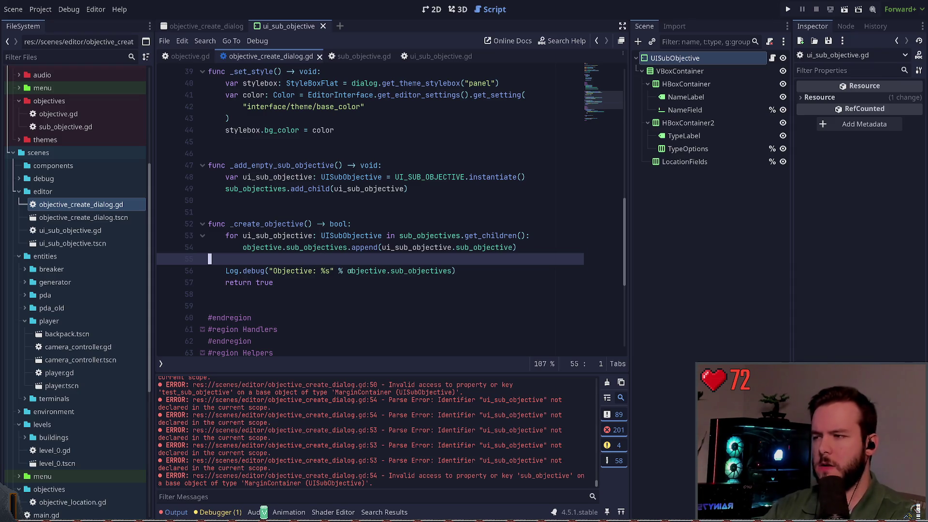
left_click(252, 236)
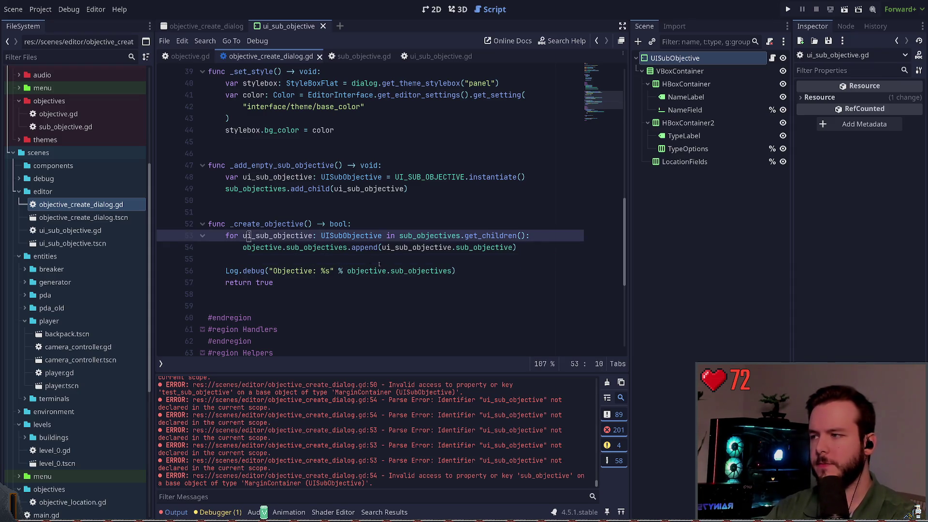
key("Delete")
key("Delete")
key("Delete")
type("_sb")
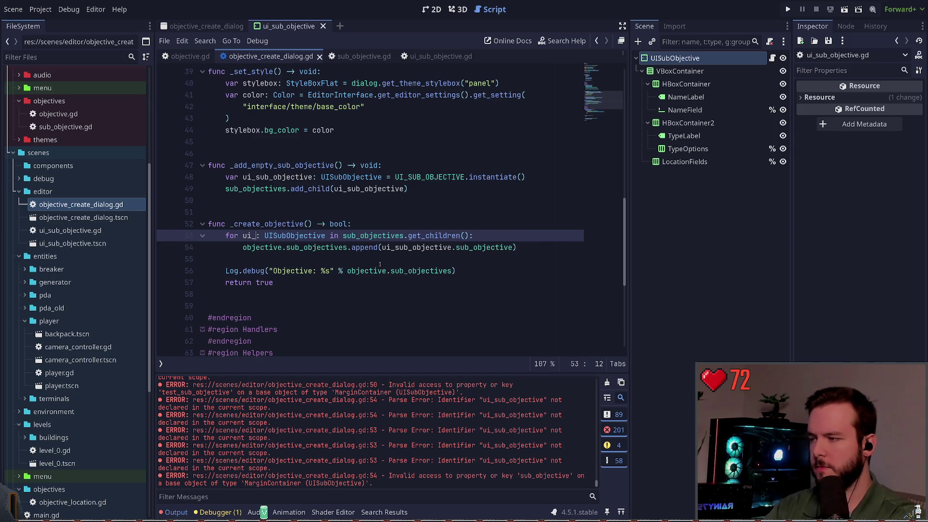
key("BackSpace")
type("o")
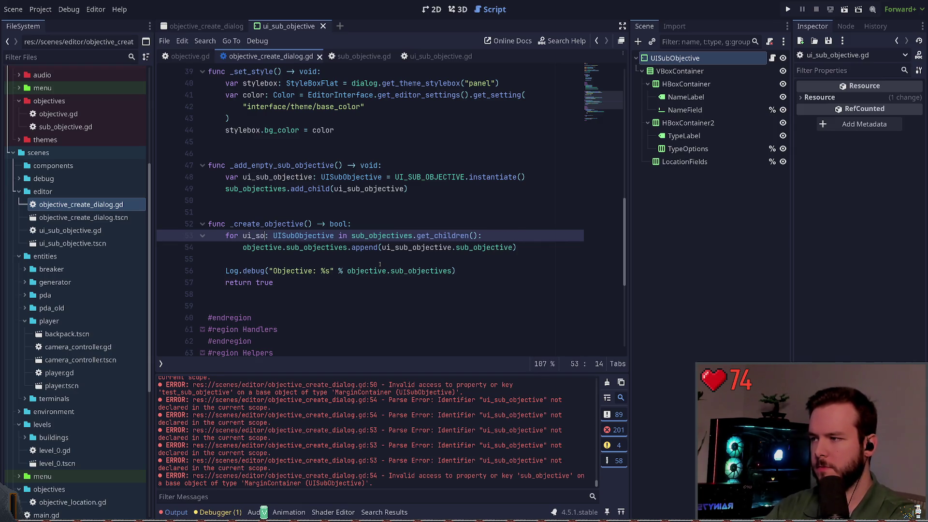
key("Down")
key("ctrl+Right")
key("ctrl+Right")
key("ctrl+Right")
key("ctrl+Delete")
type("ui_so")
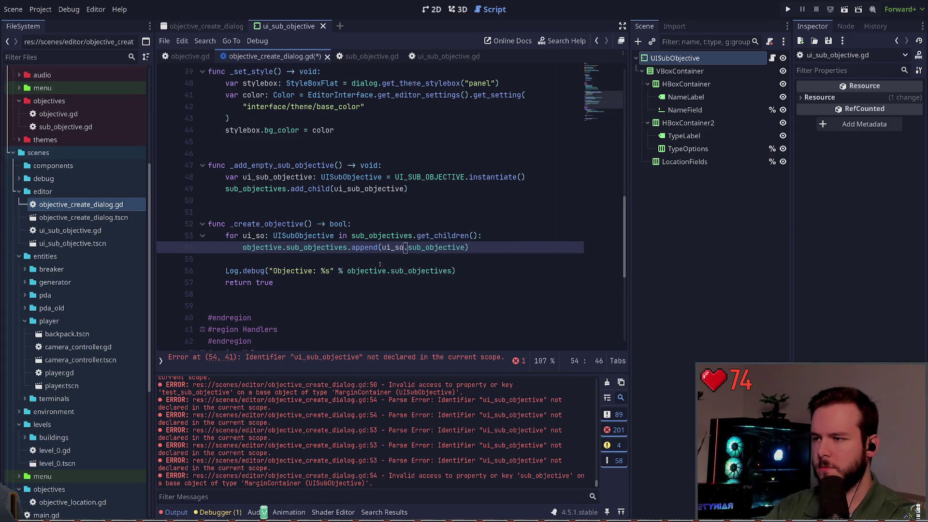
key("Home")
Test-run objective creation with 'Test' in the name fields, then close the game
key("ctrl+s")
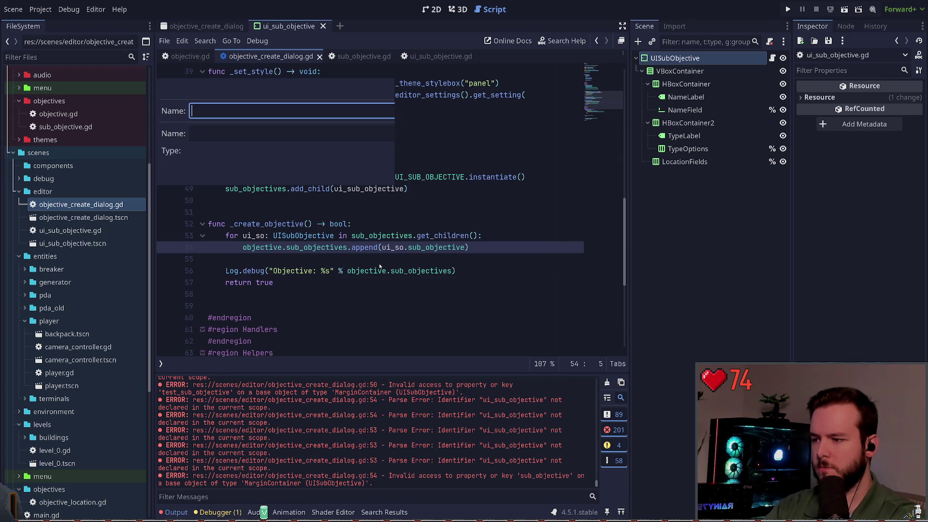
type("Test")
key("Tab")
type("Tes")
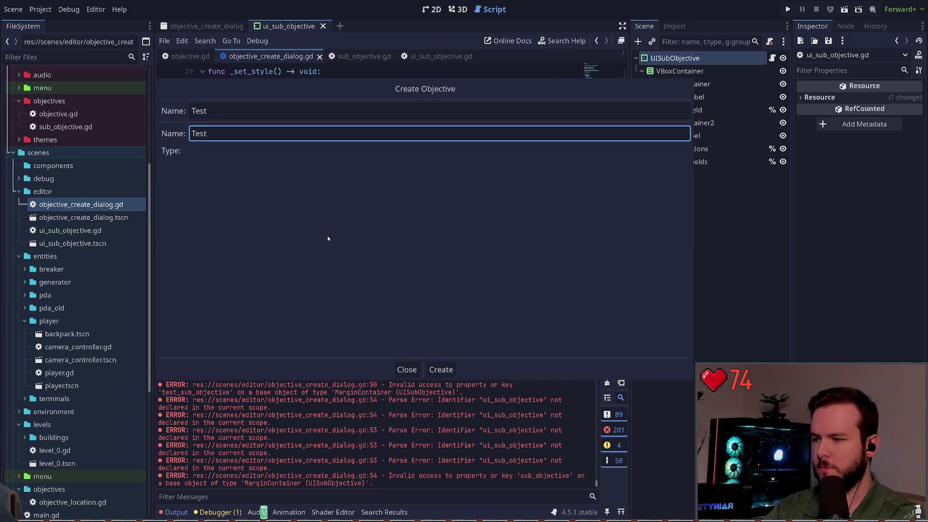
left_click(442, 369)
left_click(380, 248)
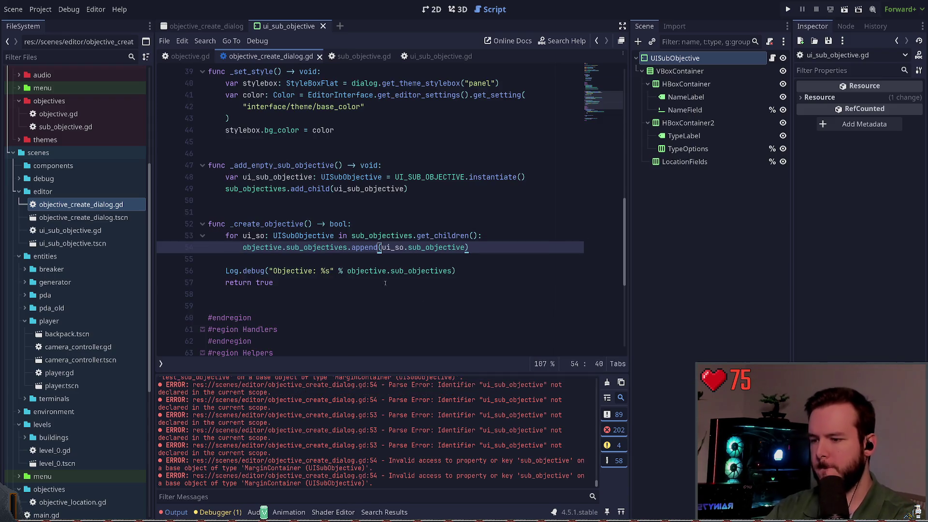
Inspect the UISubObjective class and sub_objective.gd, then return to objective_create_dialog.gd
left_click(302, 262)
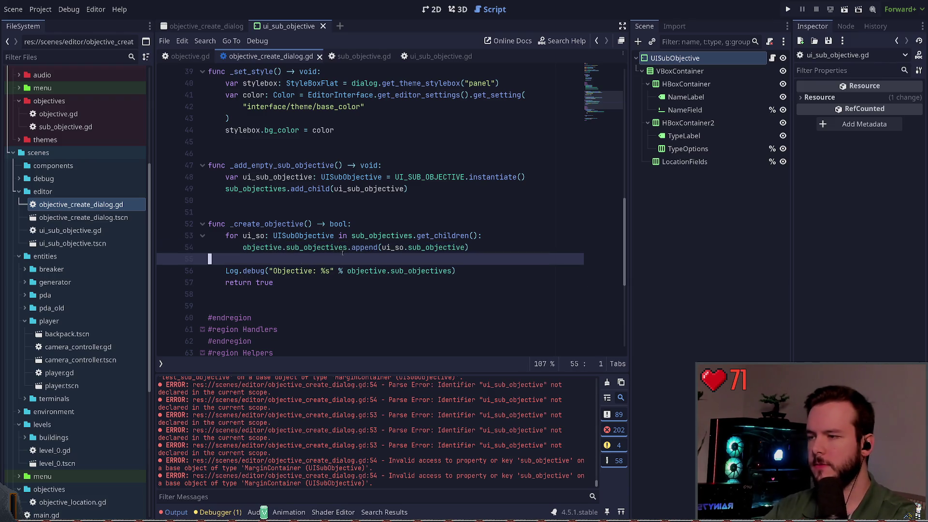
left_click(444, 57)
scroll(321, 145, "up", 10)
left_click(321, 97)
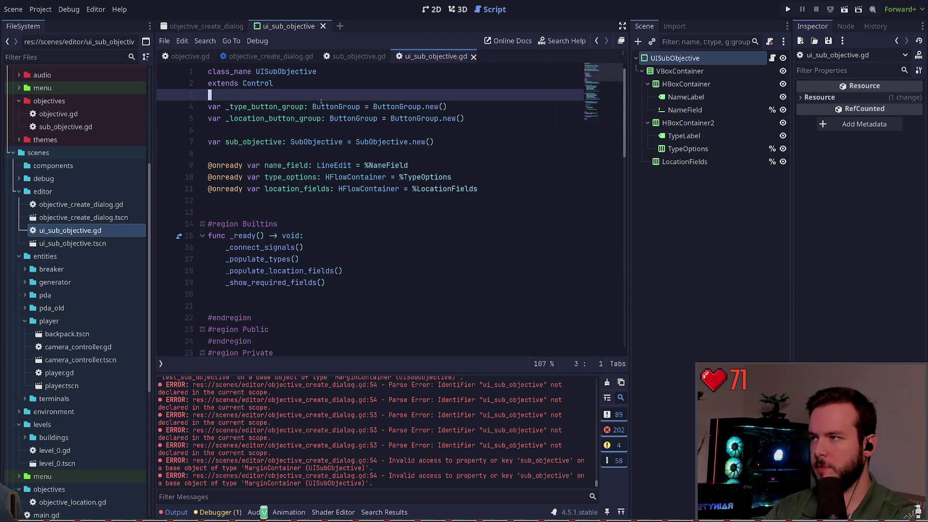
left_click(320, 72)
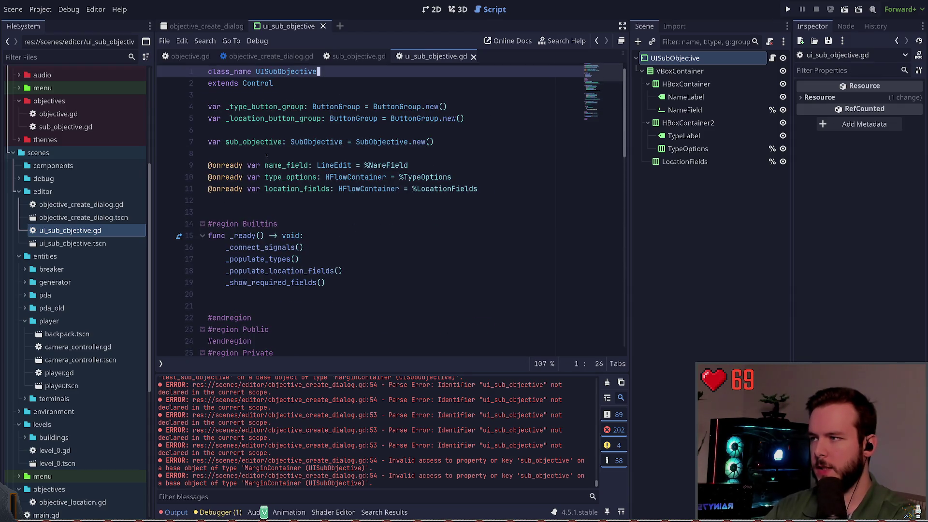
double_click(256, 141)
left_click(290, 119)
left_click(290, 130)
left_click(342, 56)
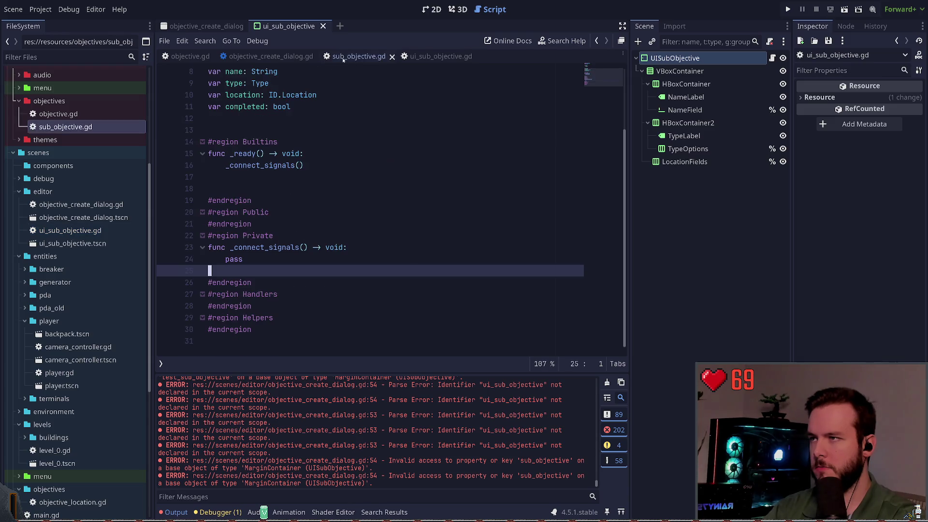
left_click(271, 56)
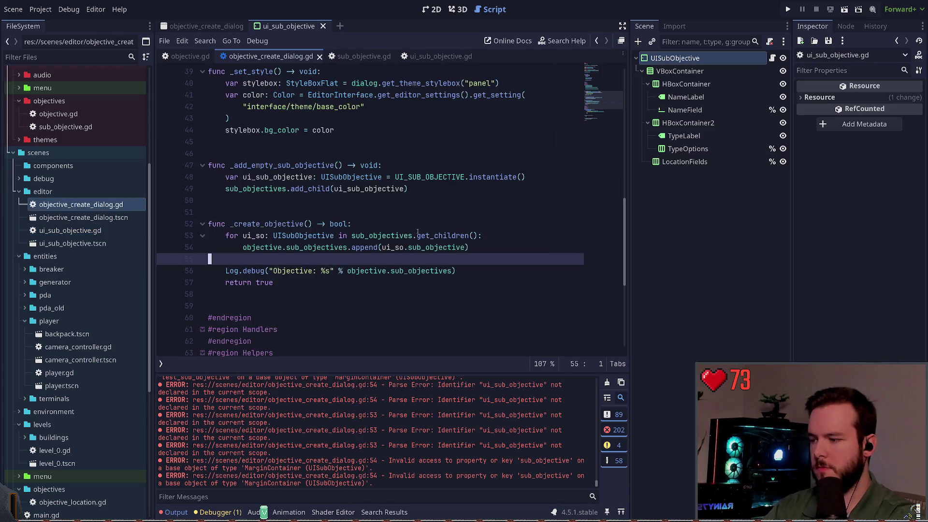
Start a Log.debug line at the top of _create_objective formatting sub_objectives.get_child
key("Up")
key("Up")
key("Up")
key("End")
key("Return")
key("Return")
key("Up")
type("Log.deb")
type("\"%T")
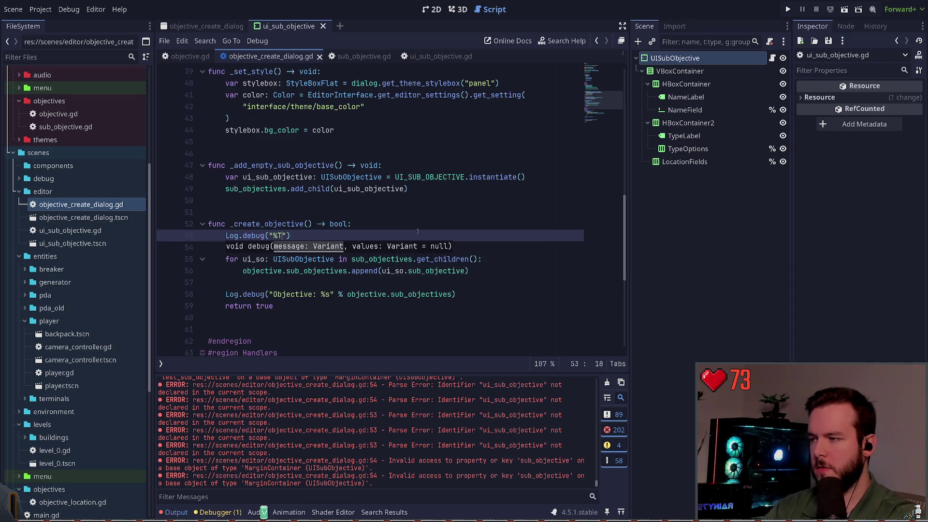
type("%s\"")
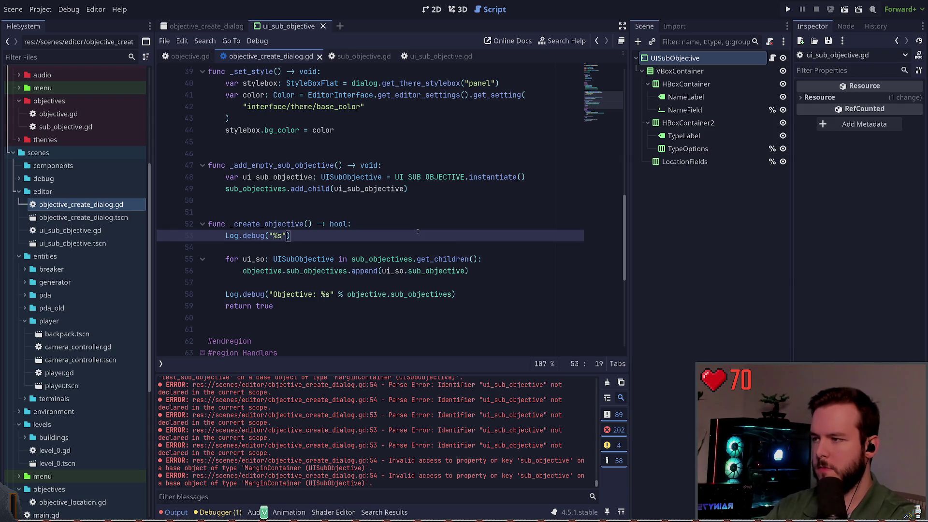
type(" %")
type("sub")
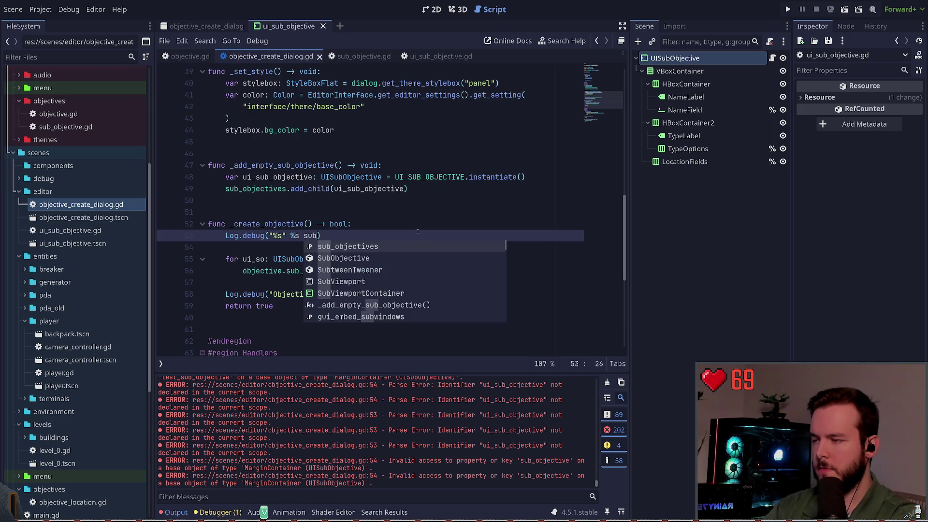
key("Return")
type("et_ch")
key("BackSpace")
key("BackSpace")
key("BackSpace")
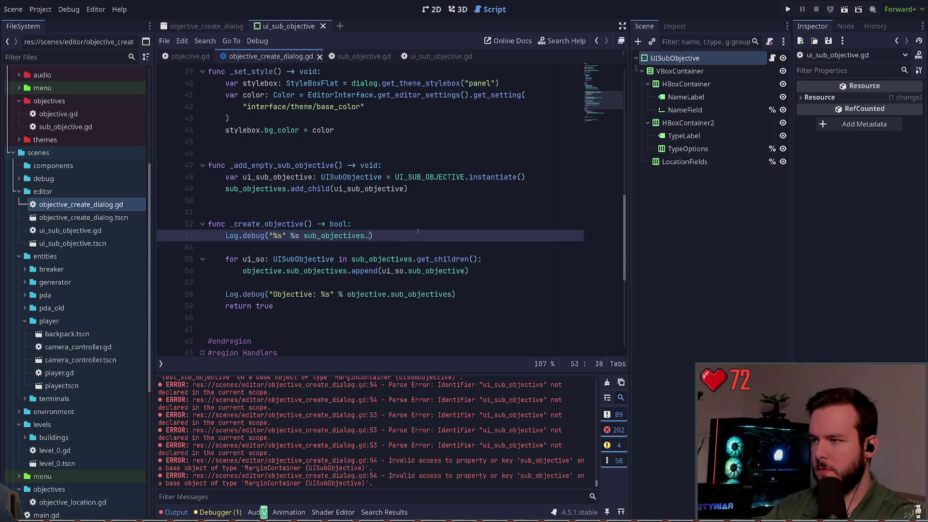
type("get_childre(")
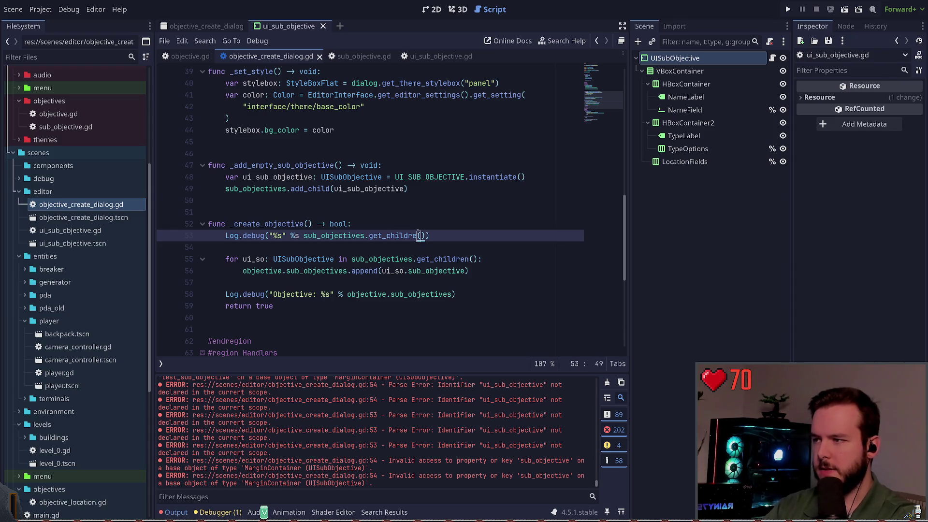
Complete the debug call as sub_objectives.get_children()[0].get_property_list() and fix the format string
key("ctrl+Left")
key("ctrl+Left")
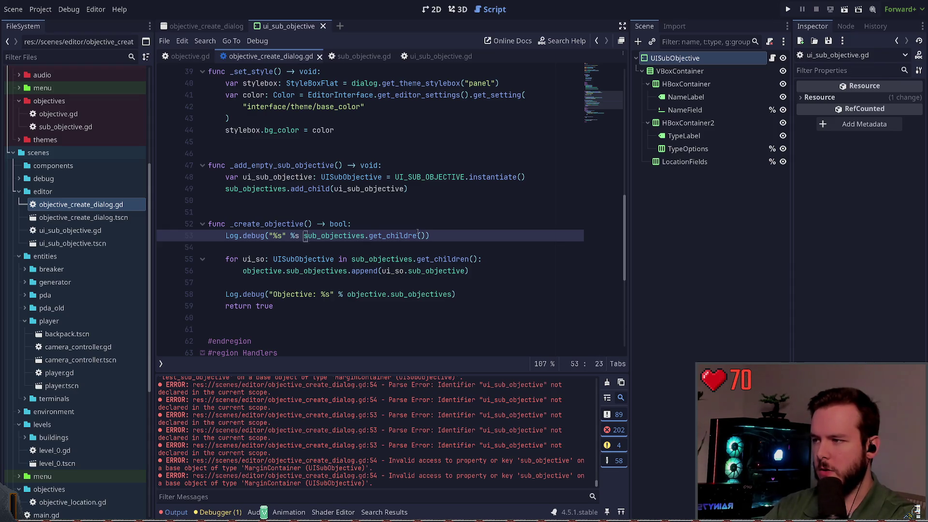
key("BackSpace")
key("End")
left_click(418, 234)
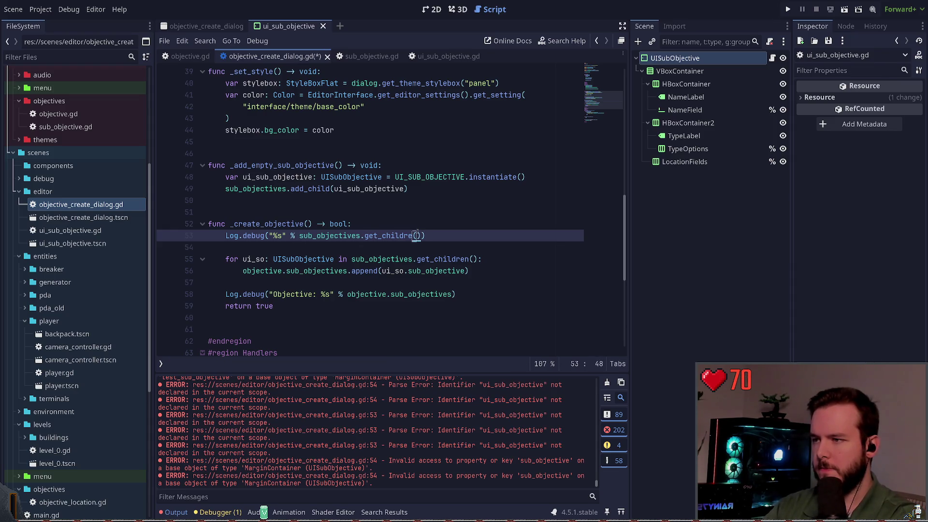
type("n()[")
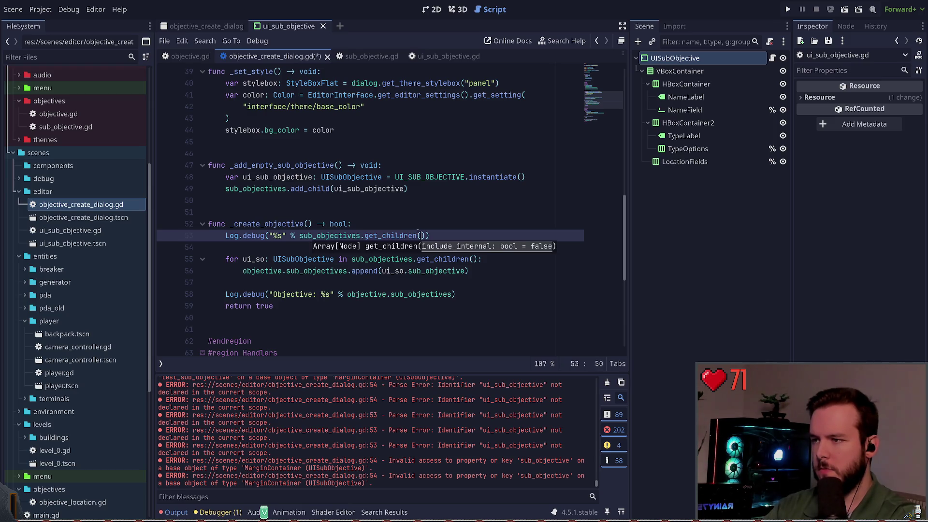
type("0].")
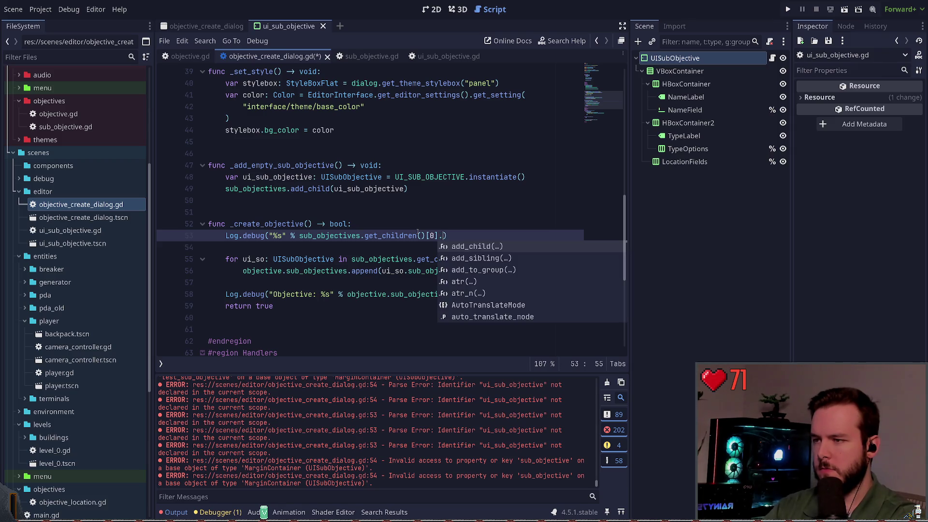
type("proper")
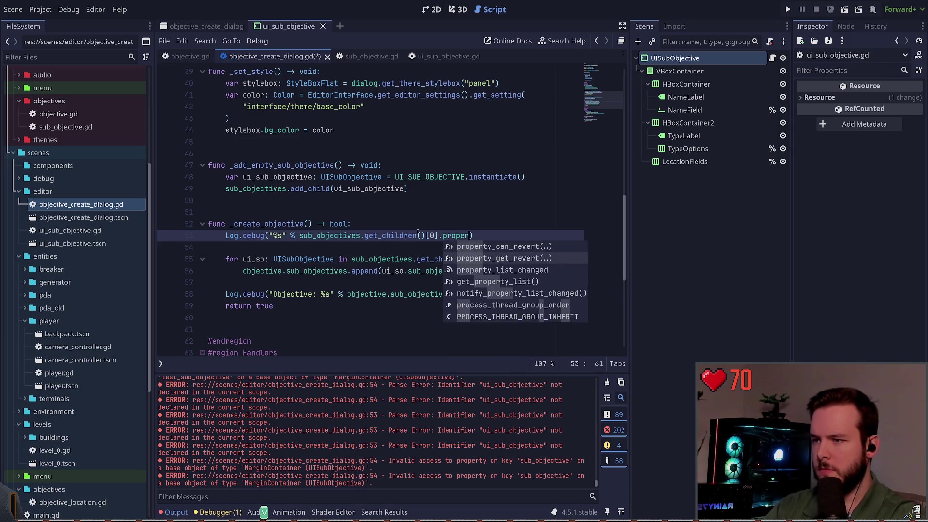
key("Down")
key("Down")
key("Return")
Save the script and run the project to create an objective
key("ctrl+s")
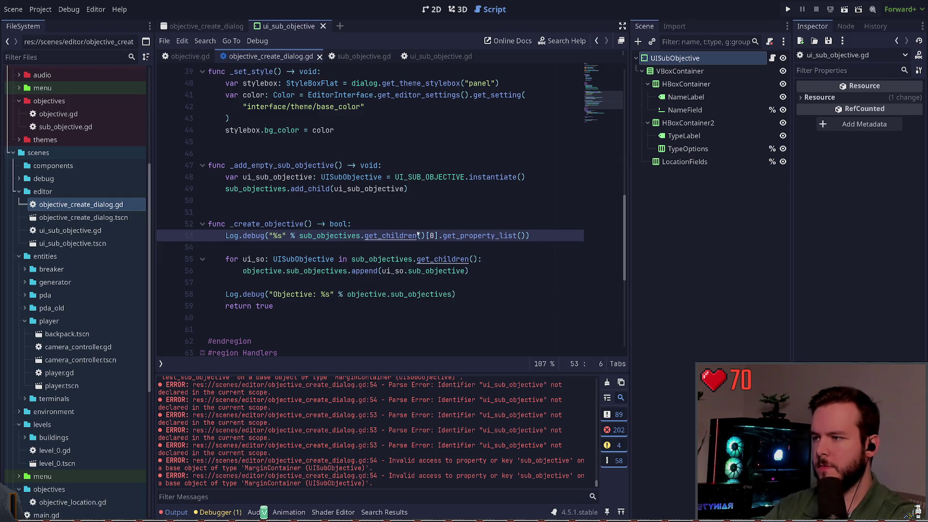
key("F5")
left_click(440, 370)
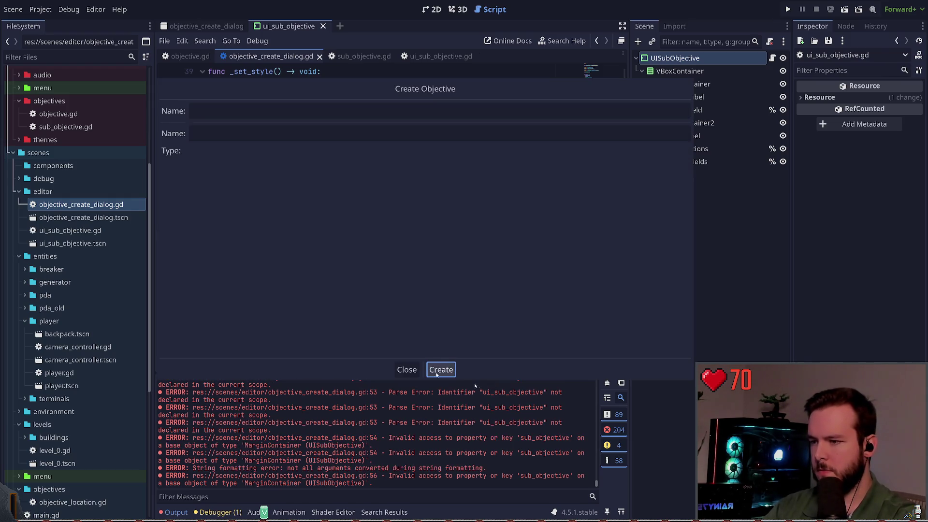
Close the game and replace the debug line's format string with a 'Properties: ' label
left_click(406, 369)
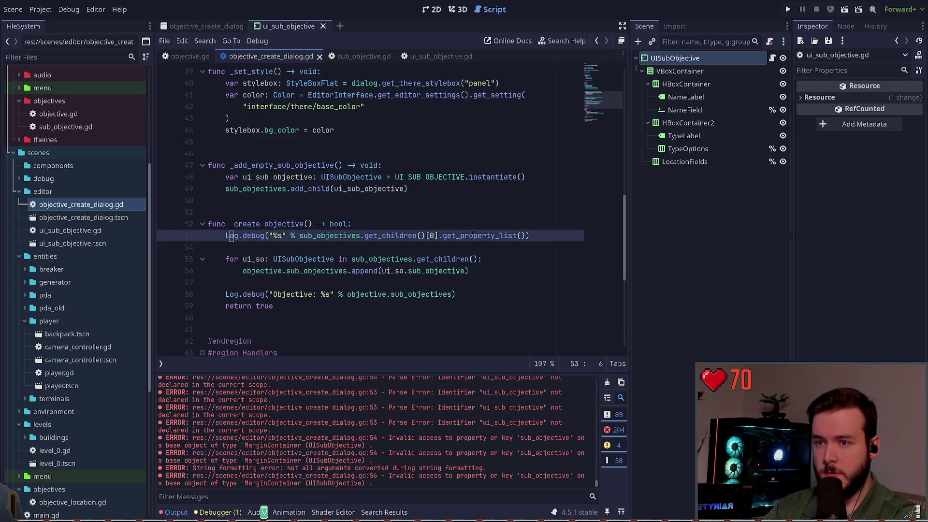
left_click(274, 235)
key("BackSpace")
key("Delete")
key("Delete")
key("Delete")
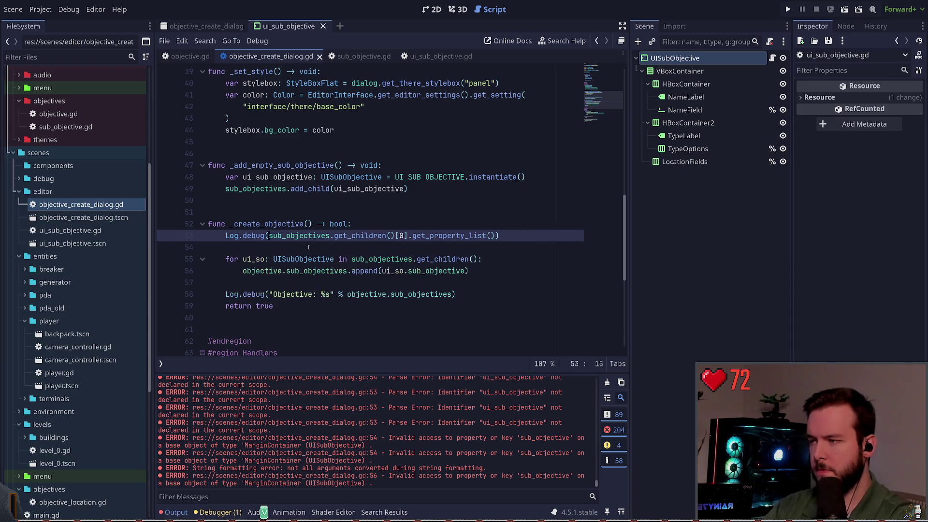
type("\"Troperties:")
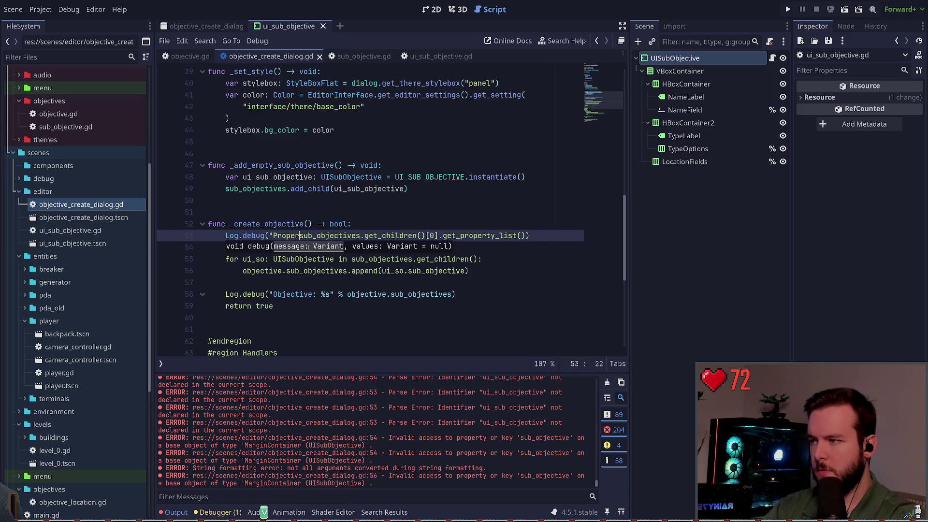
type(" \",")
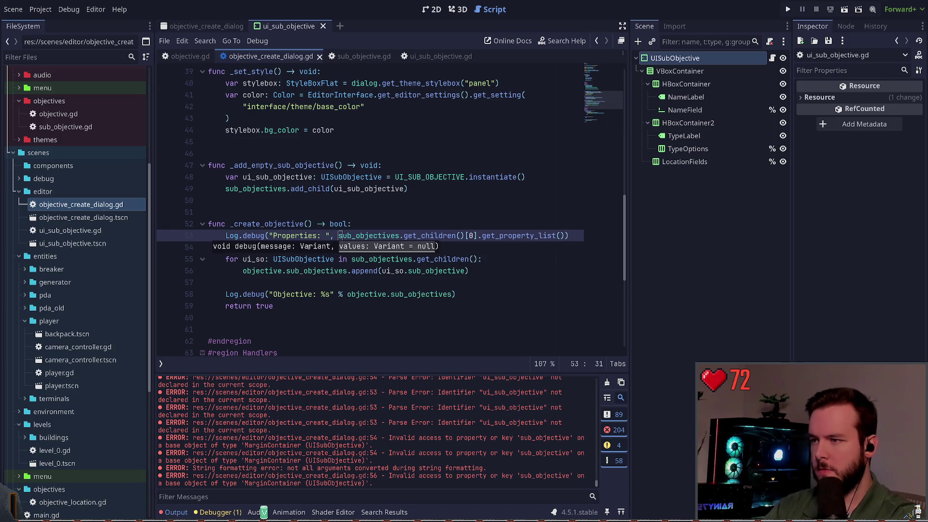
key("Escape")
Run Create Objective from the command palette with 'Test' names, then close it
key("ctrl+shift+p")
key("Return")
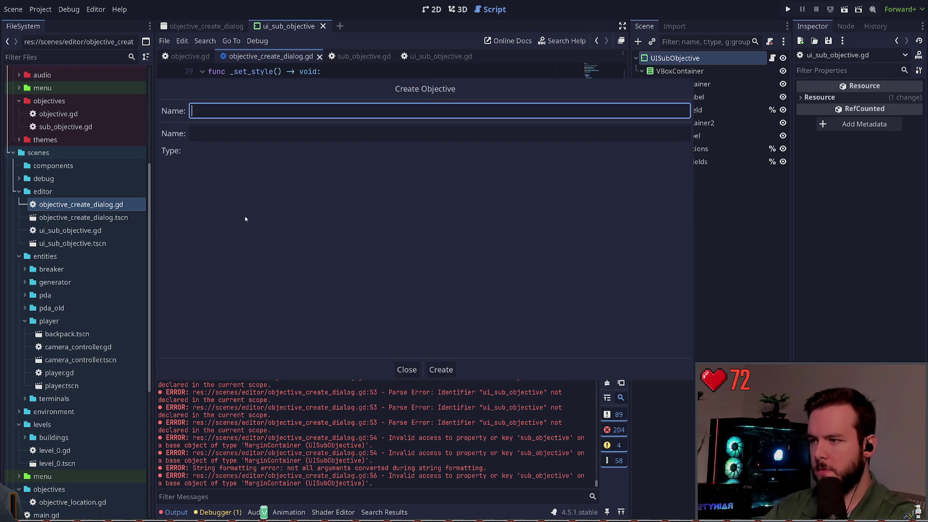
type("Test")
key("Tab")
type("t")
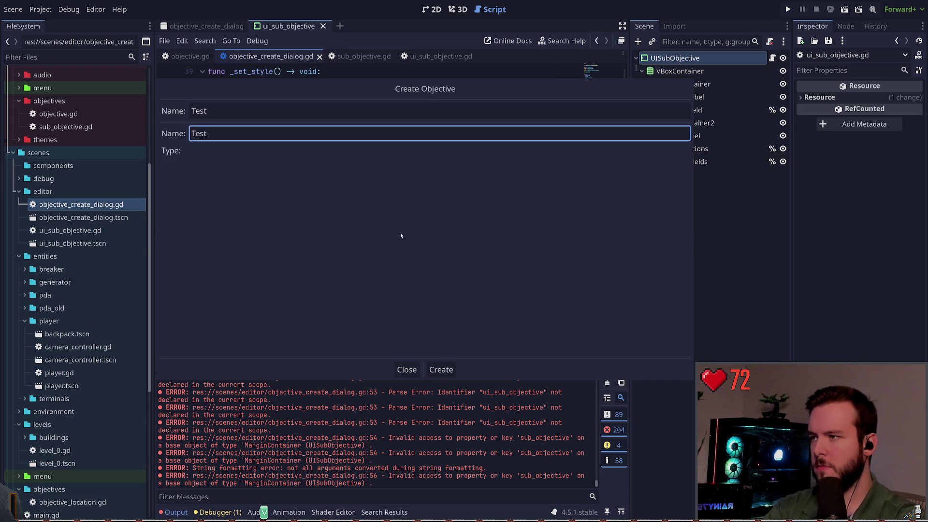
left_click(450, 368)
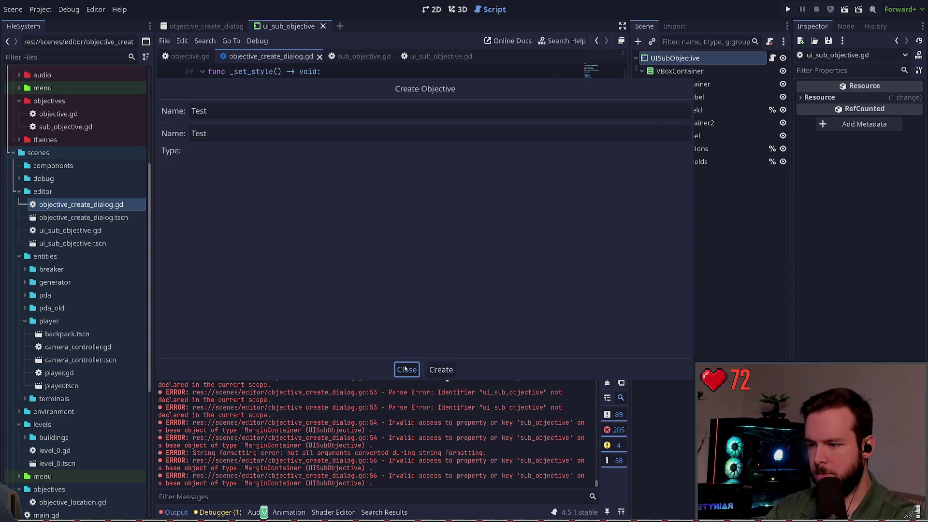
left_click(409, 369)
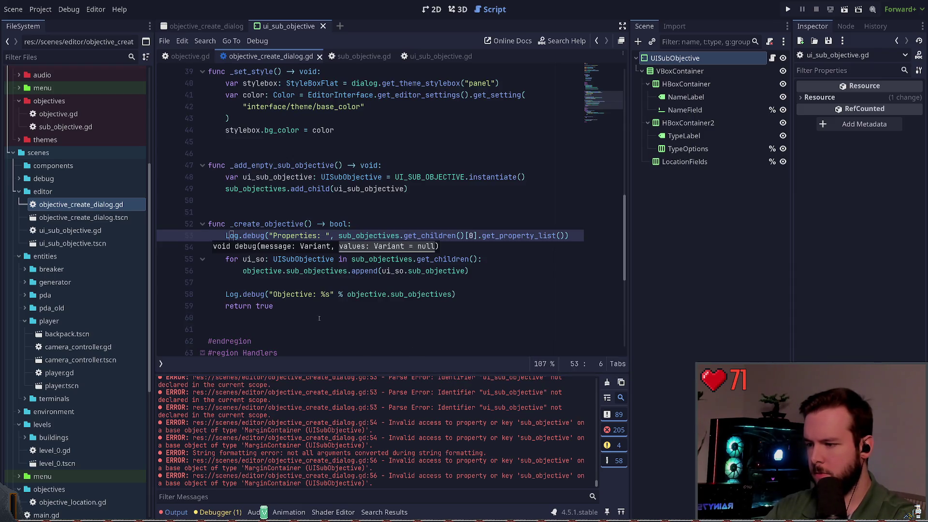
Turn line 53 into print(sub_objectives.get_children()[0].get_property_list())
left_click(322, 294)
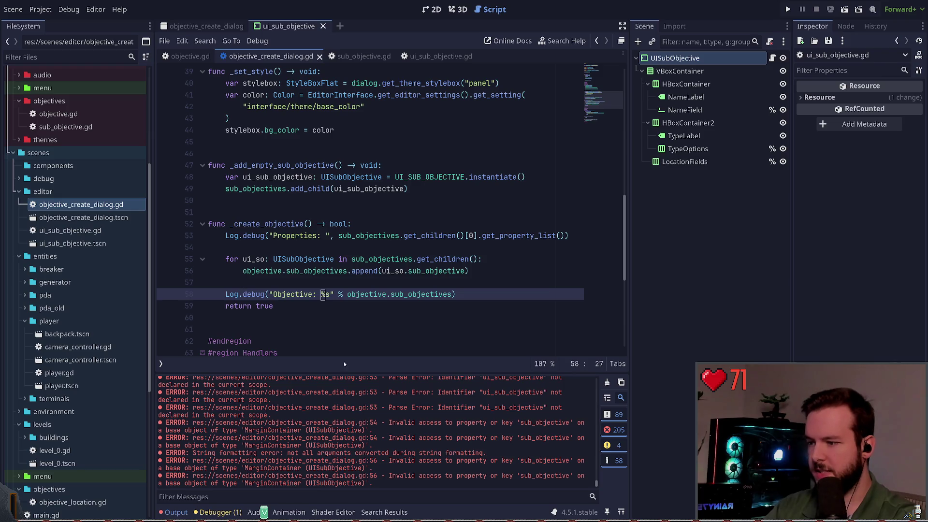
left_click(225, 235)
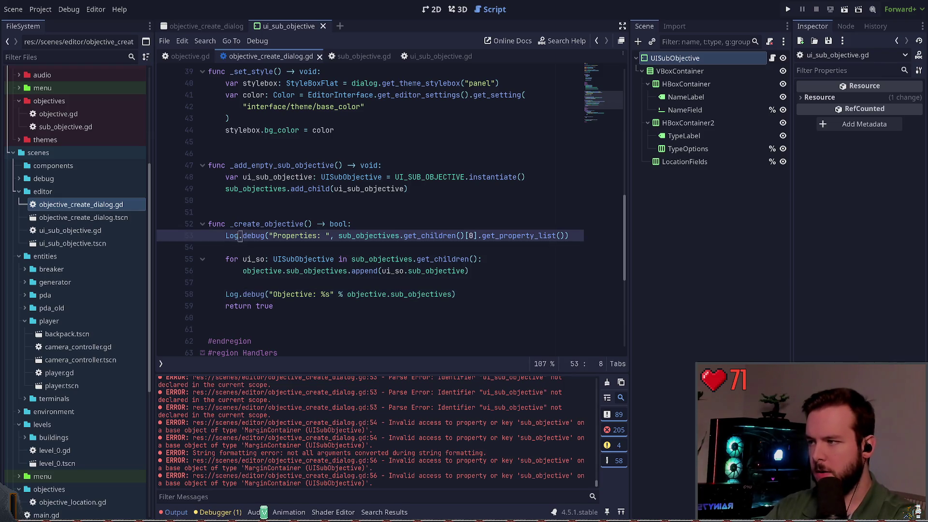
key("ctrl+shift+Right")
key("ctrl+shift+Right")
key("ctrl+shift+Right")
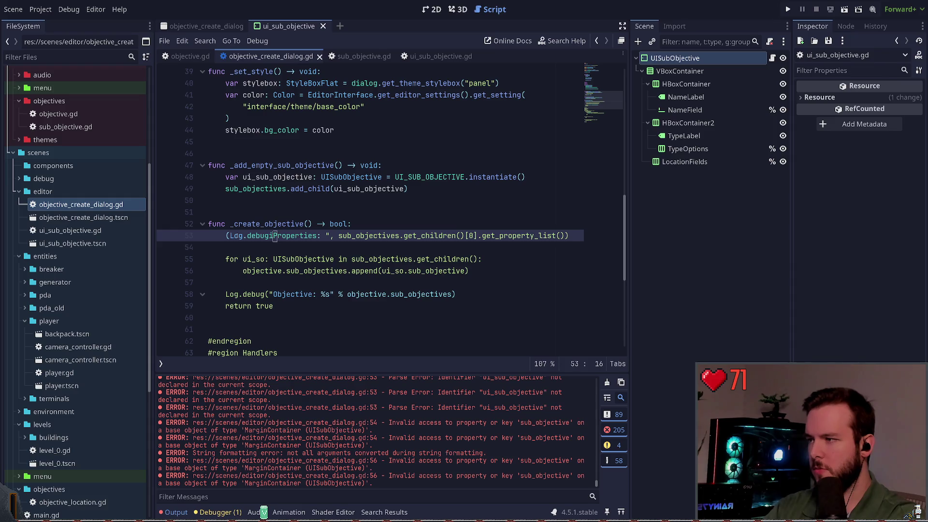
type("(")
type("print(")
key("Delete")
key("Delete")
key("Delete")
key("End")
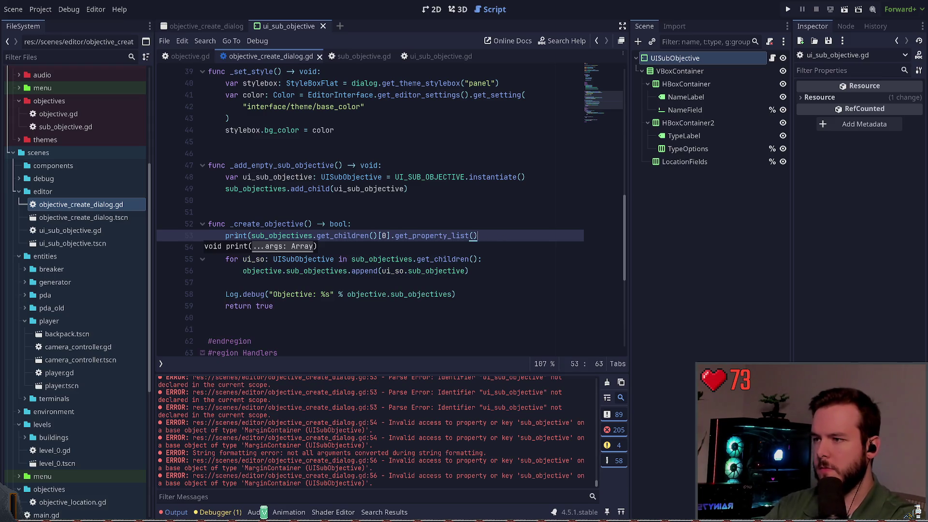
key("ctrl+shift+p")
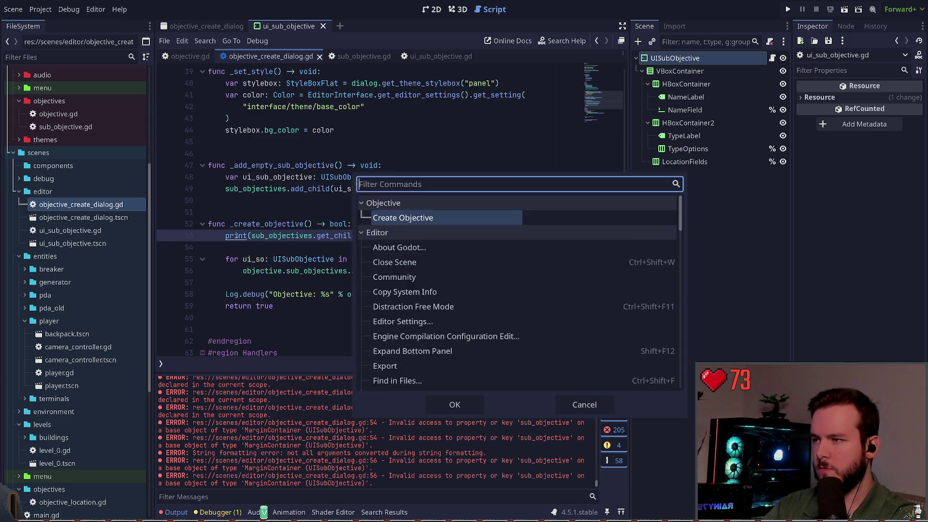
Create an objective, enlarge the Output panel to read the property-list dump, then shrink it back
key("Return")
left_click(441, 369)
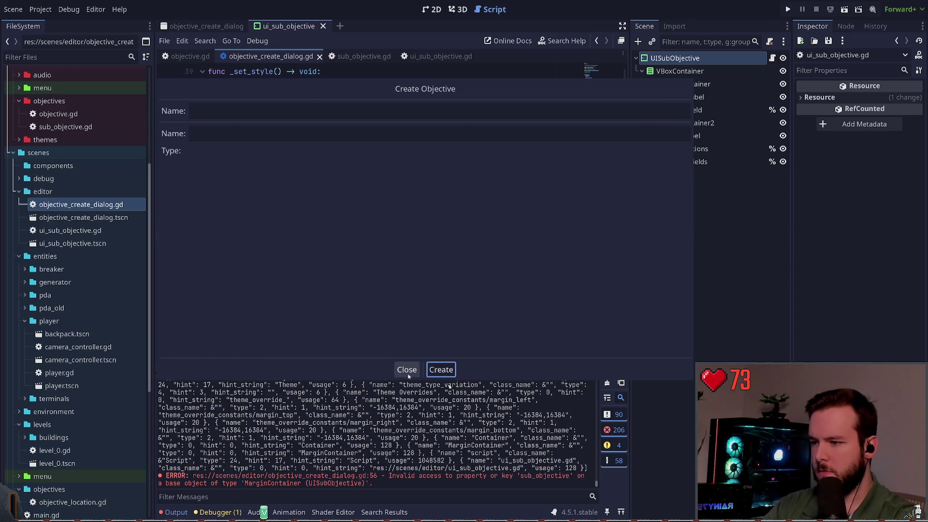
left_click(406, 370)
left_click_drag(390, 372, 382, 125)
scroll(261, 248, "up", 10)
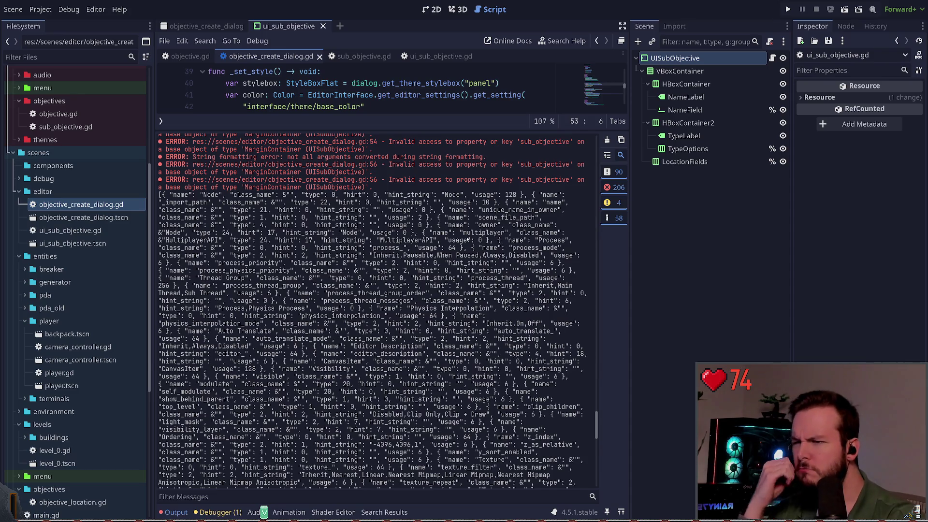
scroll(406, 289, "down", 15)
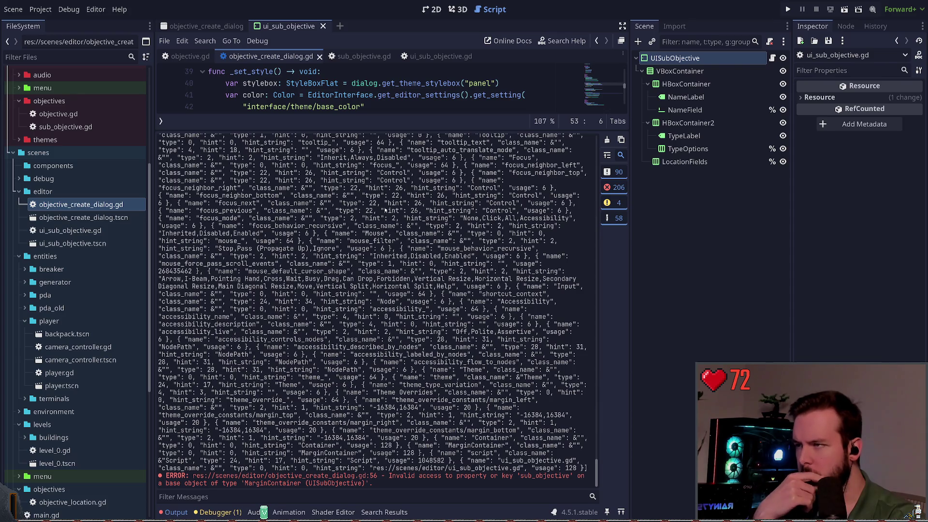
left_click_drag(450, 130, 450, 349)
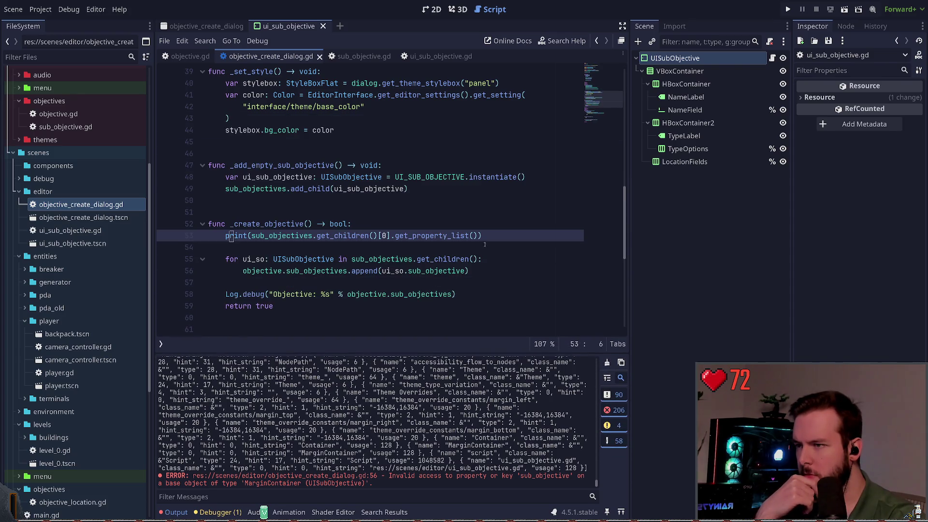
Draft a 'for p: String in' loop above the print, then undo back to the commented-out print
left_click(502, 234)
key("ctrl+shift+Return")
type("fo")
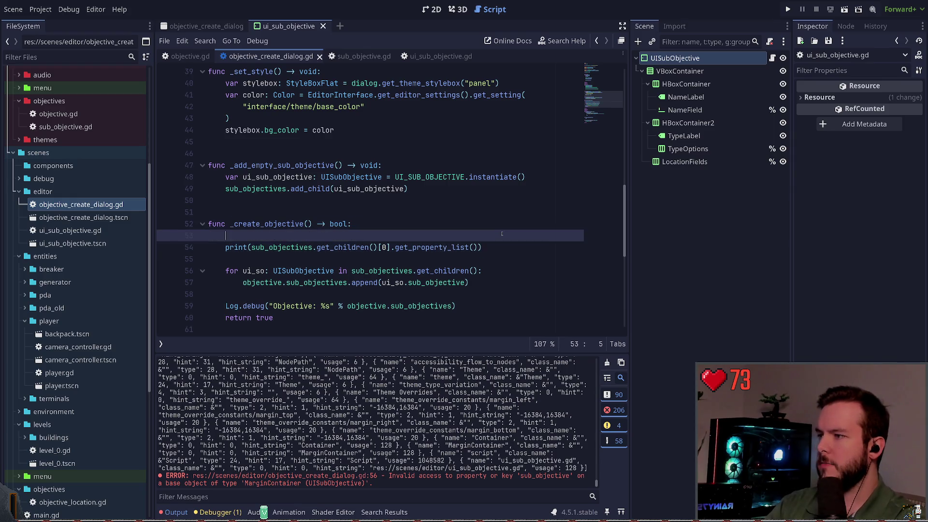
type("r ")
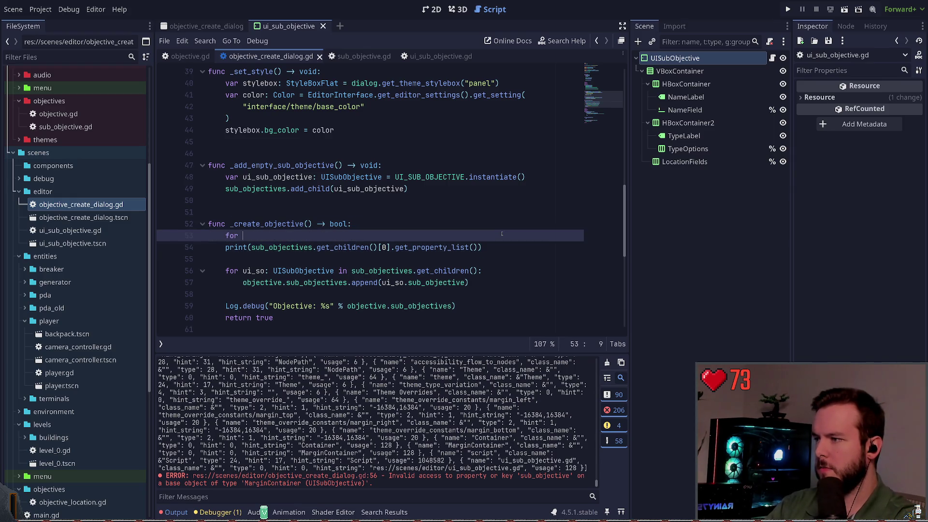
type("p: String in")
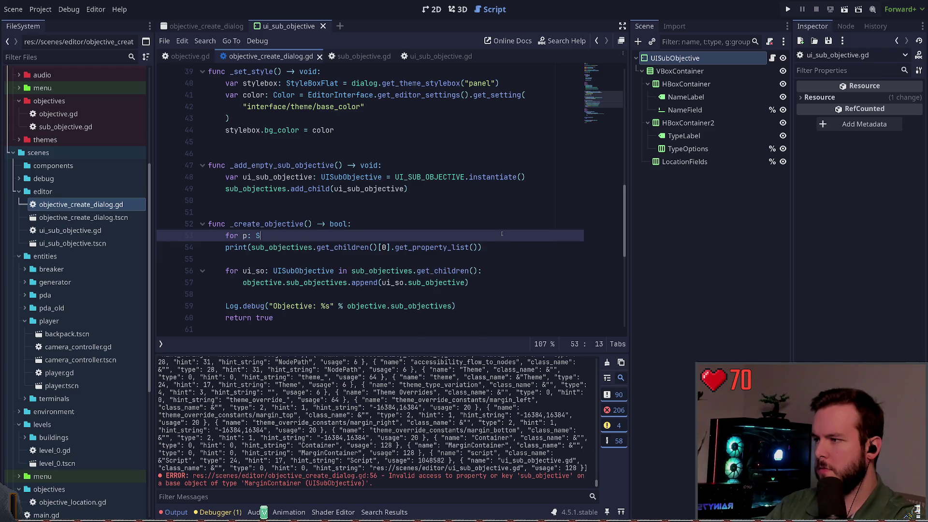
key("Down")
key("Left")
key("Left")
key("Left")
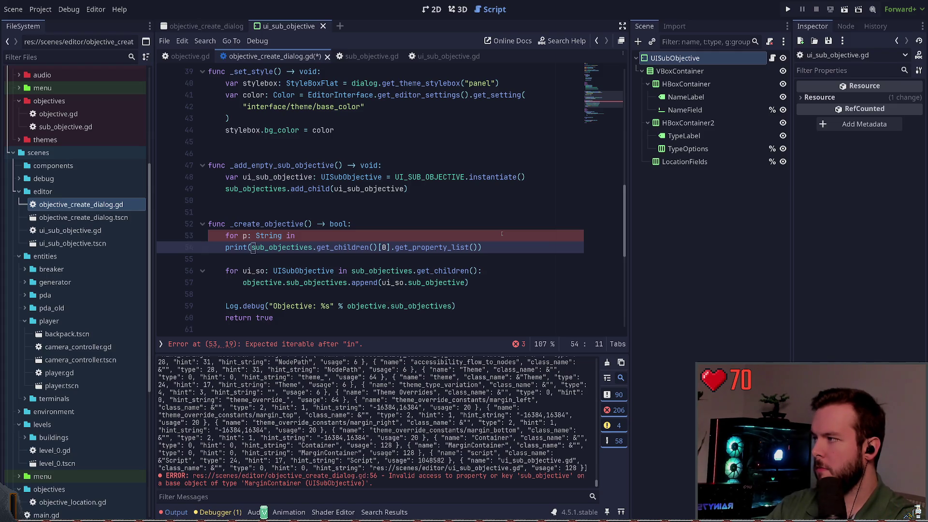
key("ctrl+z")
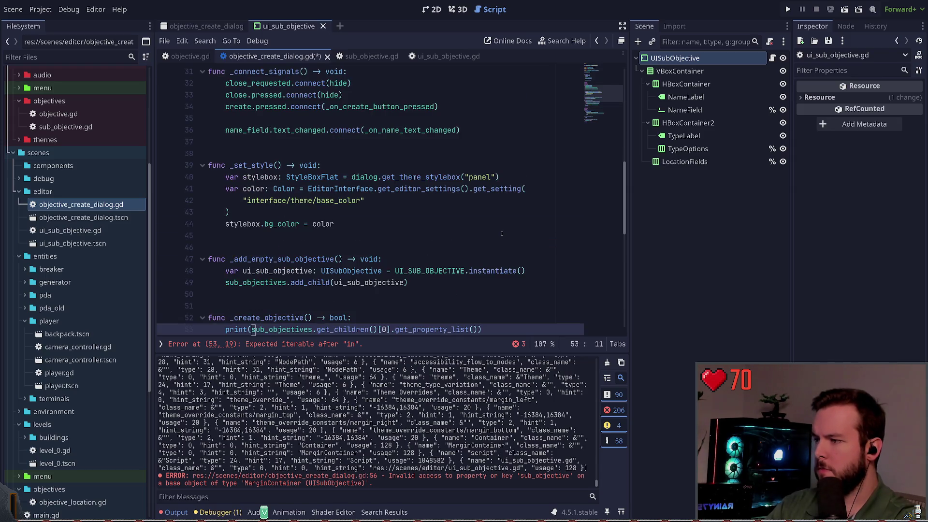
key("ctrl+z")
key("ctrl+z")
key("ctrl+z")
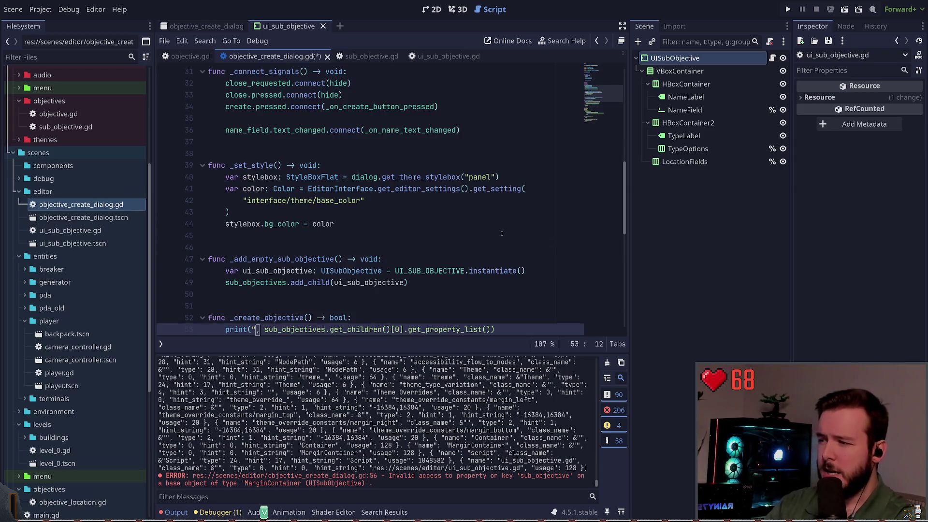
Add pass as a statement in _create_objective and save the script
key("End")
key("Return")
type("pass")
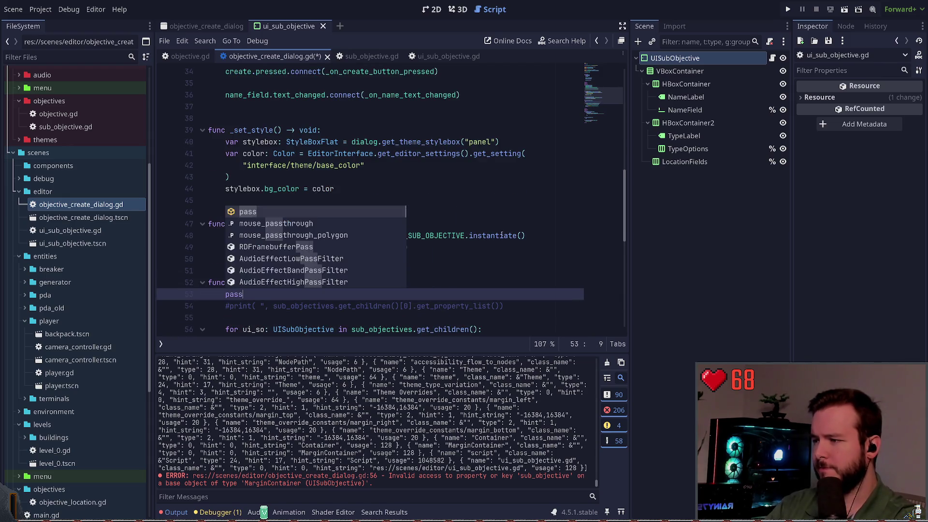
key("ctrl+s")
scroll(398, 261, "down", 2)
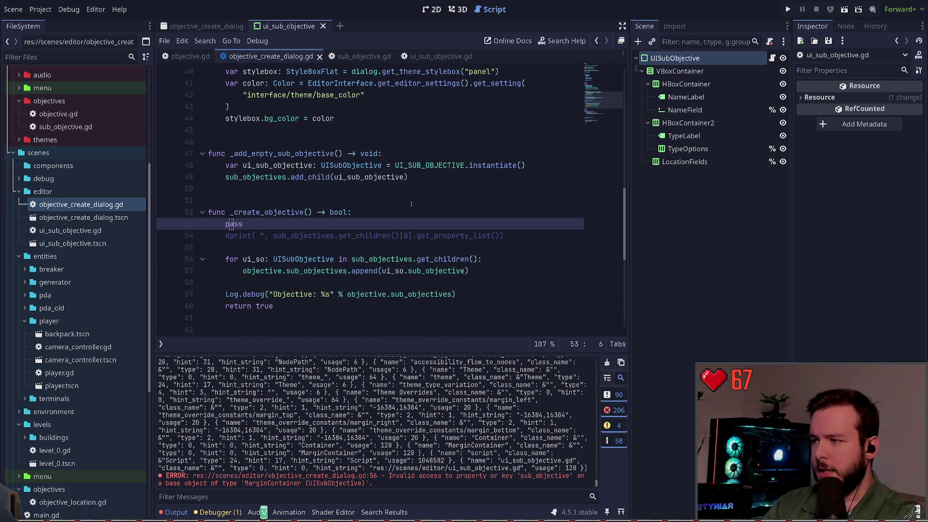
scroll(398, 260, "up", 2)
scroll(399, 260, "up", 4)
scroll(297, 208, "down", 8)
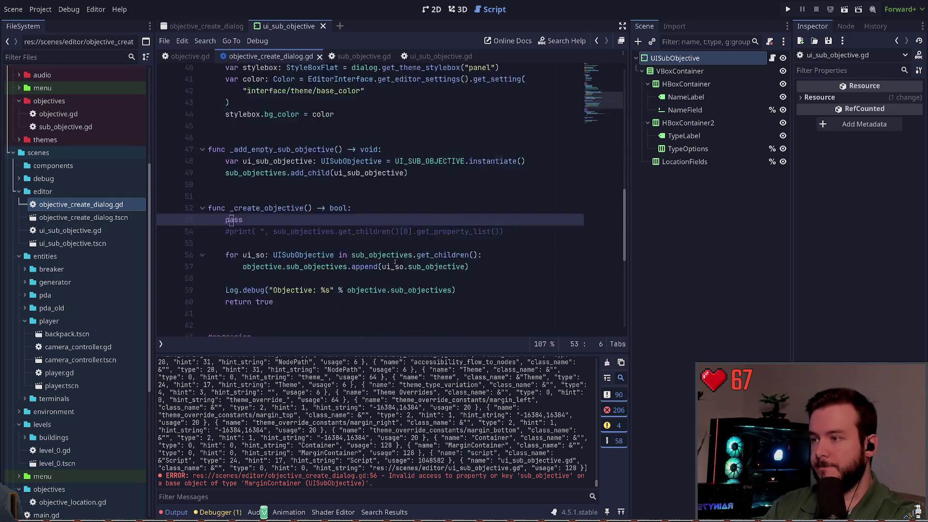
Try MarginContainer as the loop variable type, test Create Objective, then undo the type change
double_click(294, 193)
type("Maring")
key("BackSpace")
key("BackSpace")
key("BackSpace")
type("ginContainer")
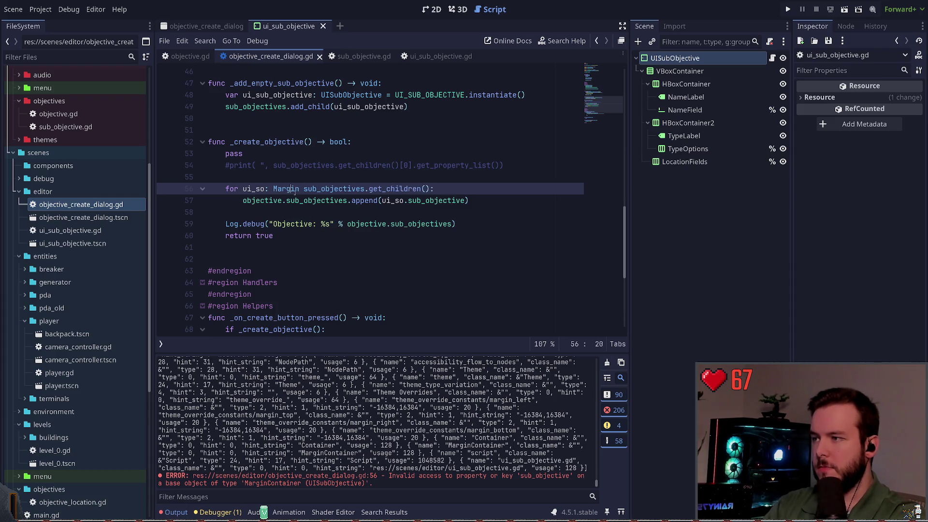
left_click(231, 188)
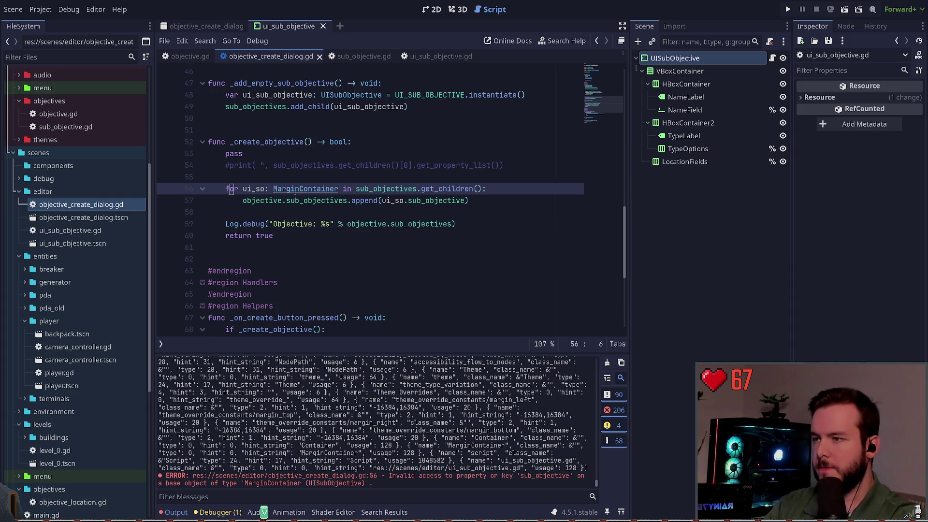
key("F5")
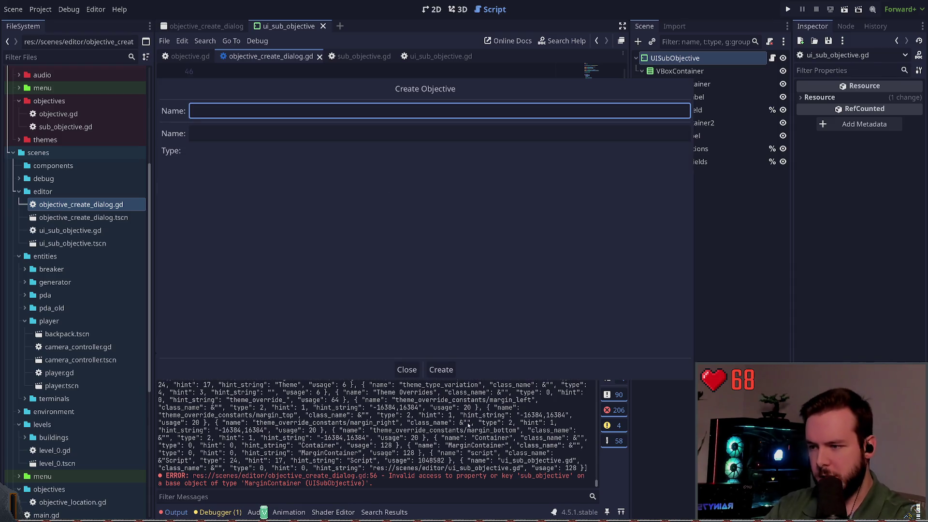
left_click(440, 369)
left_click(406, 370)
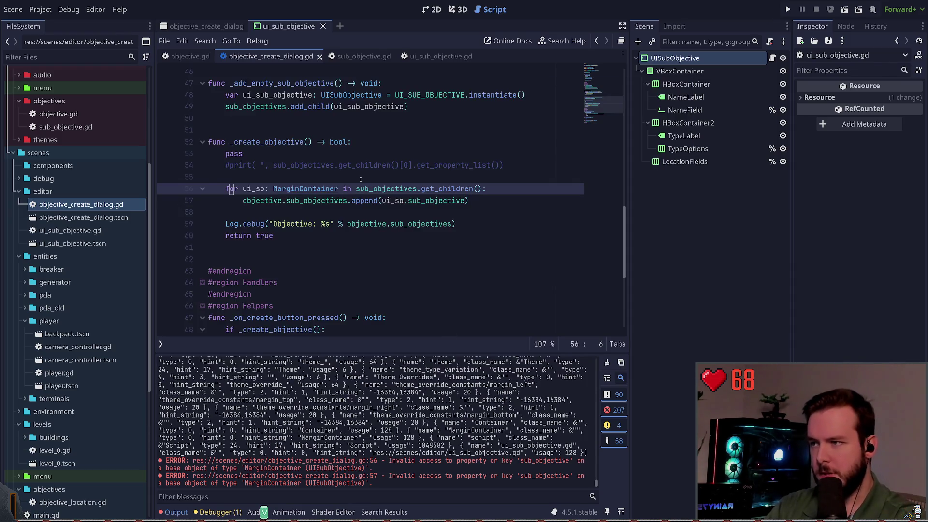
key("ctrl+z")
left_click(232, 329)
left_click(296, 329, "ctrl")
left_click_drag(273, 83, 243, 83)
key("BackSpace")
key("BackSpace")
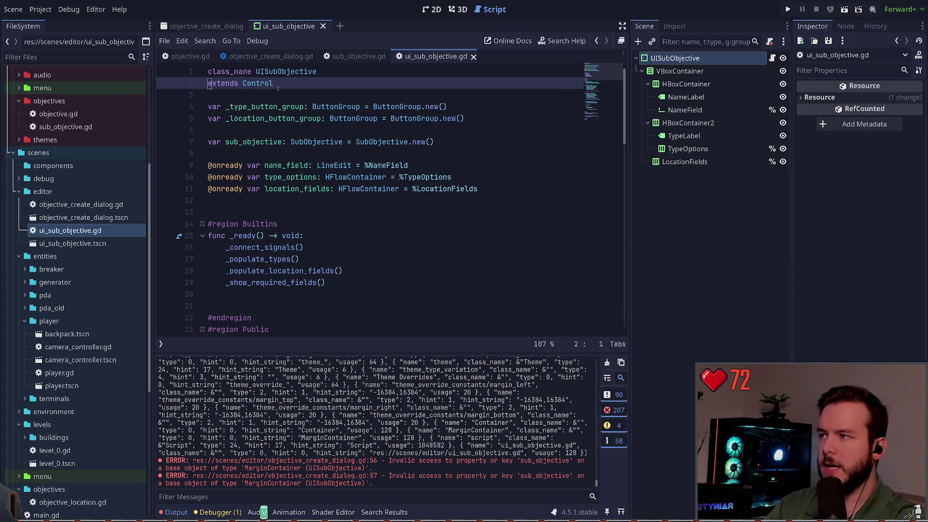
type("MarginContaine")
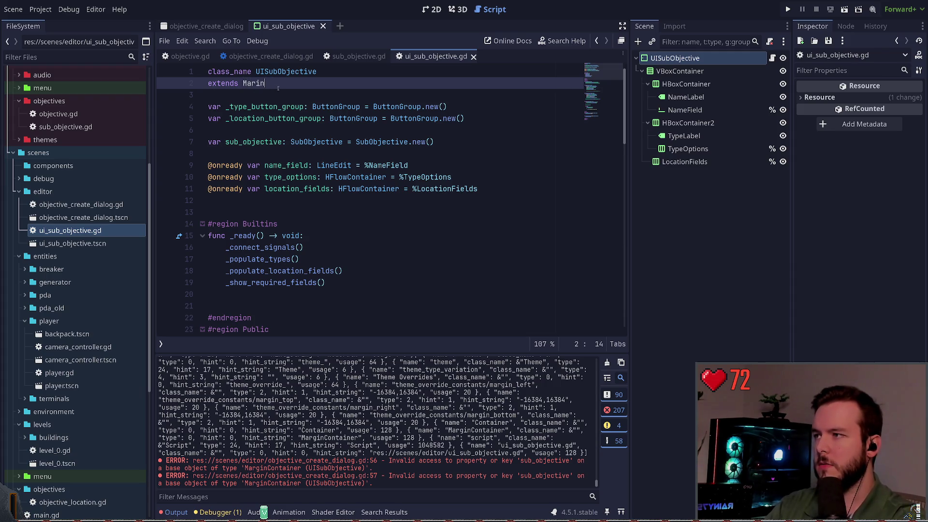
type("r")
key("Return")
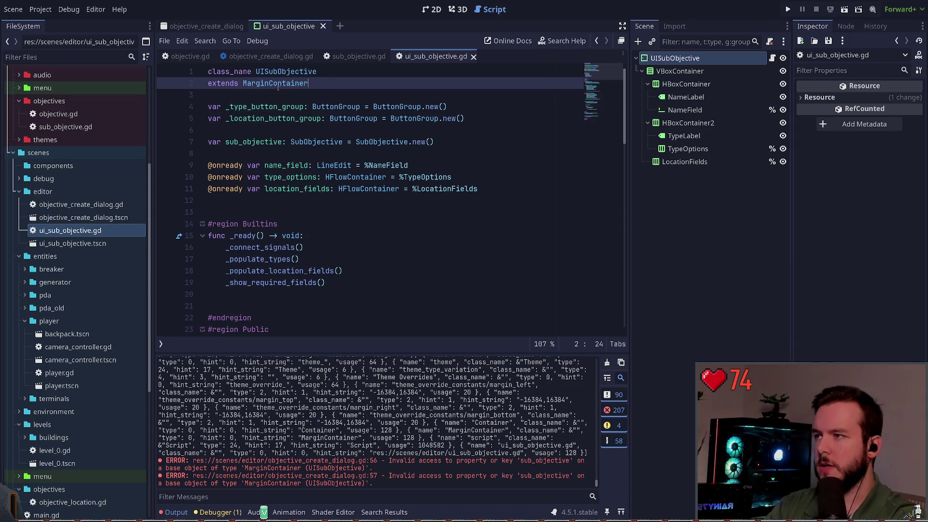
key("ctrl+shift+p")
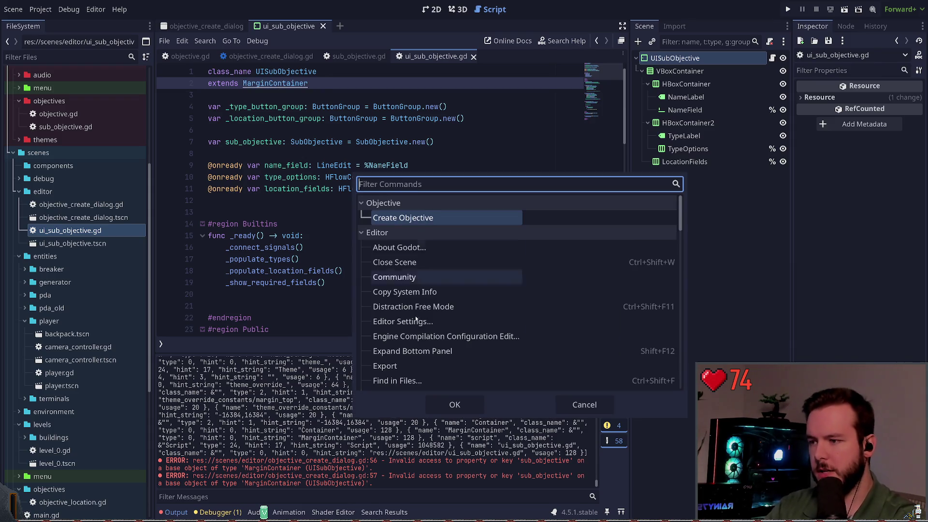
key("Escape")
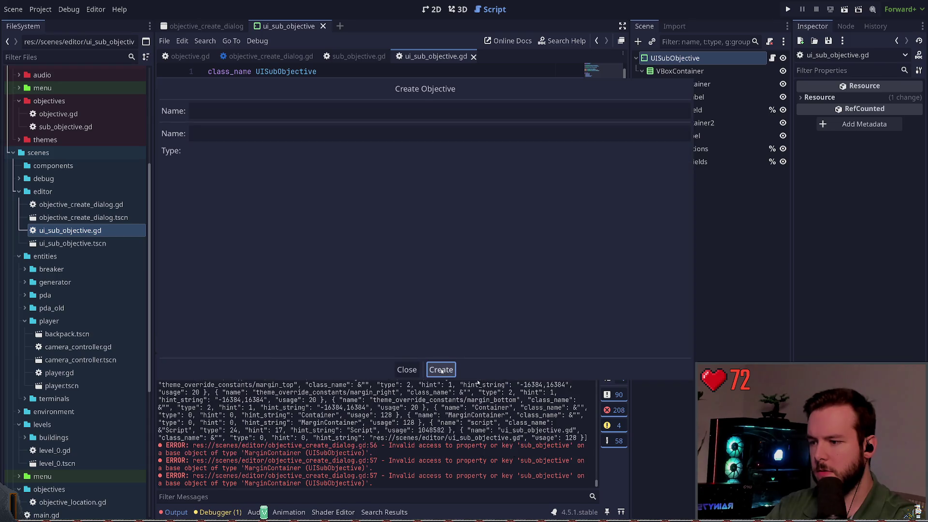
left_click(422, 385)
left_click(320, 106)
left_click_drag(309, 83, 175, 84)
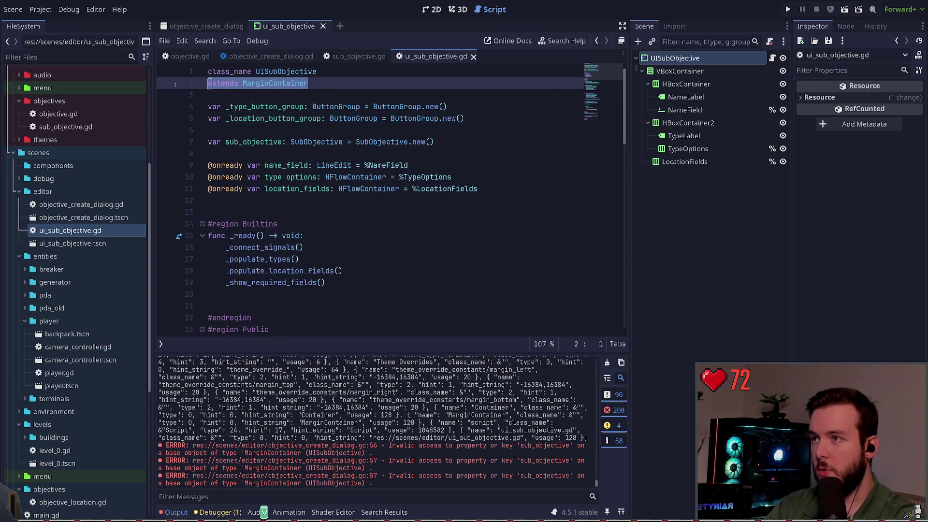
left_click(257, 85)
key("ctrl+s")
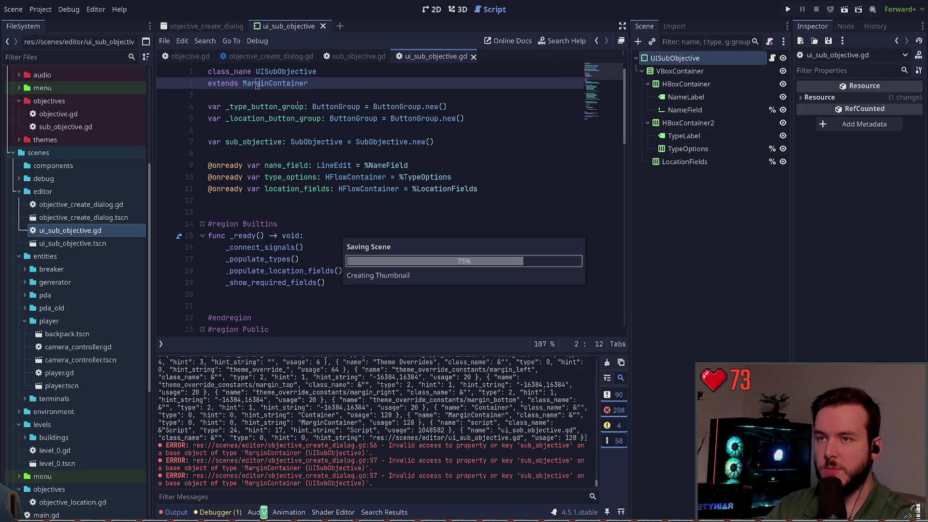
triple_click(329, 85)
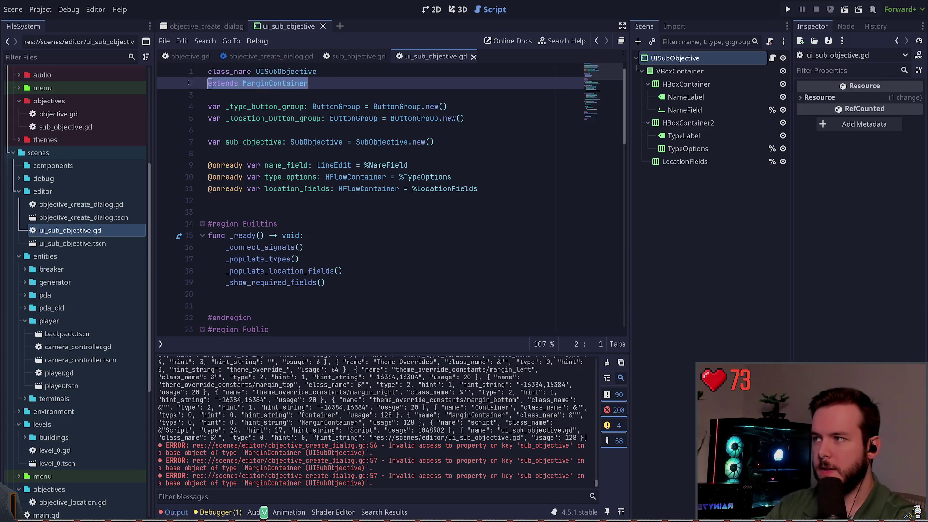
left_click(285, 83)
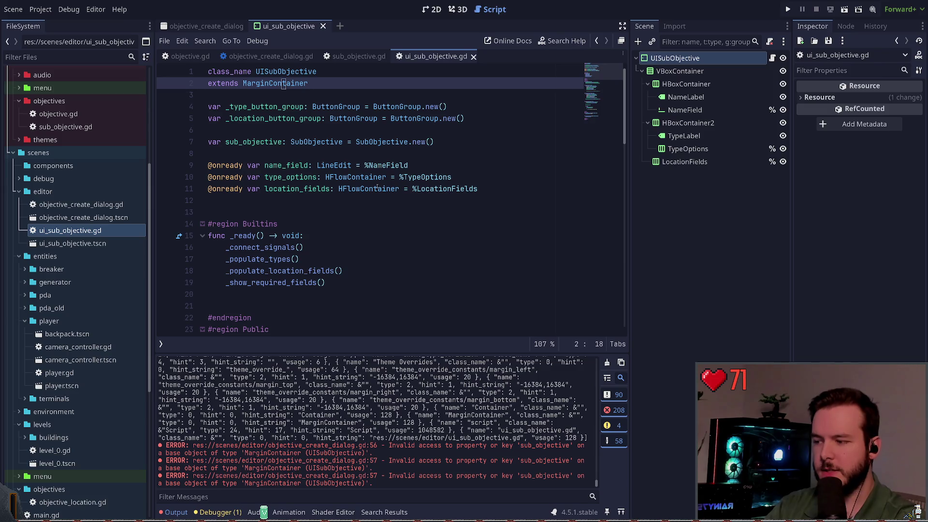
left_click(253, 483)
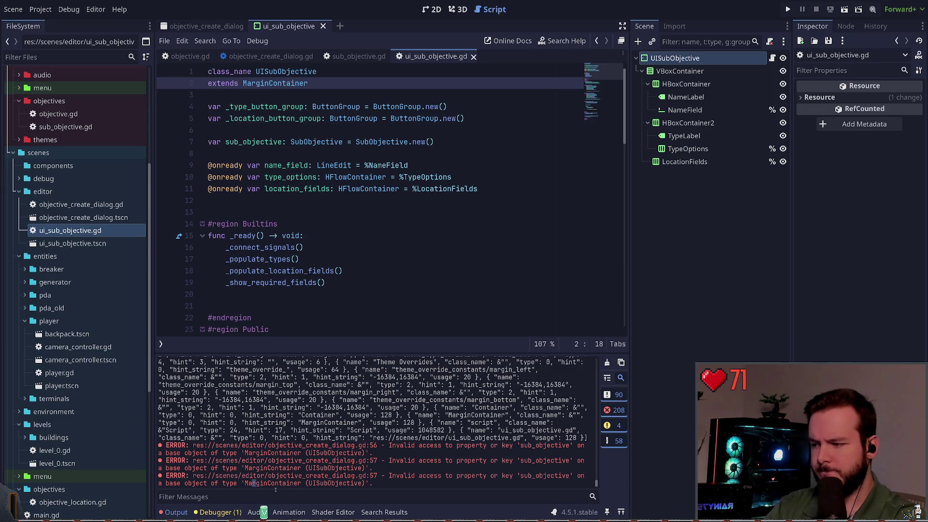
double_click(285, 484)
left_click(320, 106)
double_click(290, 71)
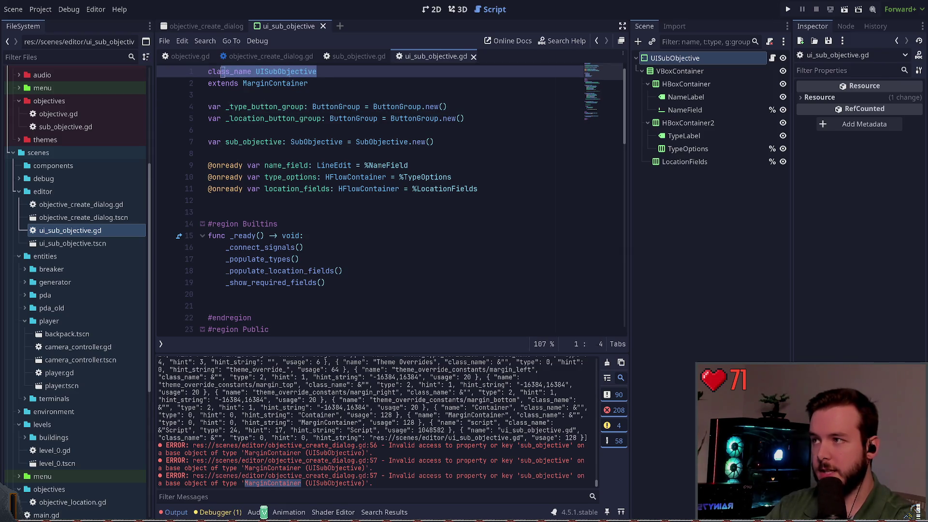
triple_click(282, 72)
left_click(285, 94)
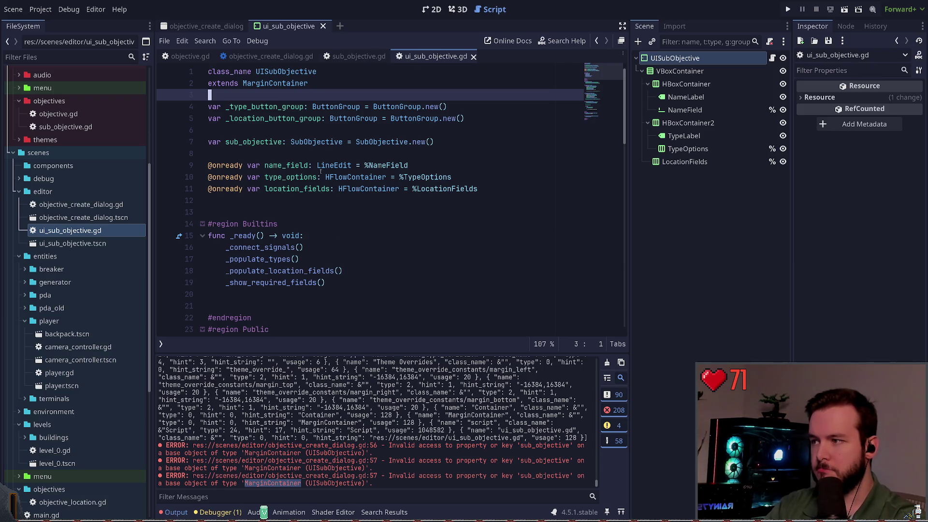
left_click_drag(448, 141, 208, 141)
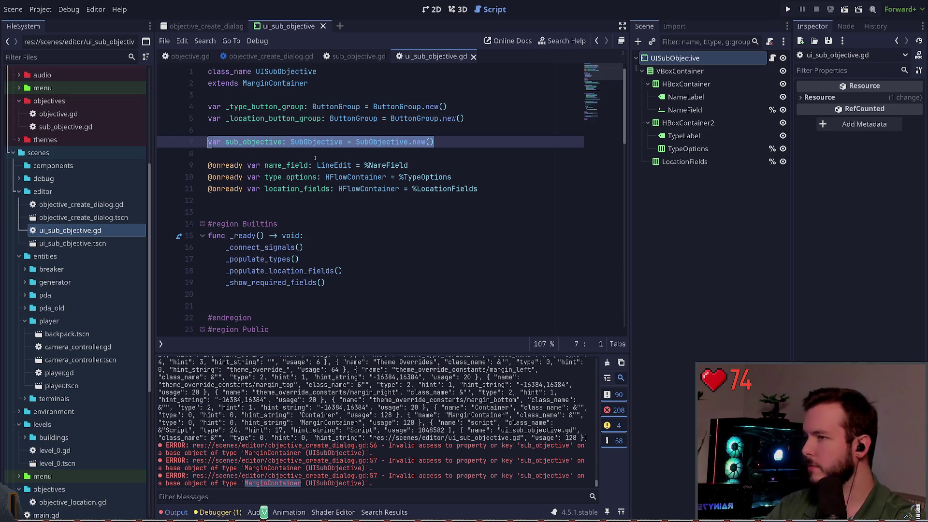
Add a sub_objective.name = "TEST" line inside _ready and save the script
key("Down")
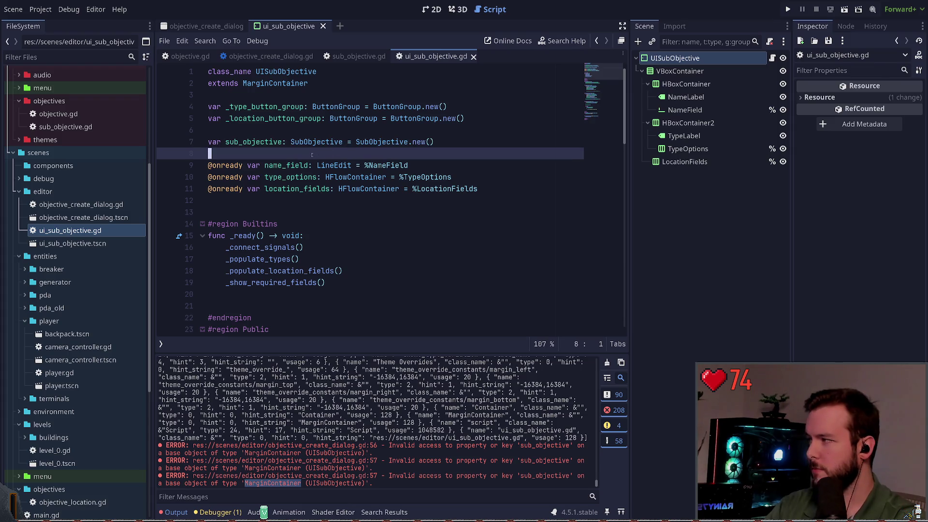
scroll(338, 164, "down", 2)
left_click(354, 170)
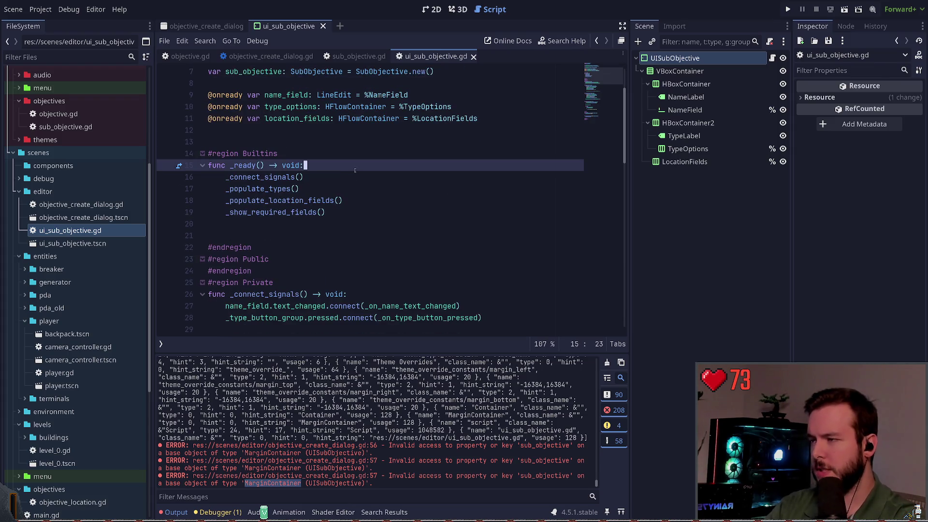
key("Return")
key("Return")
type(".")
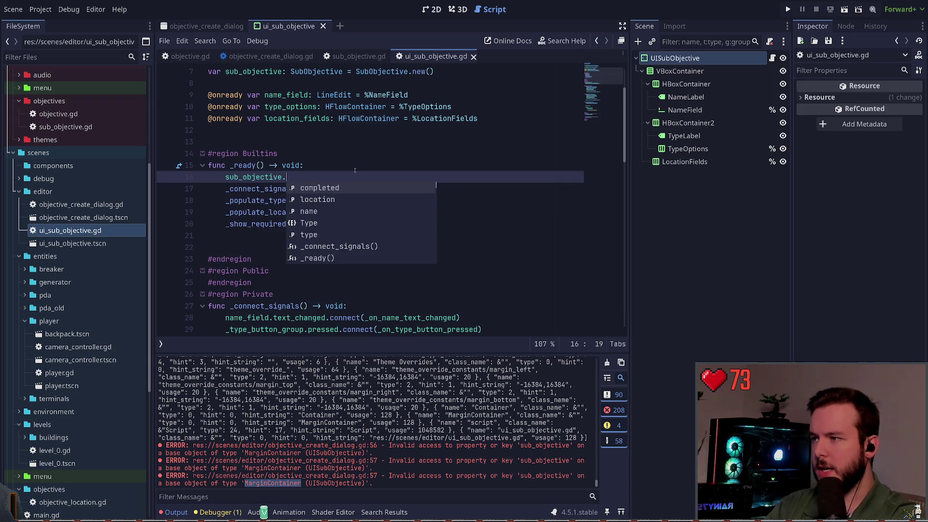
type("name = \"DEF")
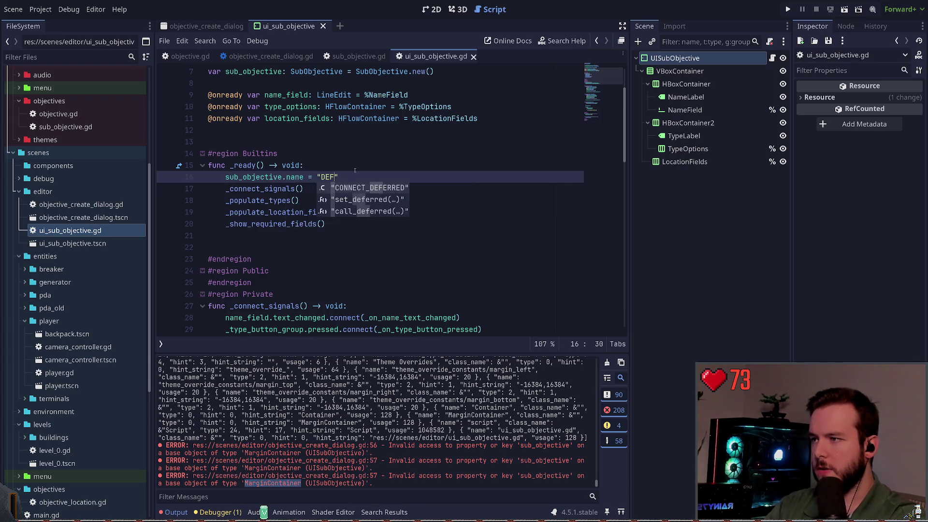
type("TEST")
key("ctrl+s")
key("Left")
key("Left")
key("Left")
Switch to objective_create_dialog.gd, submit the Test objective, and close the dialog
key("ctrl+shift+Tab")
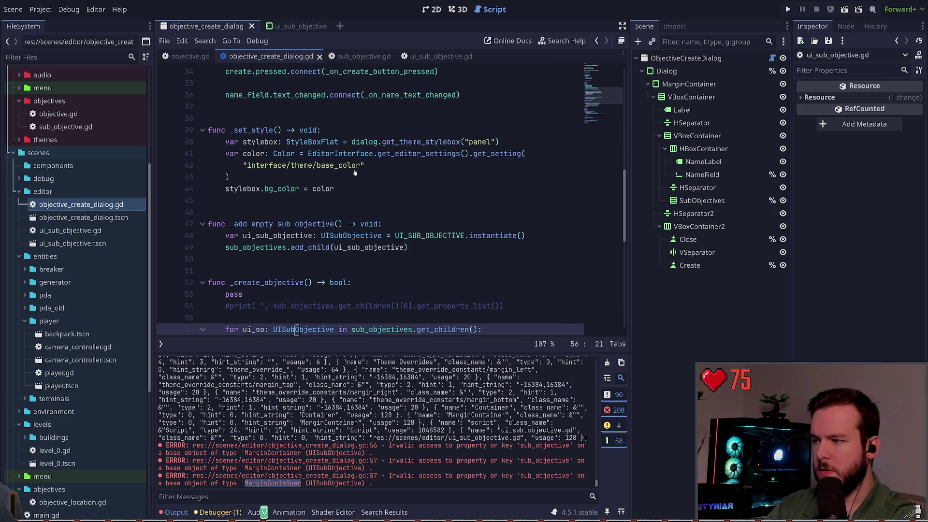
scroll(356, 173, "down", 2)
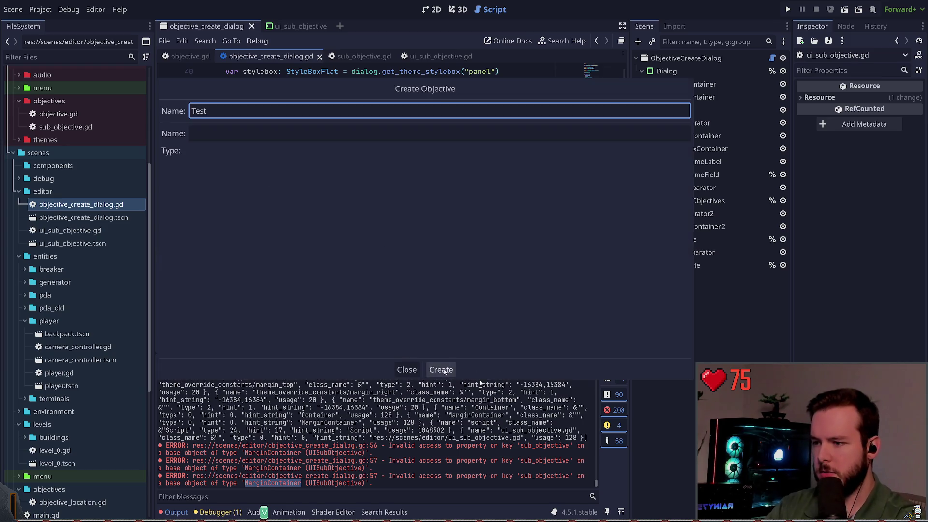
left_click(440, 369)
left_click(414, 371)
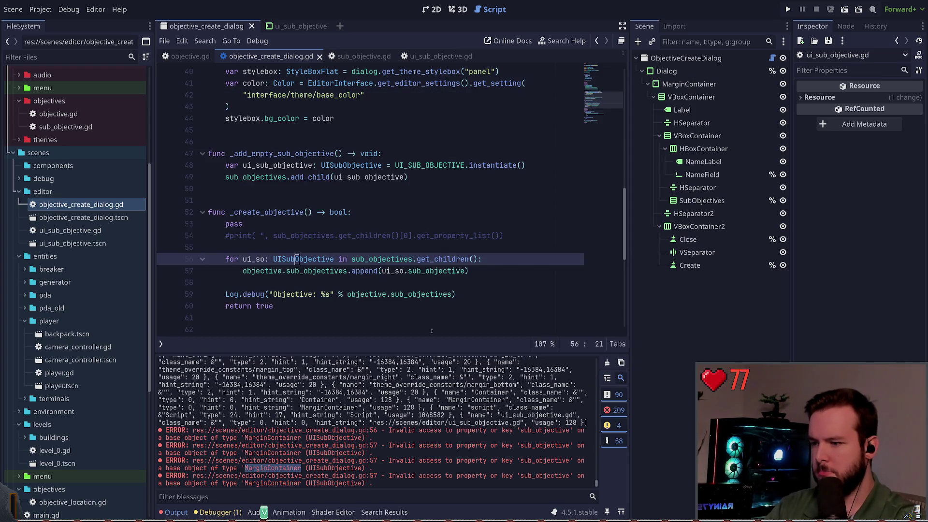
Navigate back through recent locations in ui_sub_objective.gd, saving, then return to objective_create_dialog.gd
left_click(367, 222)
key("alt+Left")
key("alt+Left")
key("alt+Left")
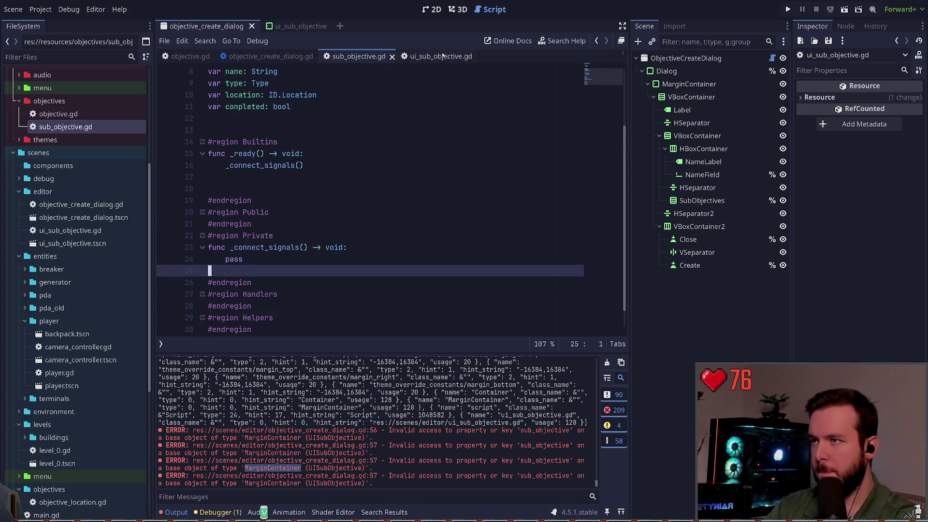
key("alt+Left")
key("ctrl+s")
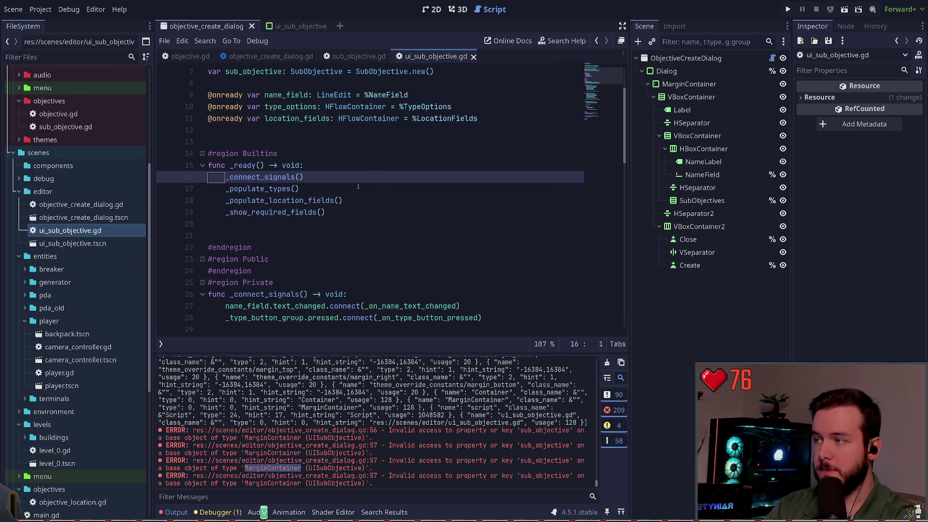
key("alt+Left")
left_click(261, 166)
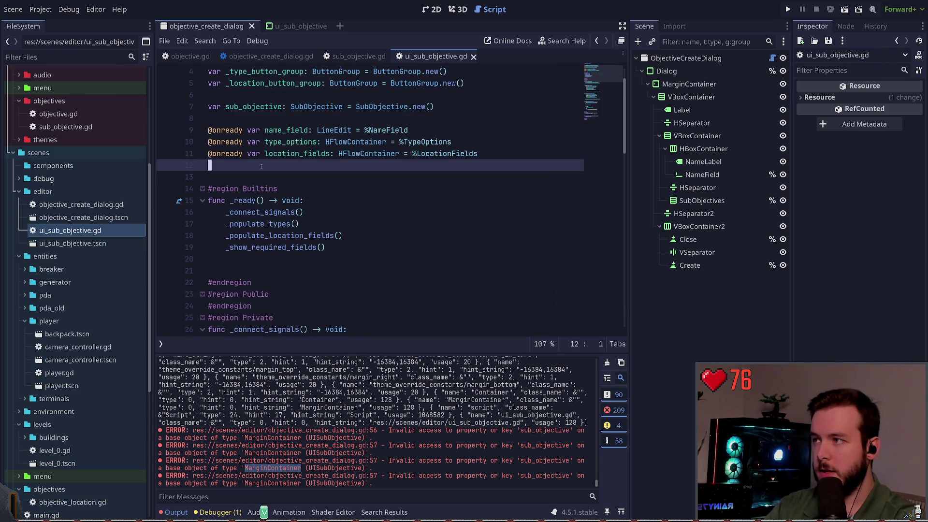
key("alt+Left")
key("alt+Left")
key("alt+Left")
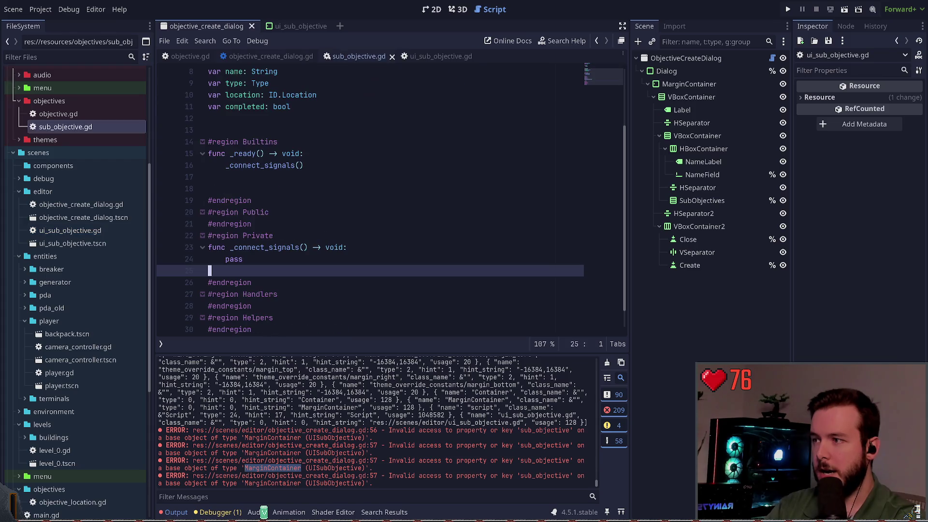
Scroll through _create_objective to review it, ending on empty line 61
scroll(291, 155, "down", 5)
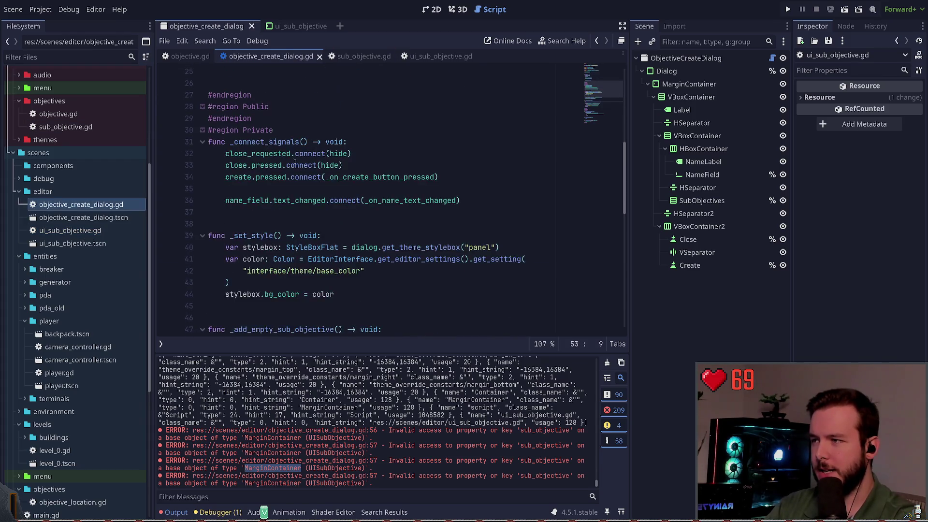
scroll(292, 176, "up", 9)
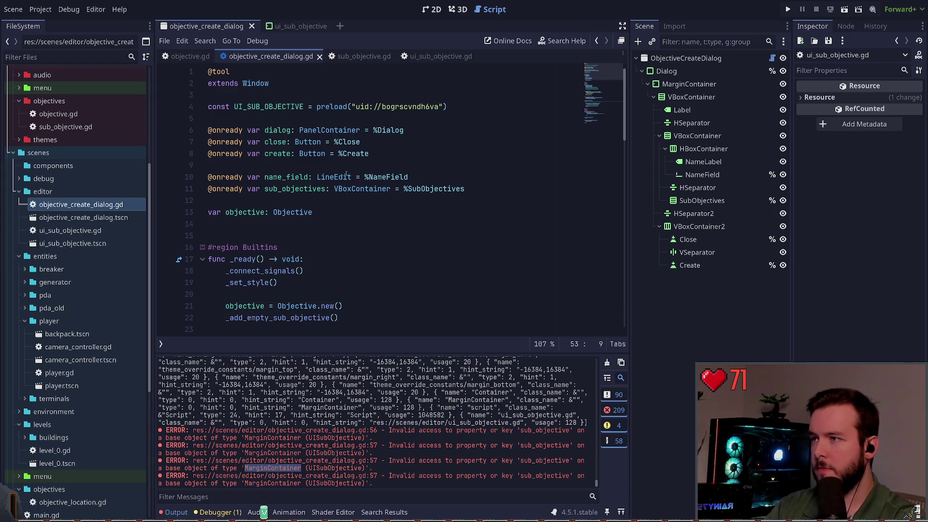
scroll(418, 223, "down", 1)
scroll(418, 223, "down", 4)
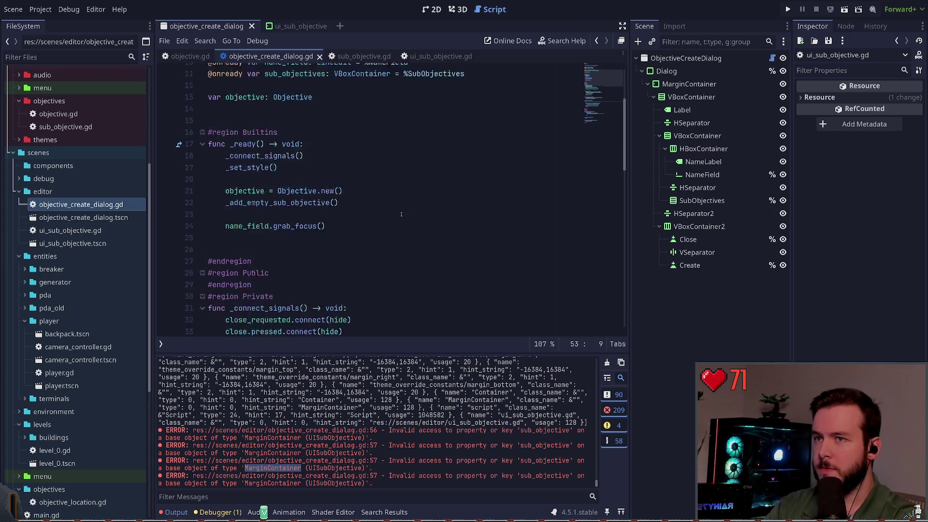
scroll(396, 209, "up", 4)
scroll(396, 209, "down", 15)
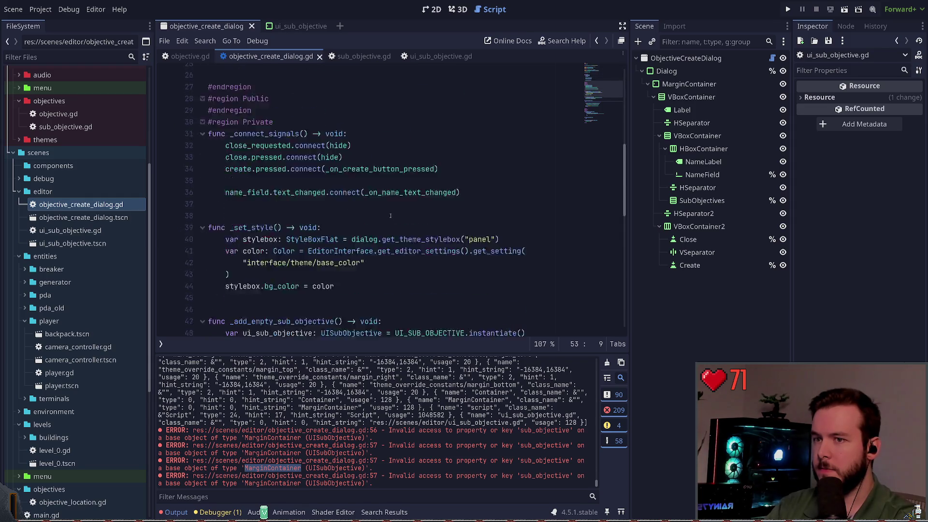
left_click(397, 216)
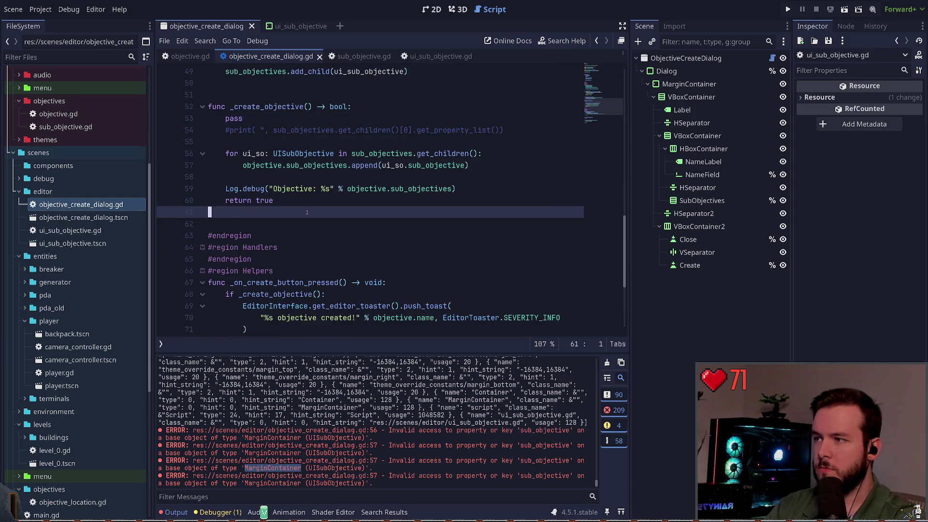
Review lines 58 and 54 of _create_objective, then switch to ui_sub_objective.gd
left_click(369, 179)
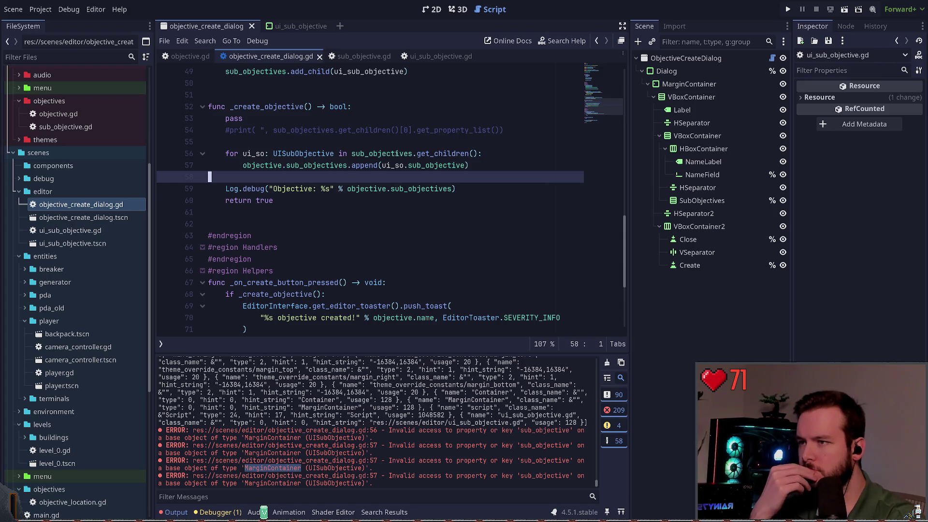
left_click(366, 131)
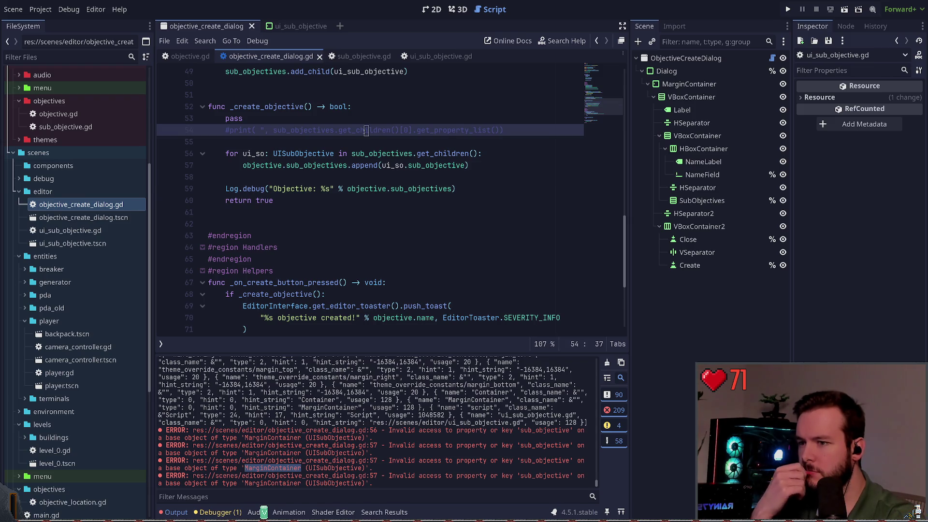
left_click(409, 60)
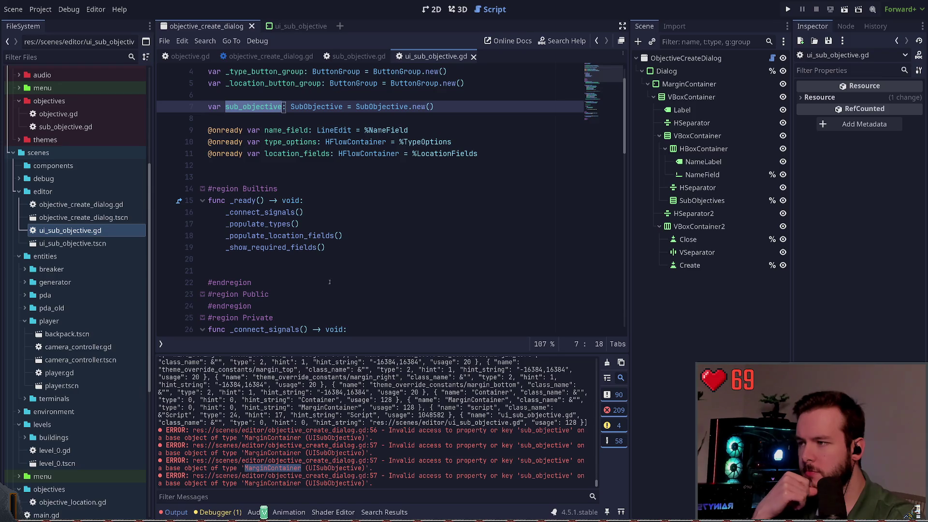
scroll(331, 284, "up", 1)
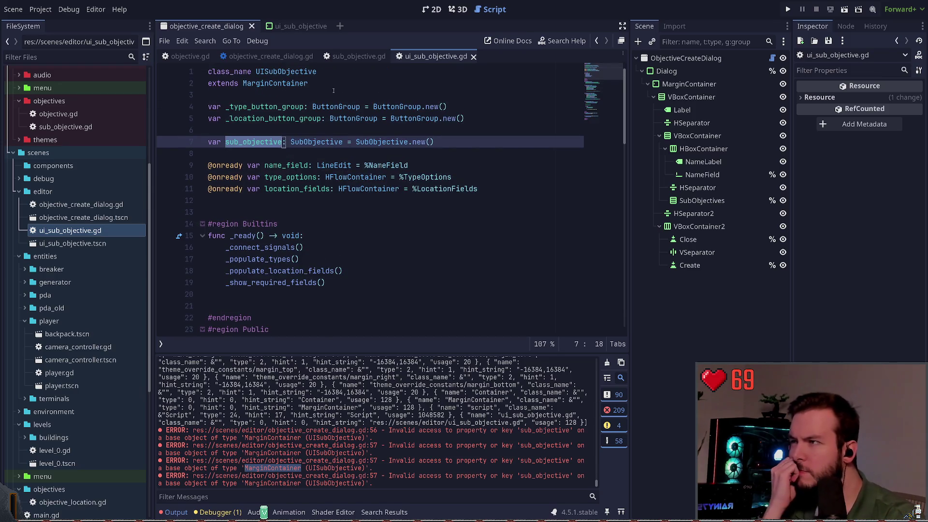
left_click(294, 26)
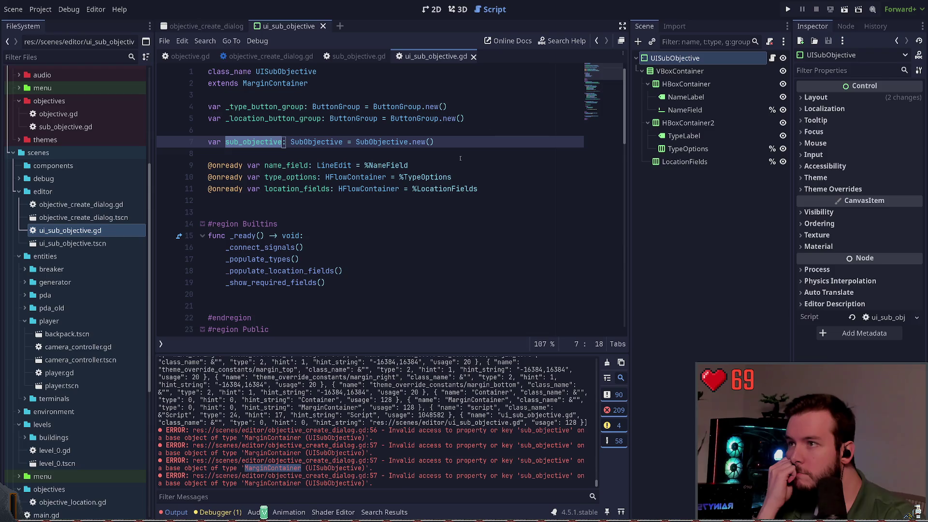
left_click(116, 243)
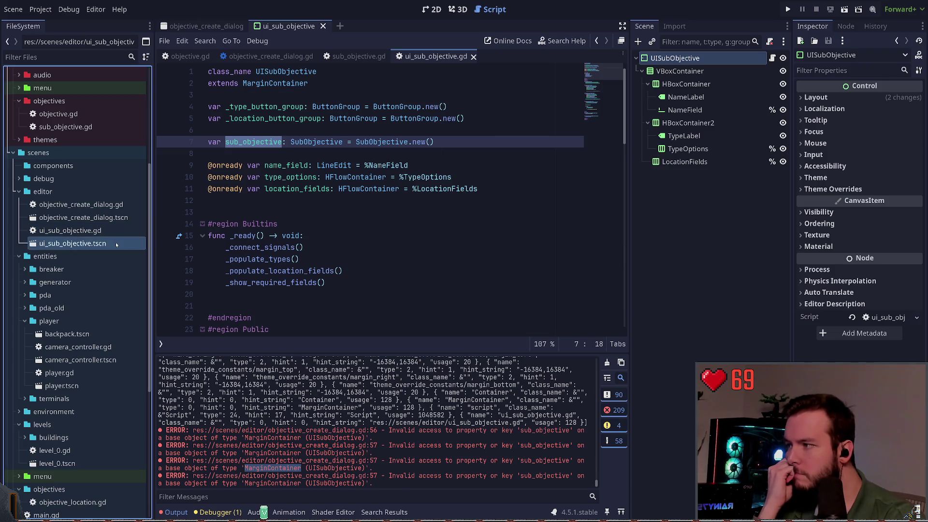
left_click(115, 235)
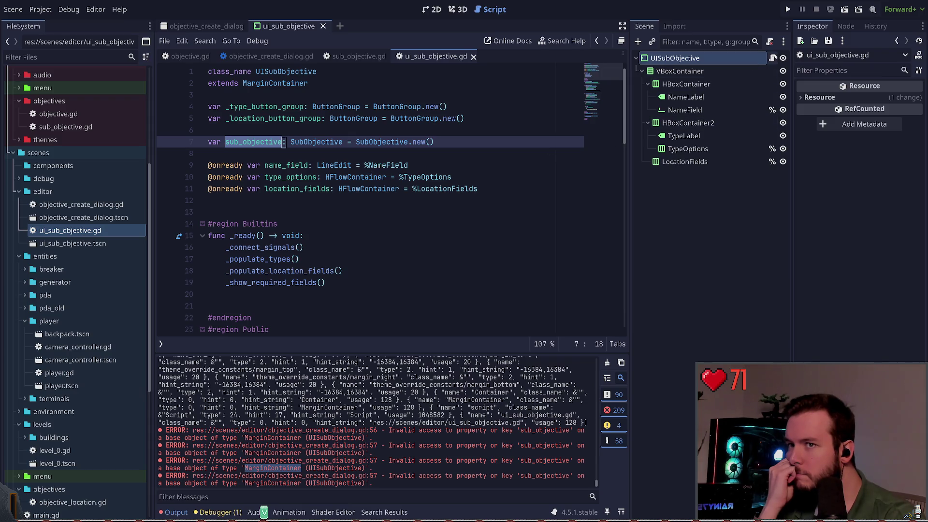
left_click(732, 62)
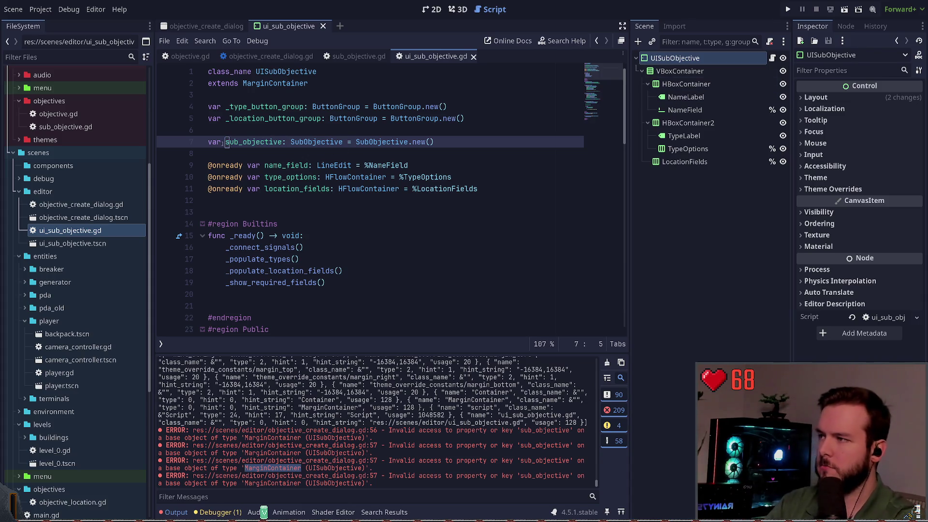
key("Home")
type("@export")
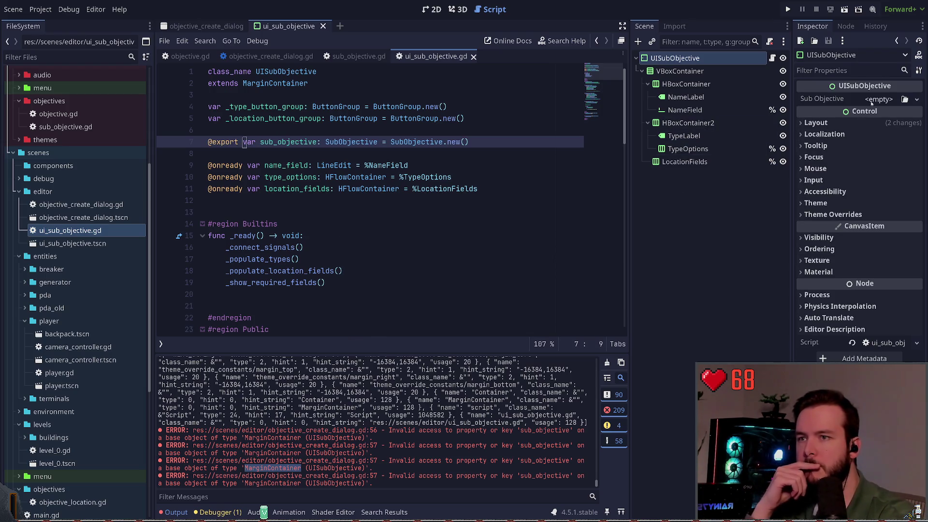
Assign a new SubObjective resource to the Sub Objective property in the Inspector, then clear it
left_click(884, 99)
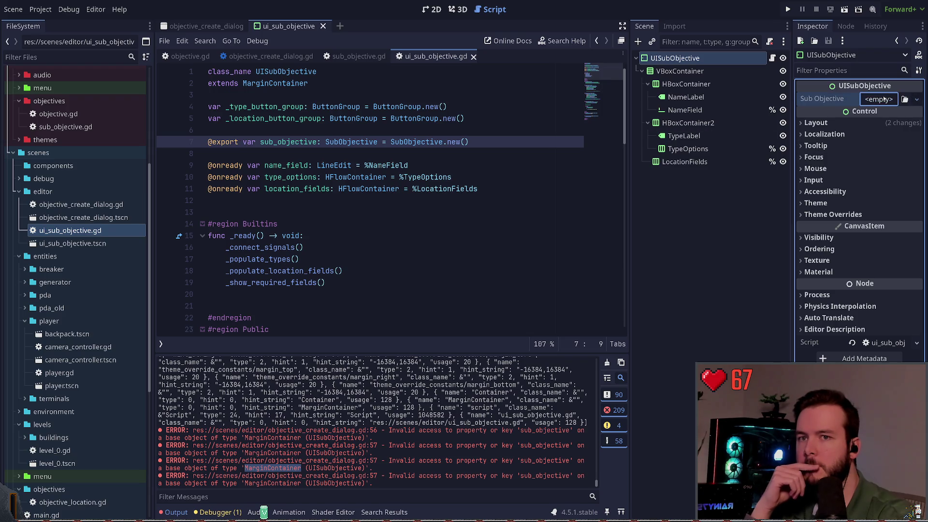
left_click(874, 111)
left_click(872, 99)
left_click(873, 100)
left_click(873, 100)
left_click(853, 113)
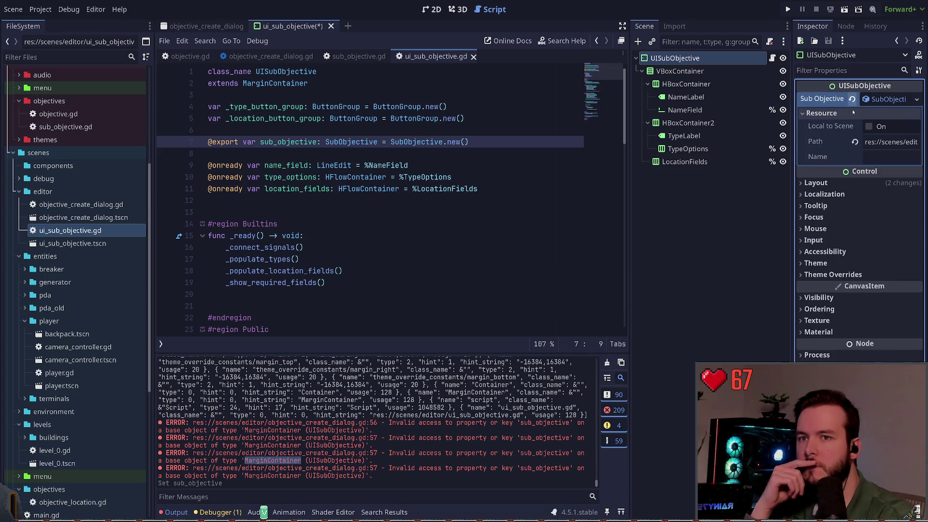
left_click(853, 113)
left_click(852, 99)
Run the project with F5, create a DEFAULT objective, and stop the game
key("F5")
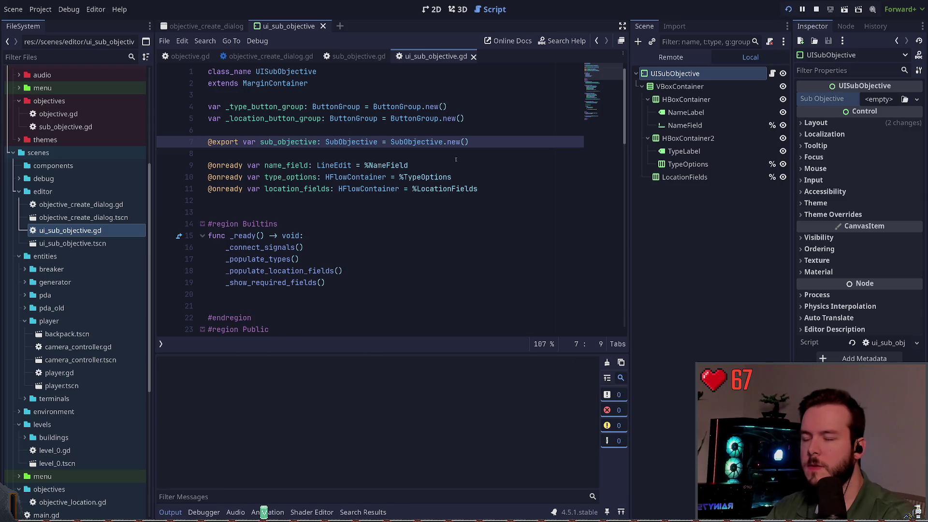
left_click(408, 225)
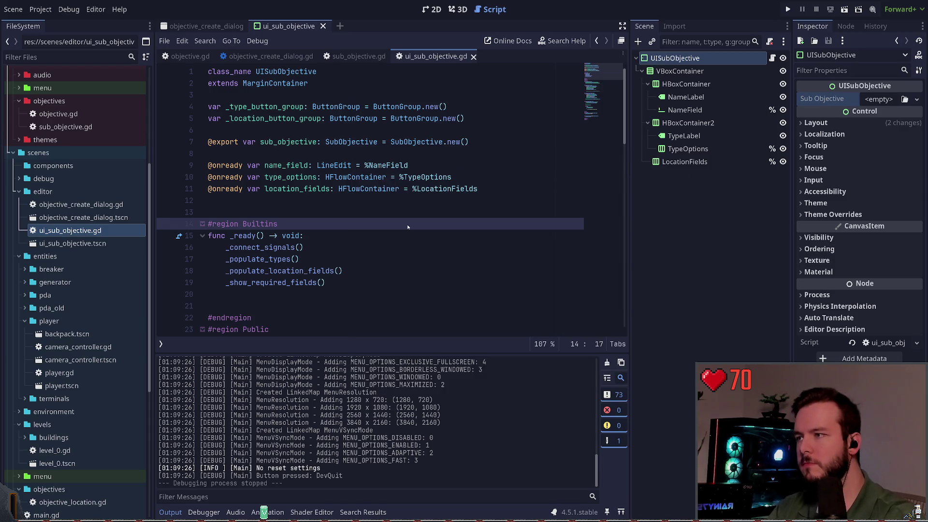
left_click(442, 370)
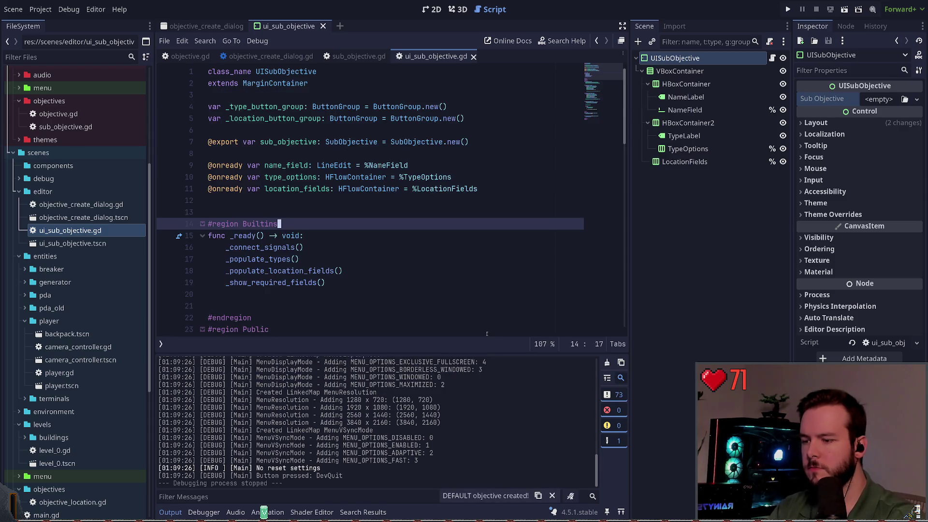
left_click(343, 213)
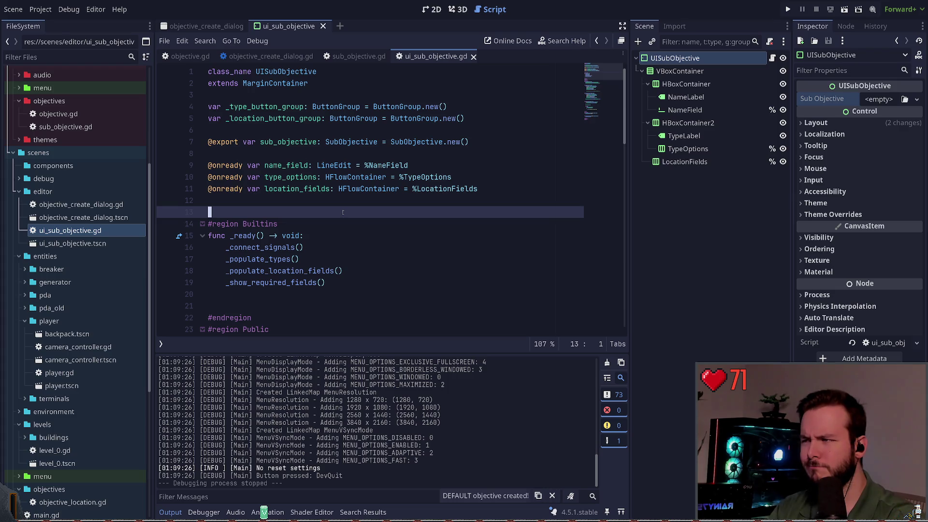
left_click(208, 141)
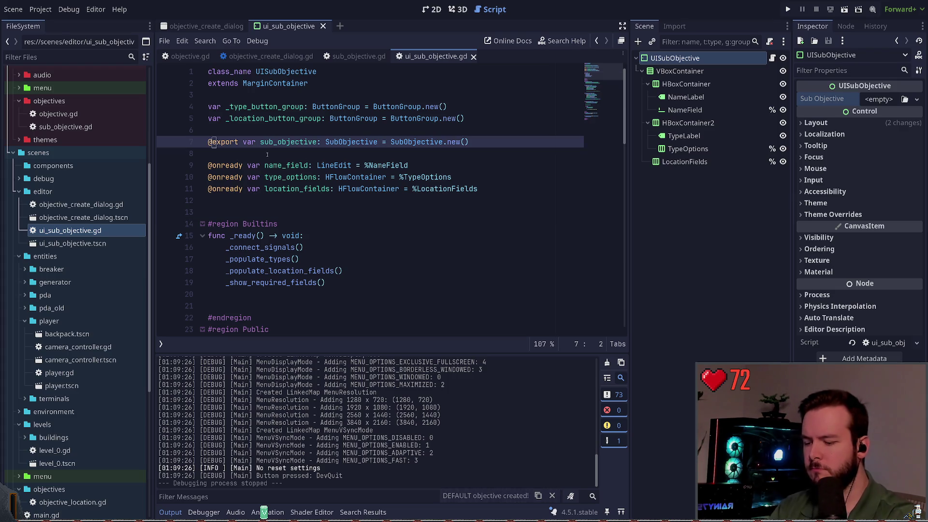
key("Delete")
key("Delete")
key("Delete")
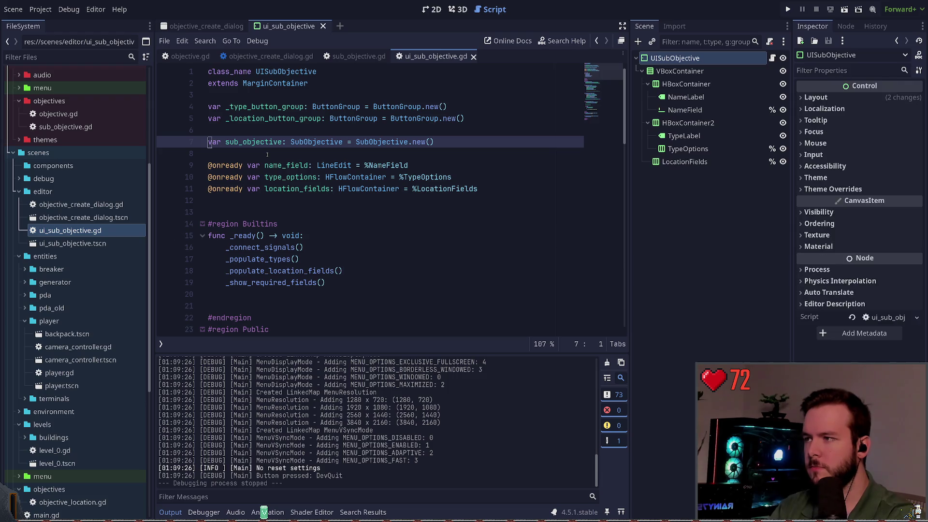
key("ctrl+shift+p")
key("Return")
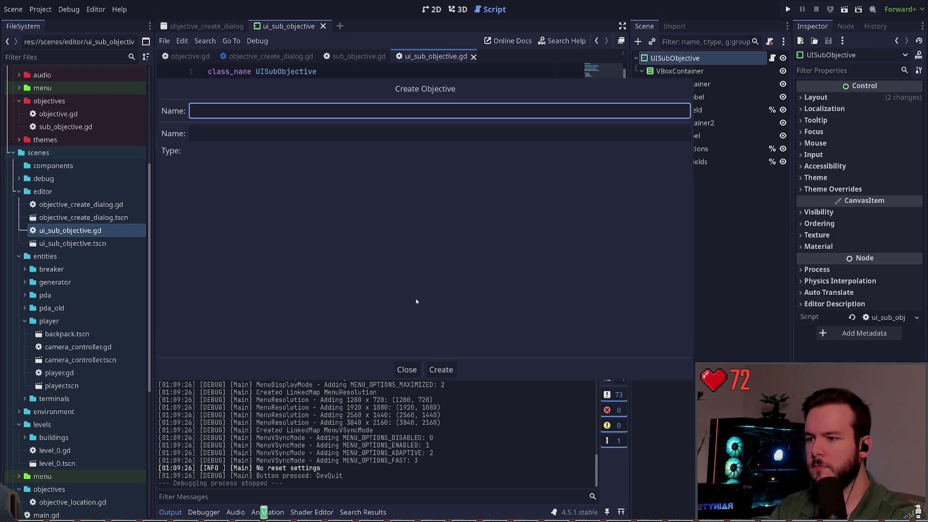
left_click(440, 369)
left_click(254, 154)
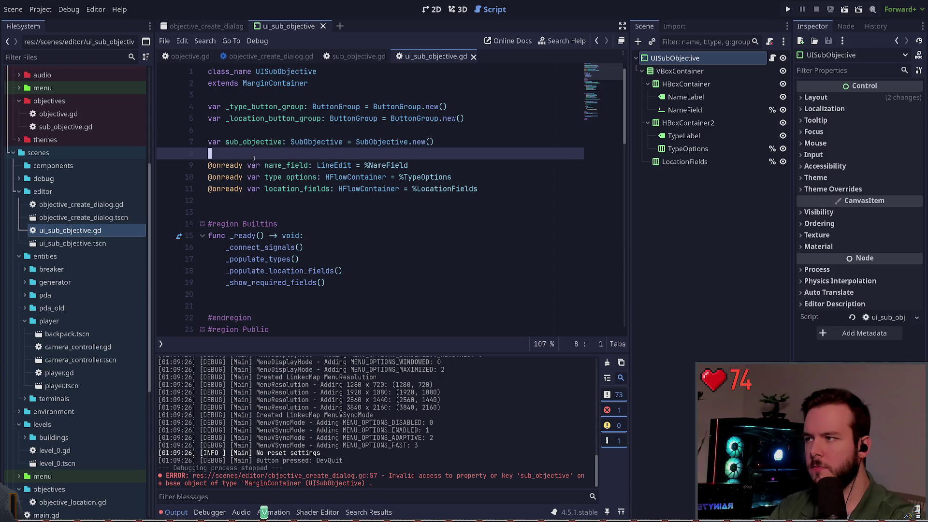
key("ctrl+z")
key("ctrl+s")
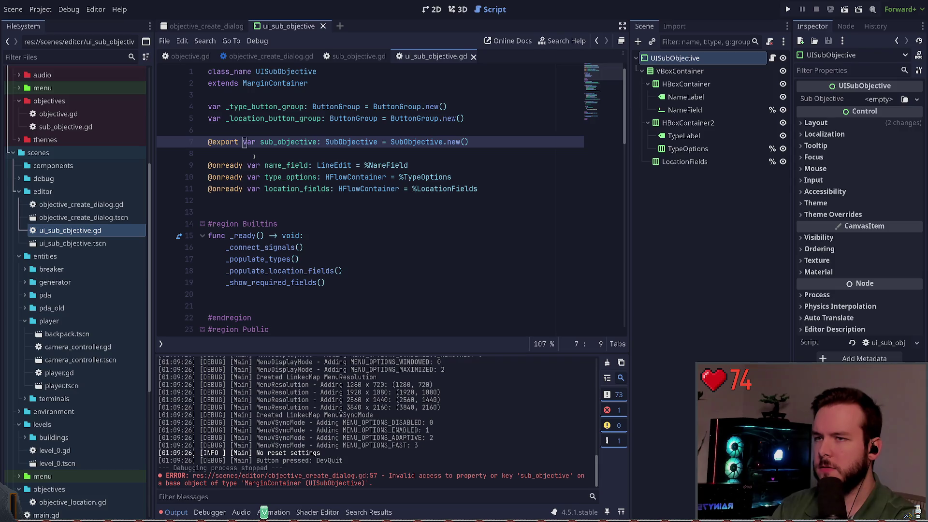
Open objective_create_dialog.gd at the _create_objective function
key("ctrl+shift+p")
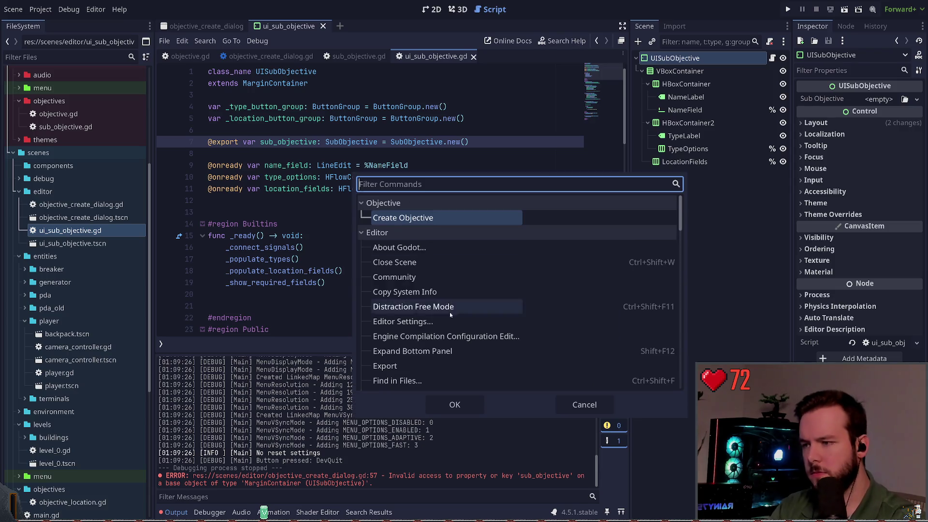
key("Escape")
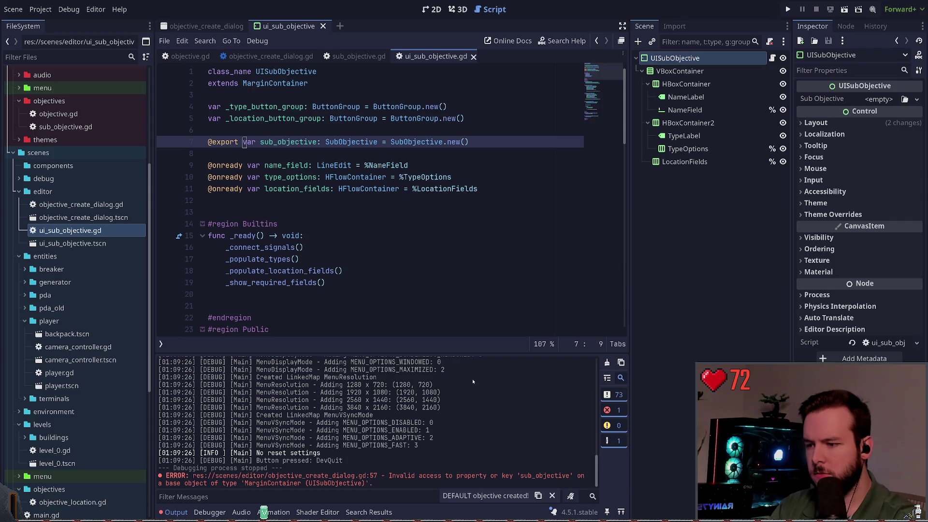
left_click(358, 56)
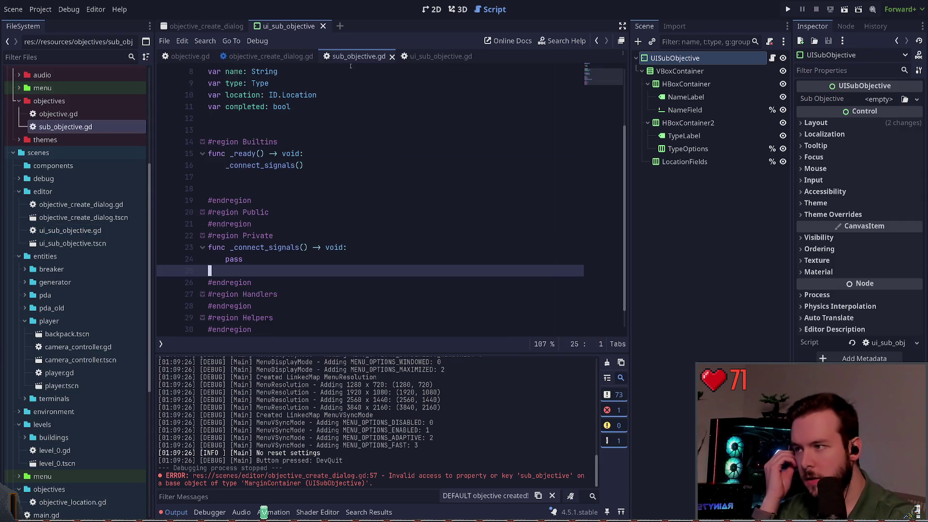
left_click(274, 57)
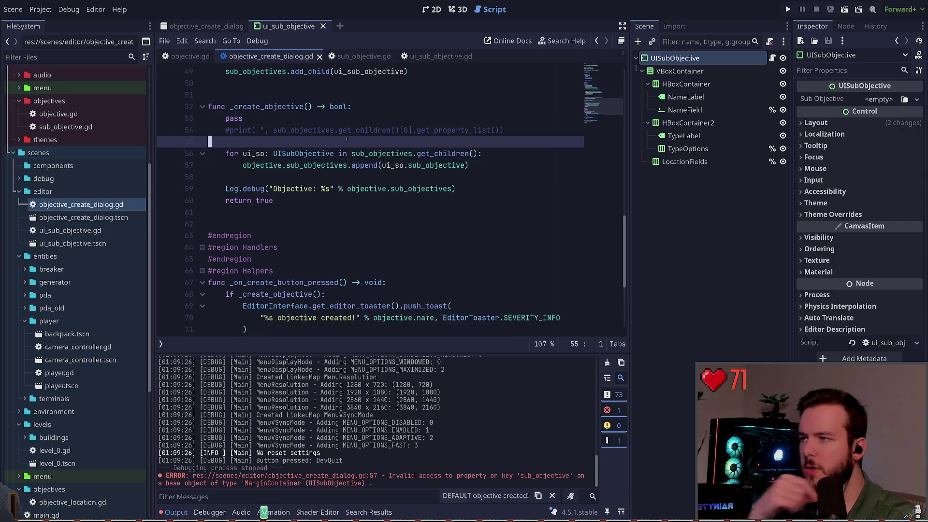
Delete the pass and commented print lines from _create_objective and save the script
key("Home")
key("Home")
scroll(346, 140, "up", 1)
key("End")
key("shift+Home")
key("shift+Home")
key("shift+Up")
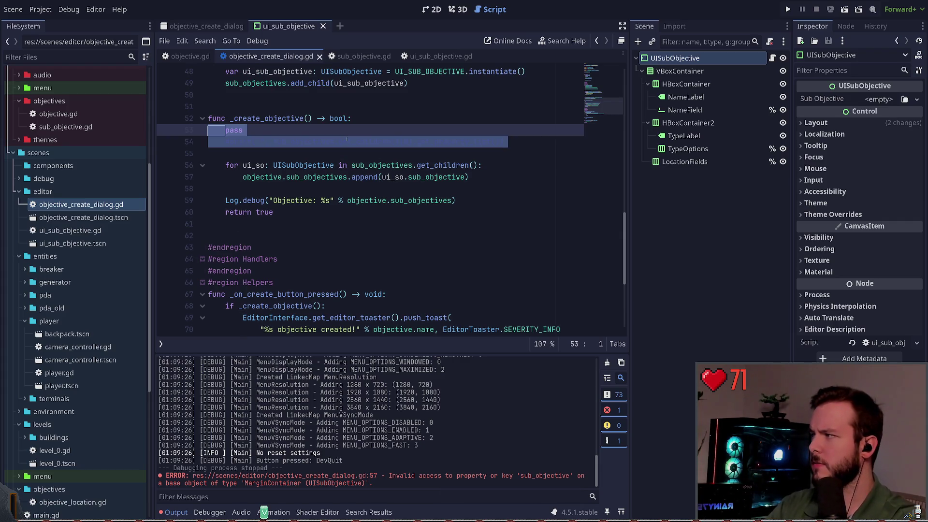
key("BackSpace")
key("Delete")
key("Delete")
key("ctrl+s")
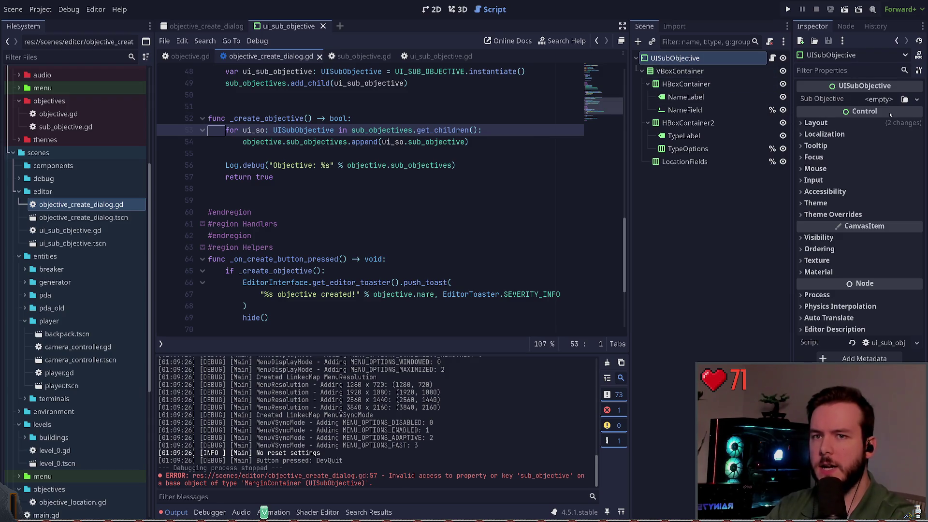
left_click(816, 99, "ctrl")
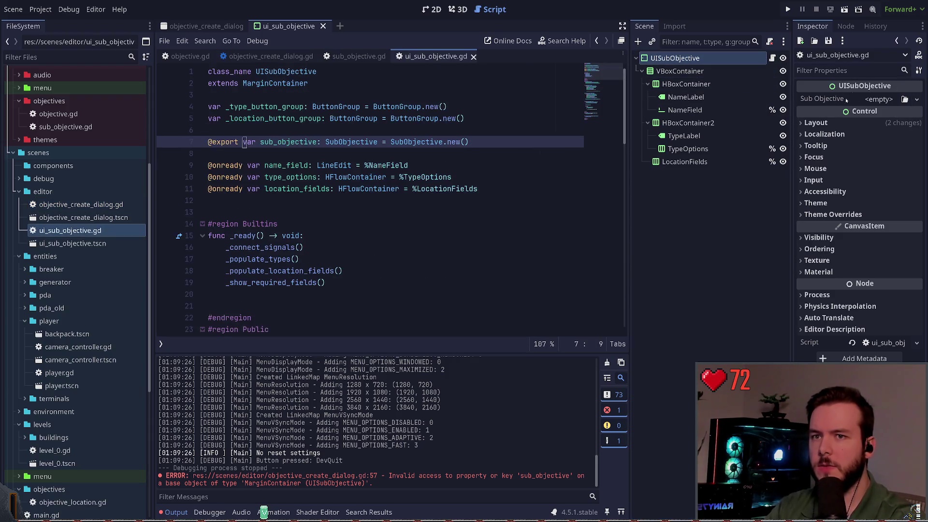
left_click(818, 99)
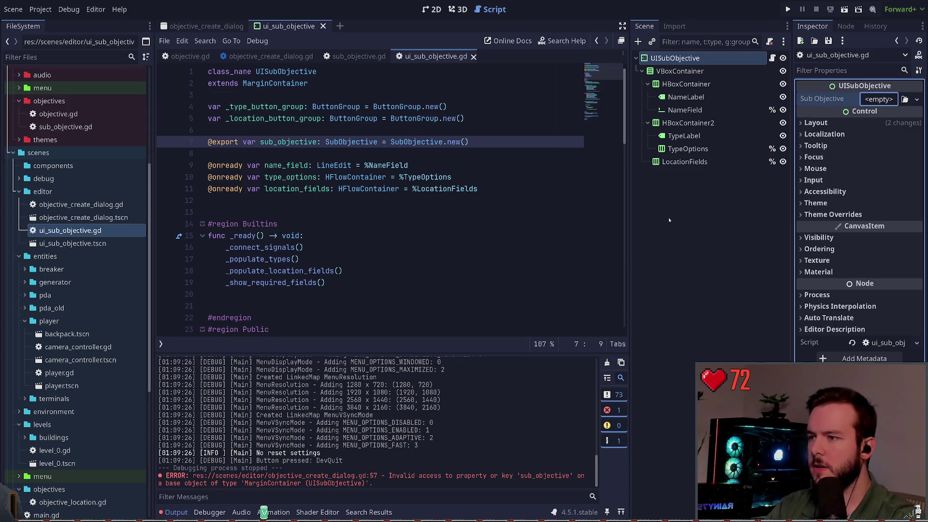
left_click(674, 58)
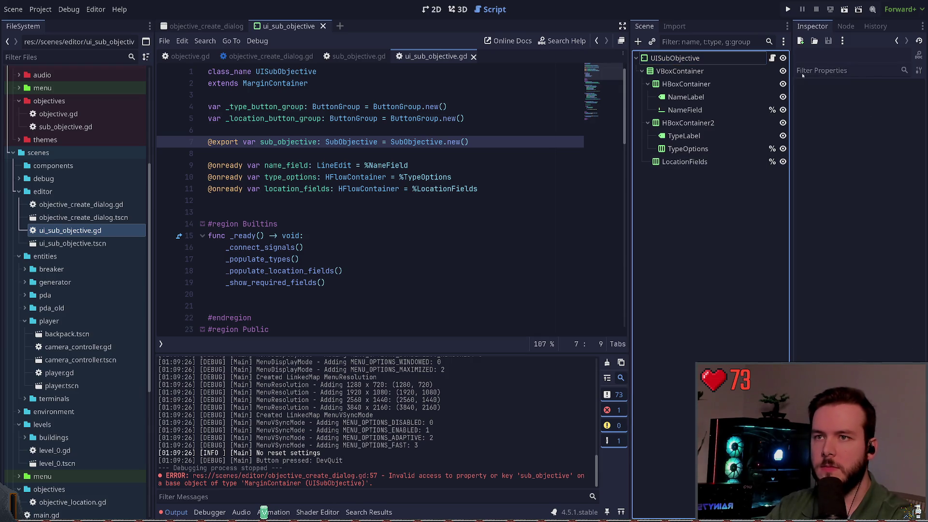
left_click(885, 100)
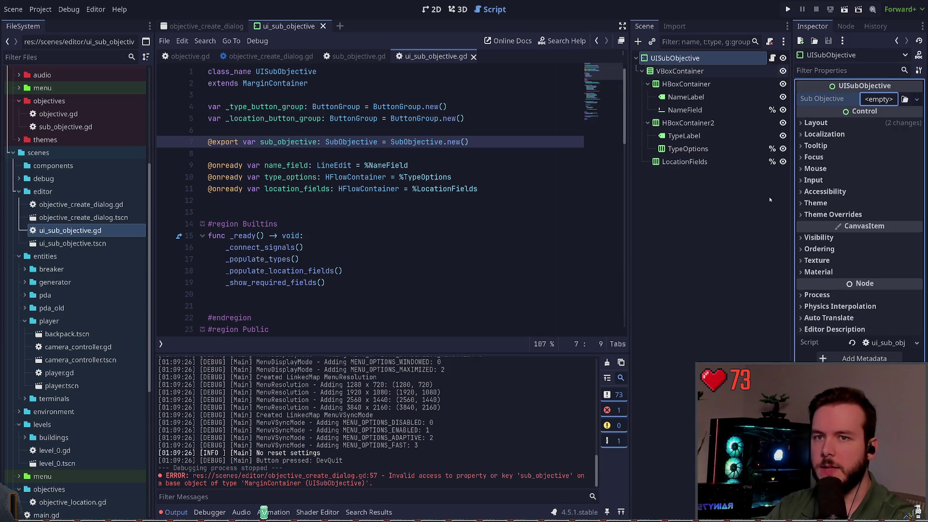
left_click(223, 141)
key("BackSpace")
key("ctrl+Delete")
key("ctrl+s")
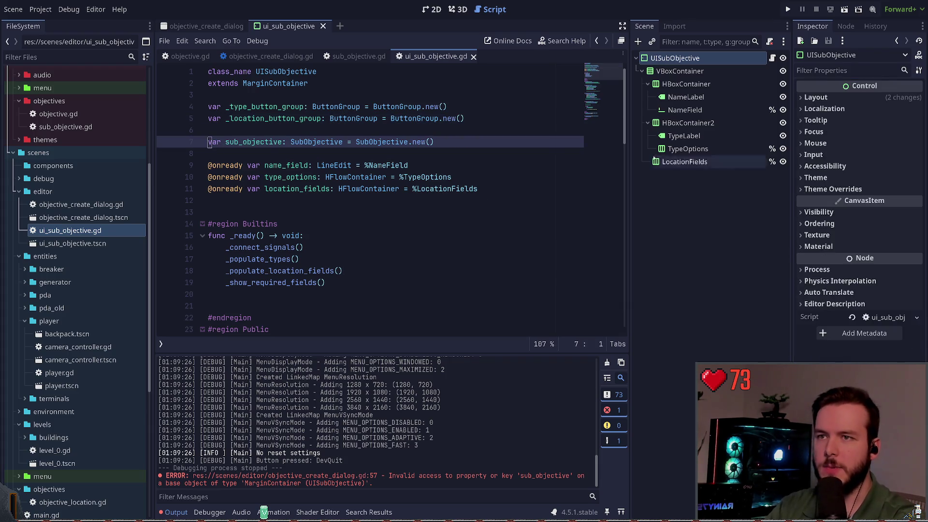
left_click(679, 72)
left_click(674, 58)
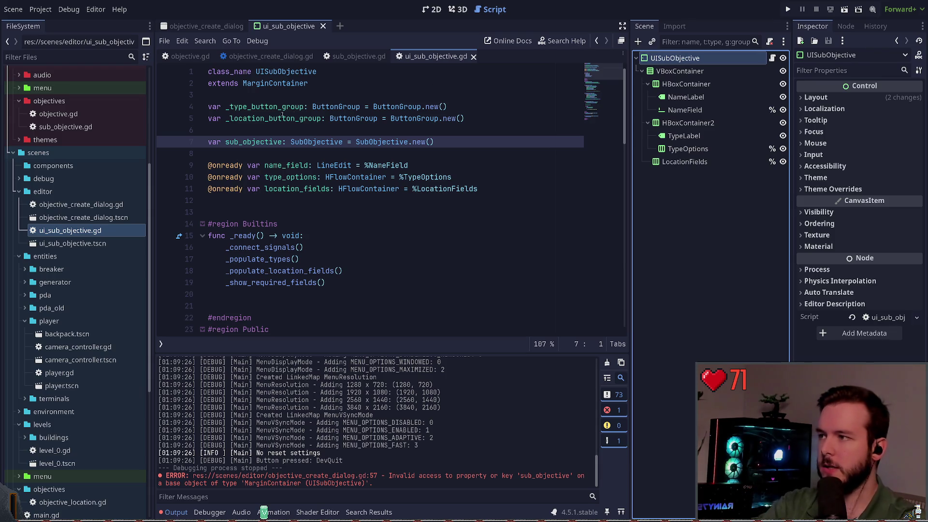
left_click(258, 142)
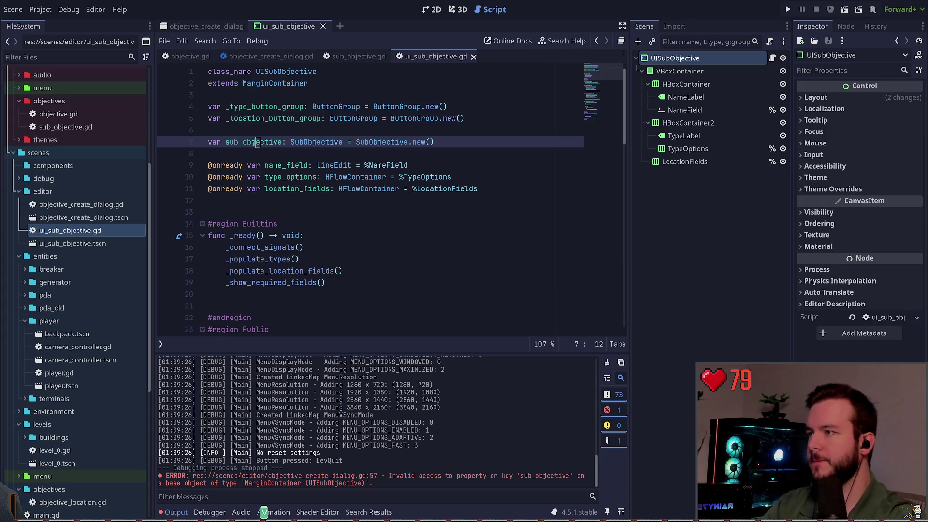
left_click(302, 154)
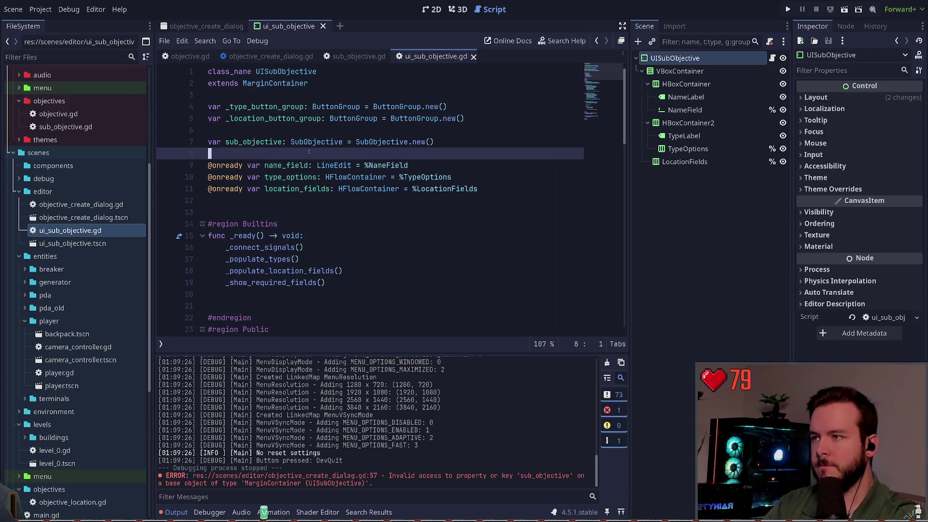
left_click(213, 141)
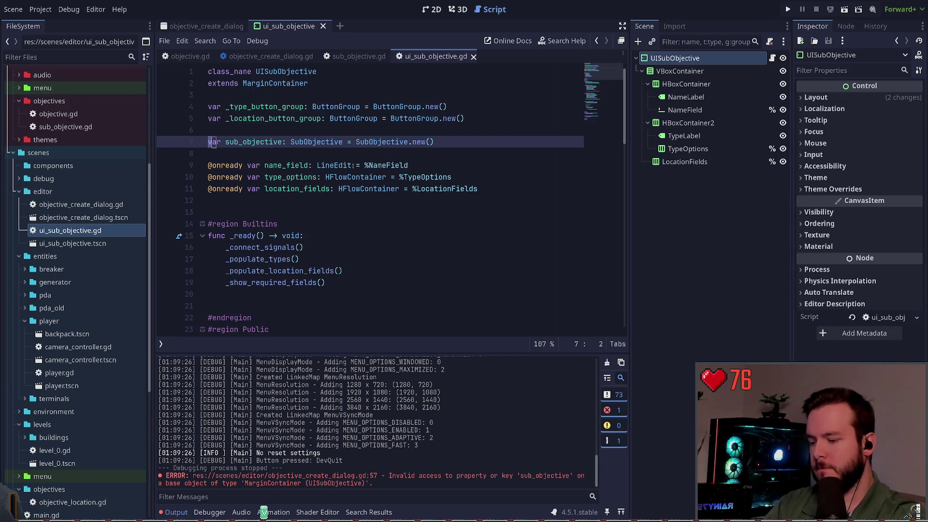
type("@export")
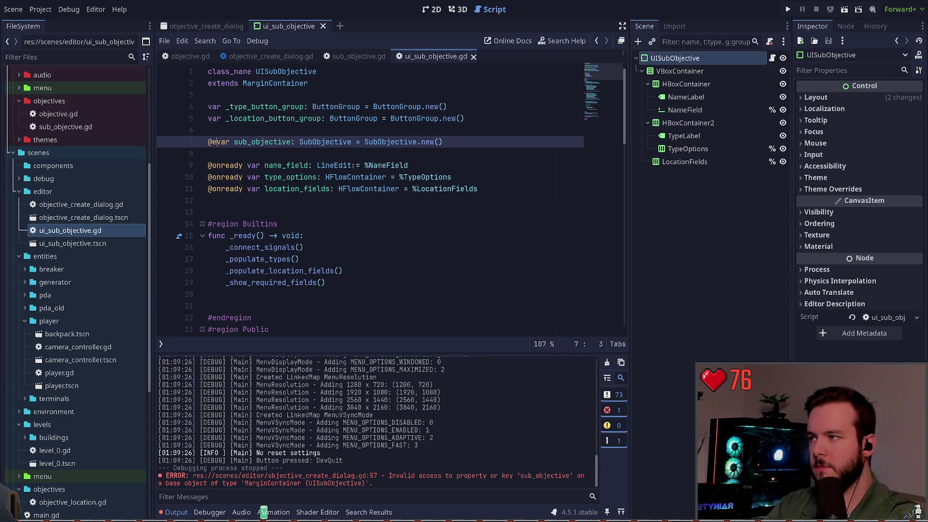
key("ctrl+s")
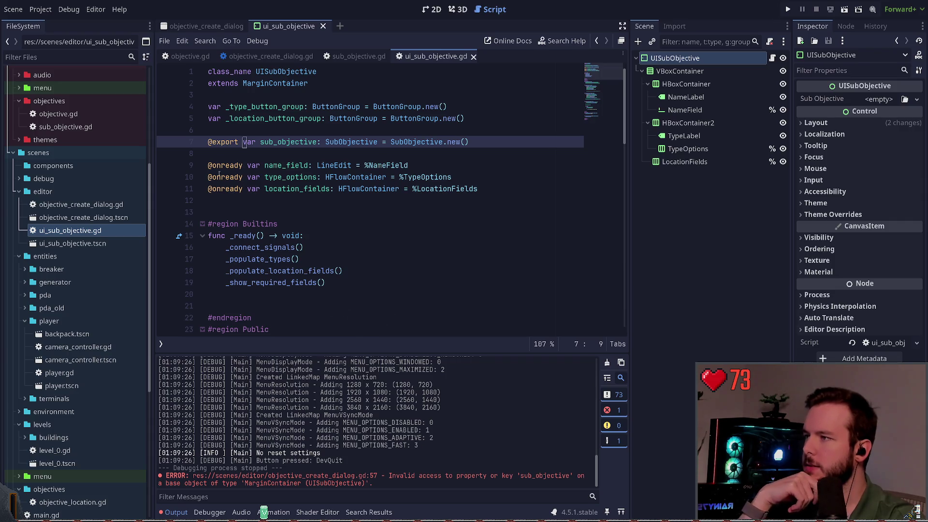
left_click(252, 143)
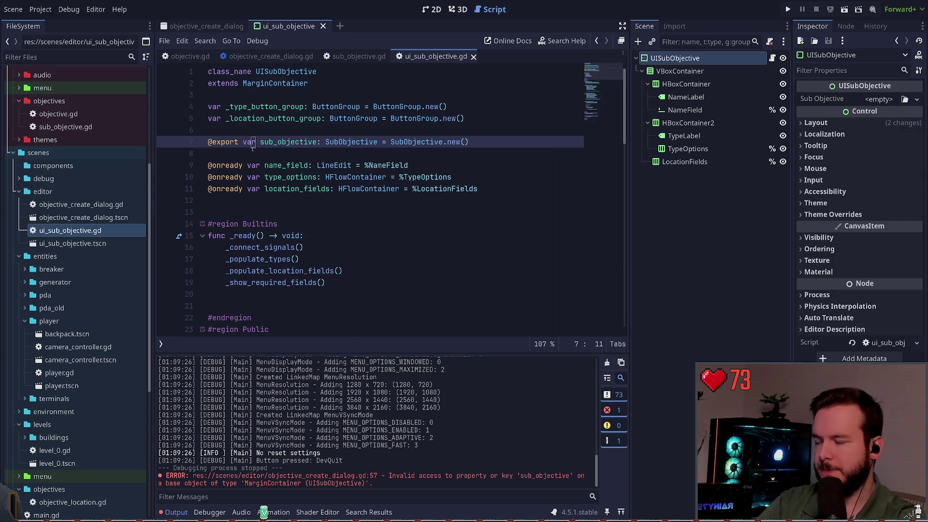
Remove the export annotation again, save, and add print(sub_objective) at the top of _ready
key("Home")
key("Delete")
key("Delete")
key("Delete")
key("ctrl+s")
key("Down")
key("Down")
key("Down")
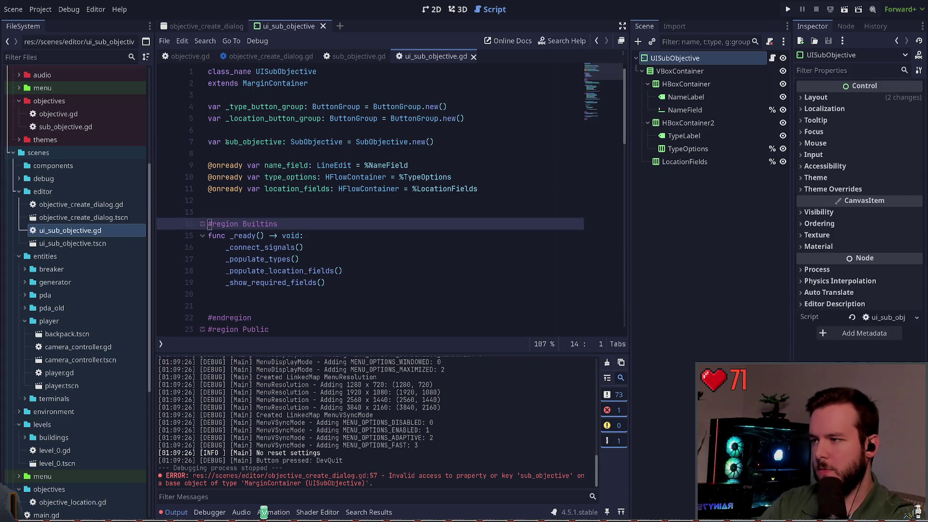
key("Down")
key("End")
key("Return")
type("print(s")
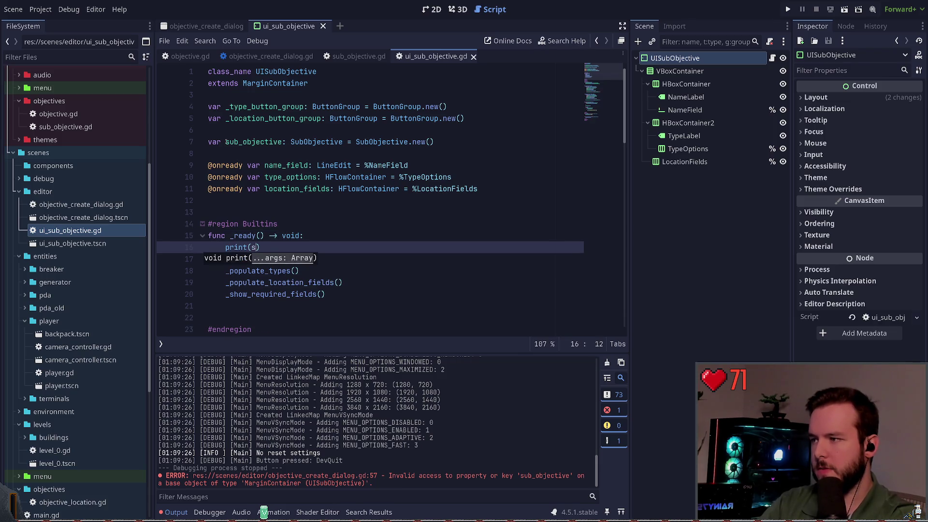
type("ub")
key("Return")
left_click(295, 246)
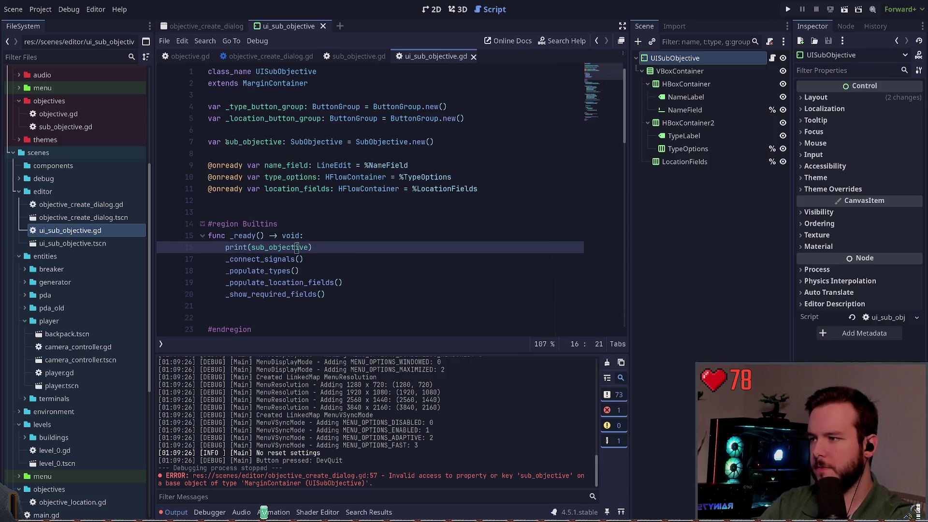
Run the Create Objective dialog with F6, press Create, then close it
key("F6")
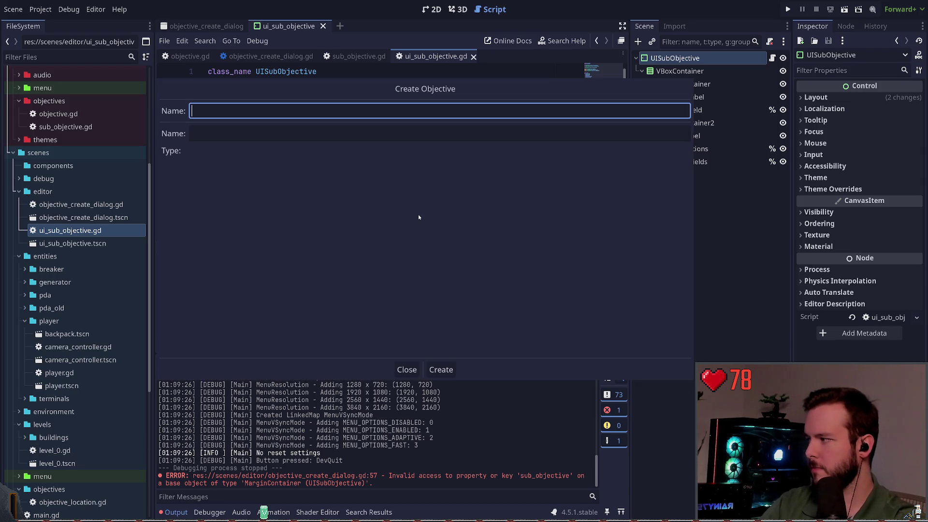
left_click(442, 369)
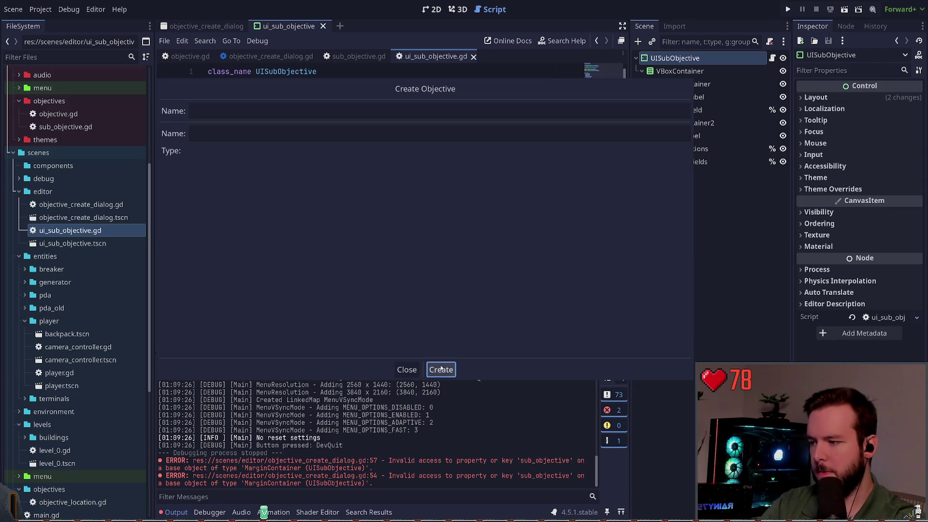
left_click(407, 369)
left_click(260, 236)
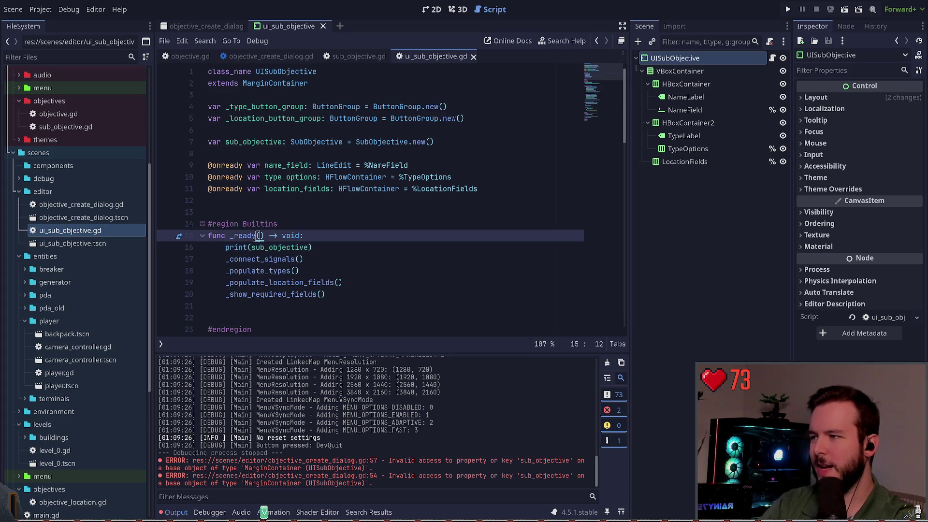
Switch to objective_create_dialog.gd and scroll to the _add_empty_sub_objective function header
left_click(339, 248)
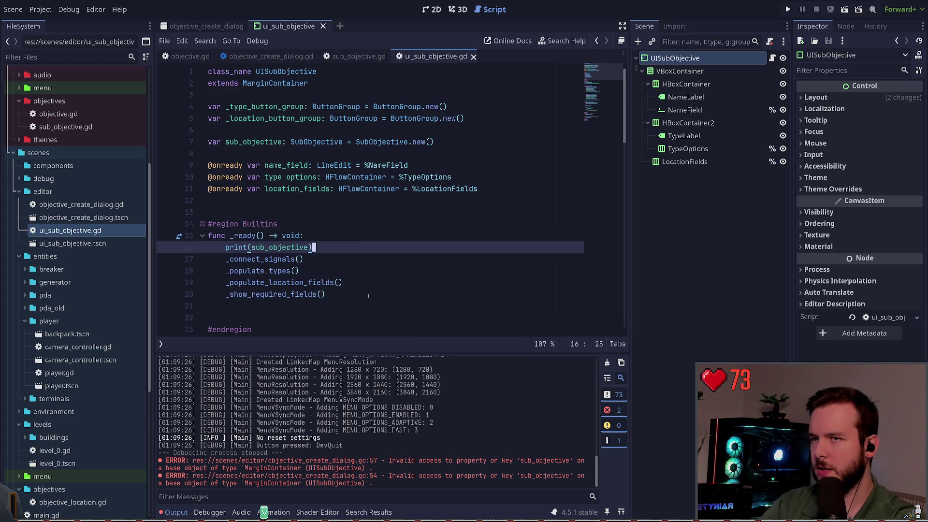
scroll(385, 222, "down", 2)
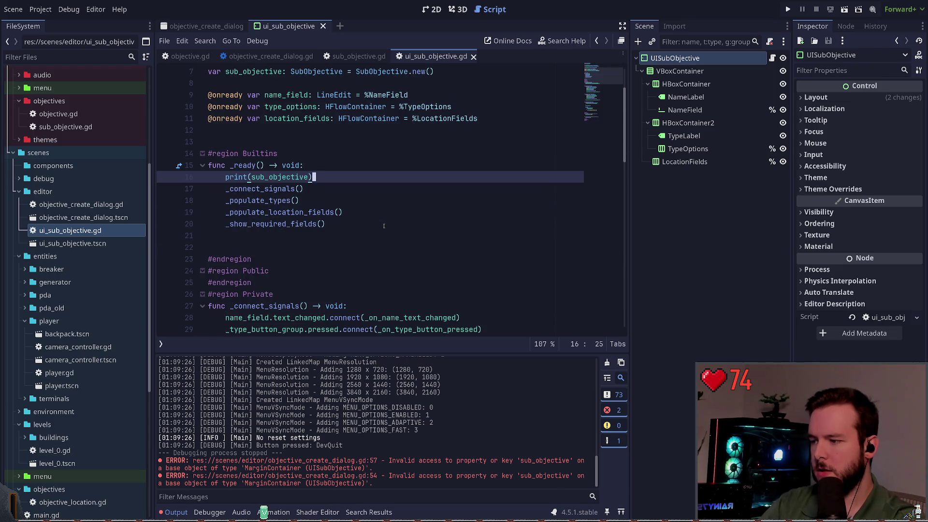
key("alt+Left")
key("alt+Left")
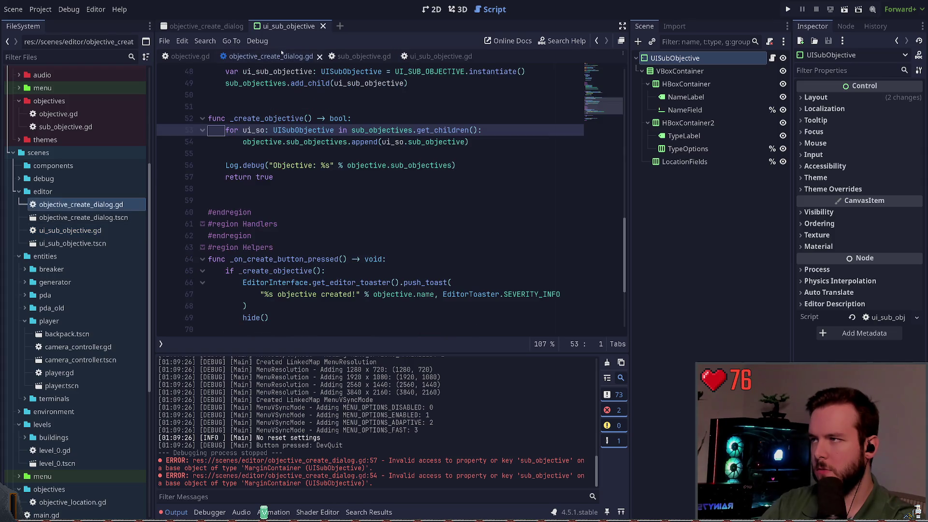
key("alt+Left")
key("alt+Left")
key("alt+Left")
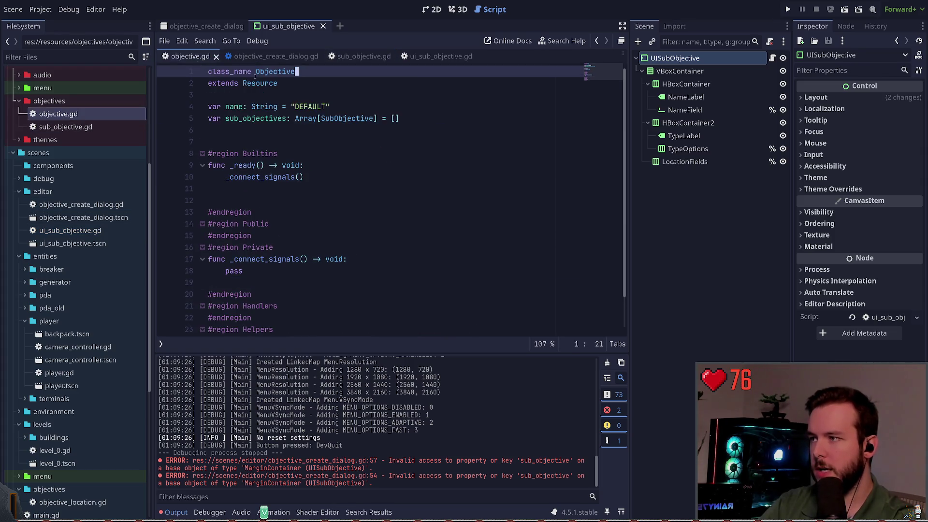
scroll(342, 214, "up", 3)
scroll(319, 222, "down", 2)
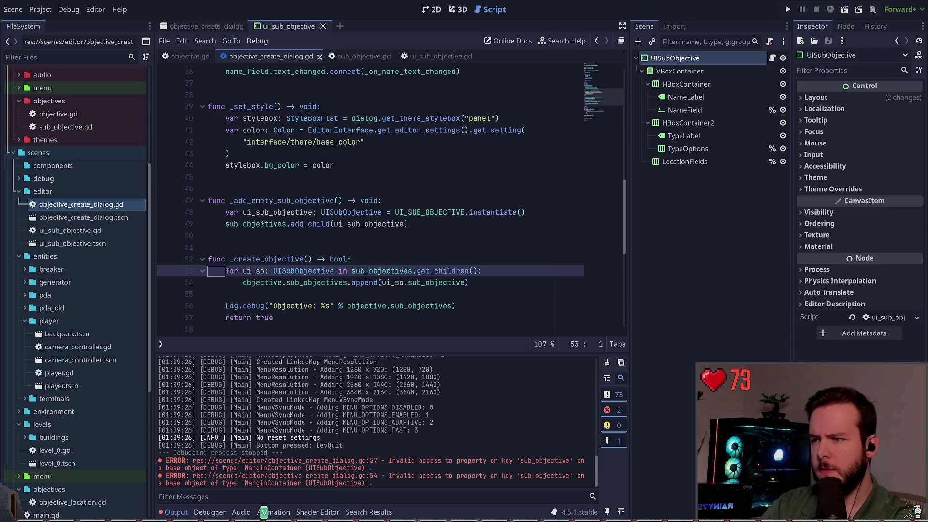
scroll(338, 212, "up", 10)
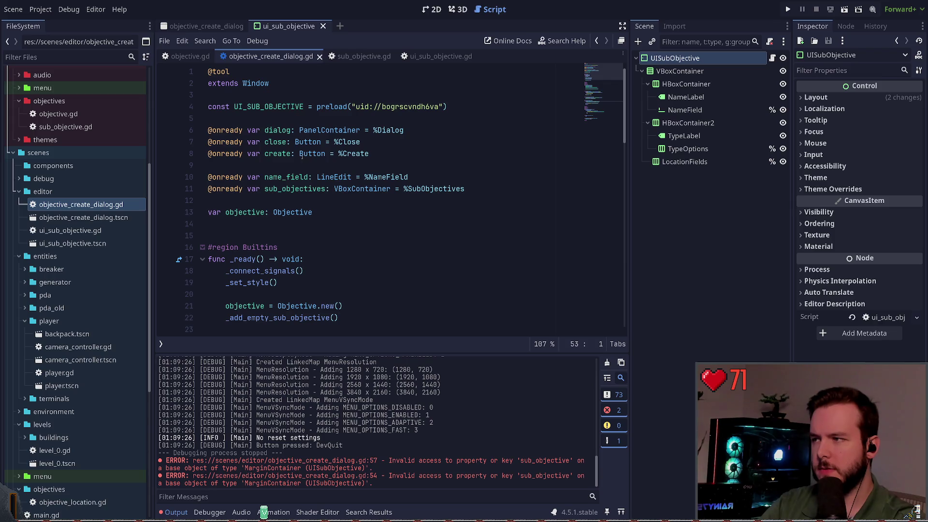
double_click(278, 130)
scroll(330, 213, "down", 9)
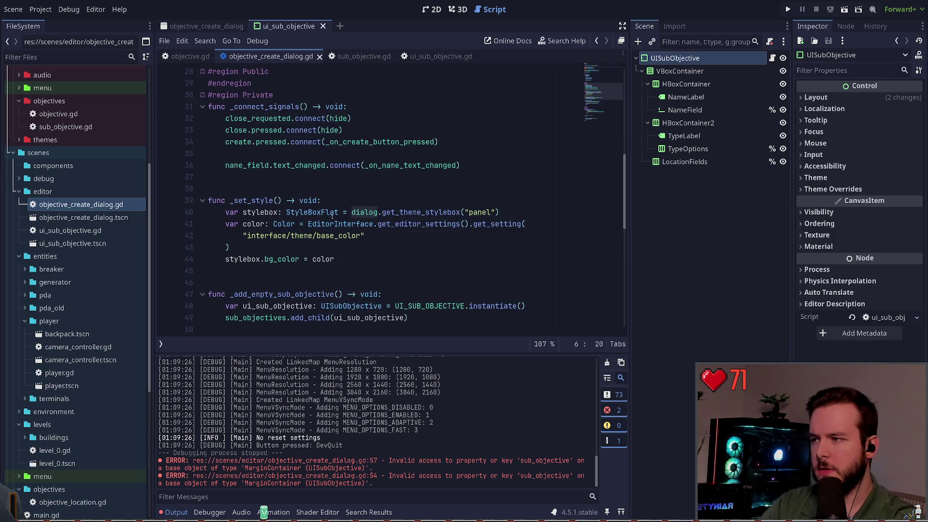
scroll(343, 230, "down", 5)
scroll(342, 220, "up", 8)
scroll(342, 213, "up", 7)
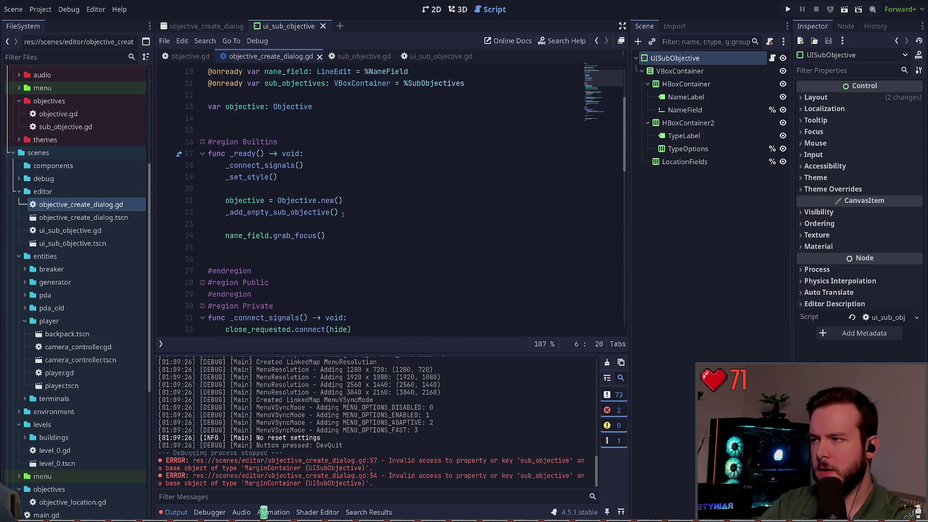
scroll(342, 213, "down", 6)
scroll(343, 212, "down", 9)
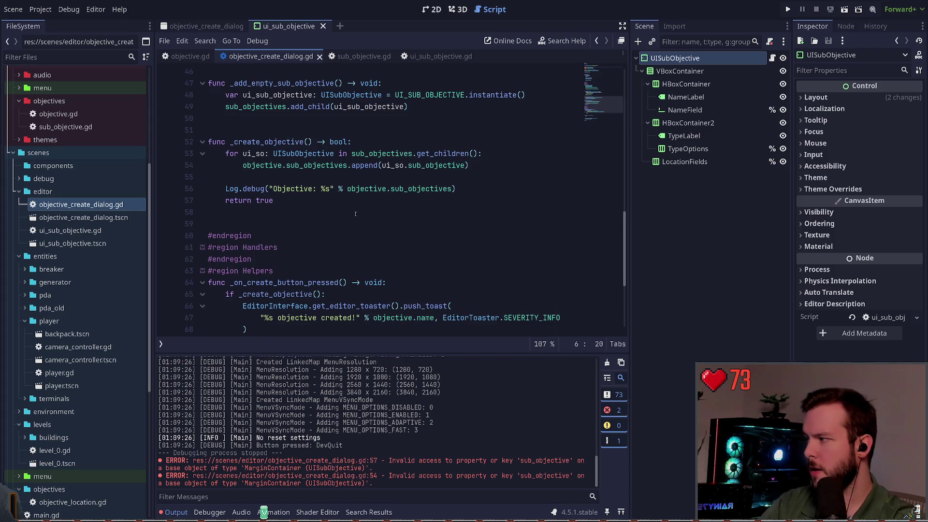
scroll(348, 208, "down", 2)
scroll(337, 230, "up", 4)
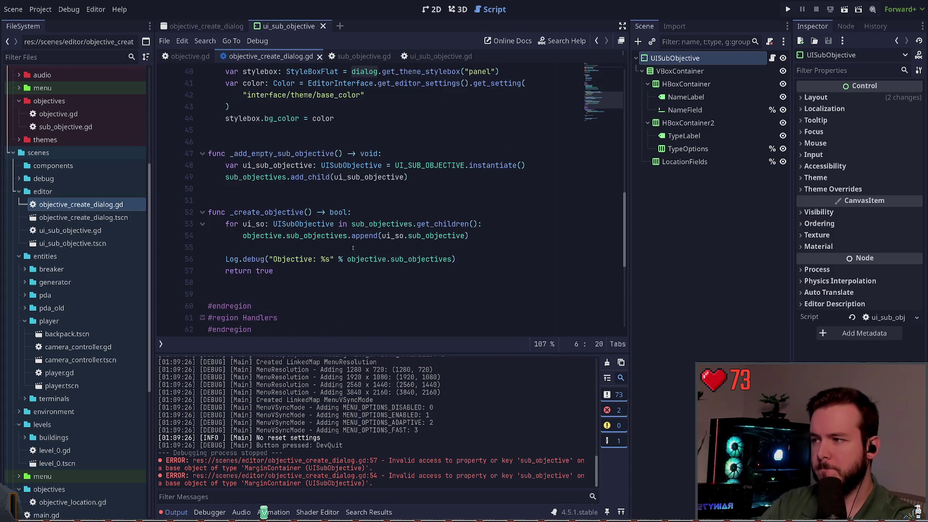
scroll(319, 250, "up", 1)
scroll(319, 251, "up", 1)
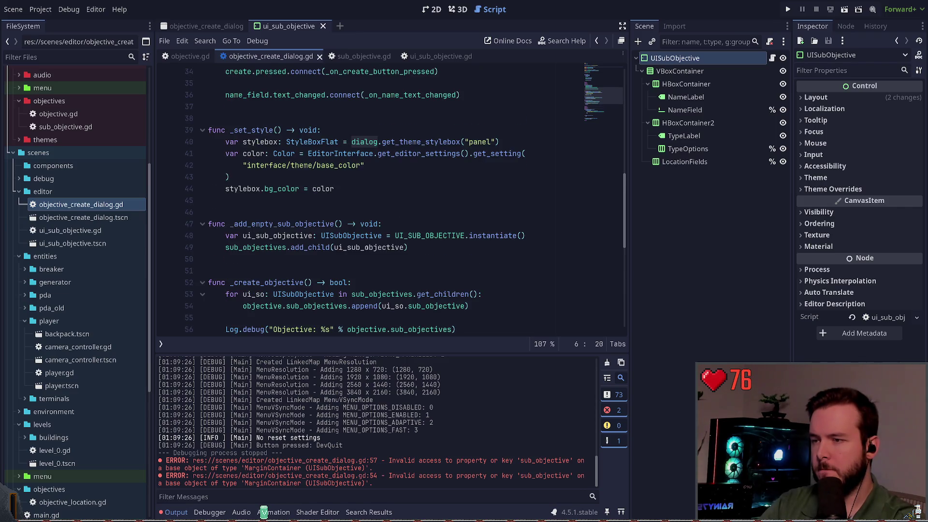
left_click(389, 225)
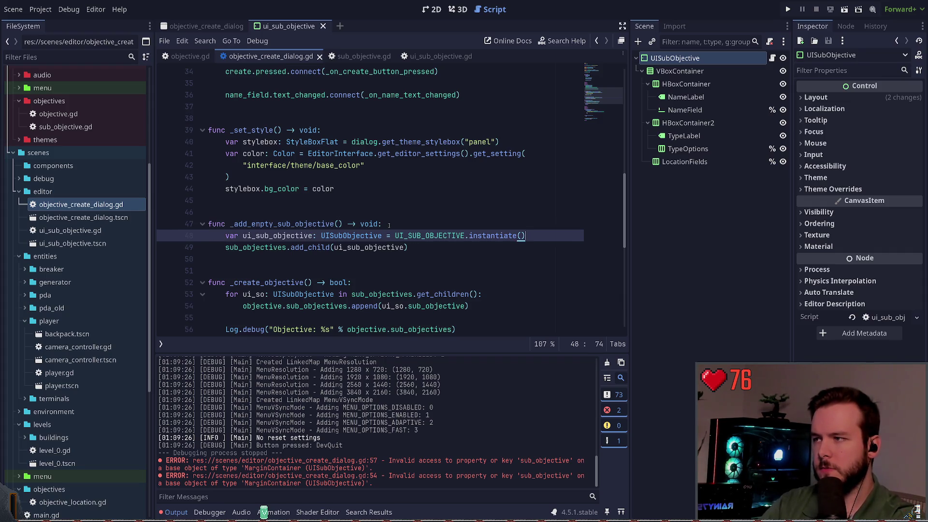
Start a new EditorInterface call on the line after the sub-objective instantiate line
key("End")
key("Return")
type("Ente")
key("BackSpace")
key("BackSpace")
type("ditor")
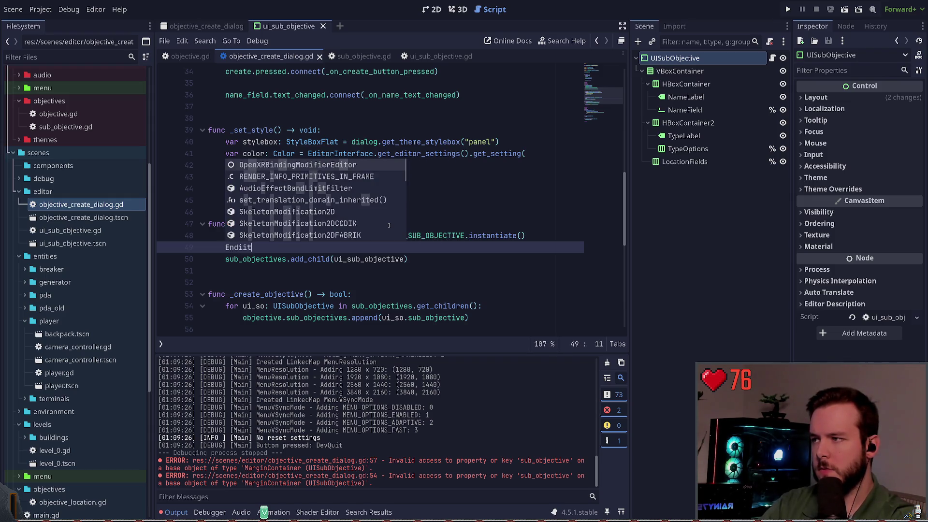
key("BackSpace")
key("BackSpace")
key("BackSpace")
type("ditoe")
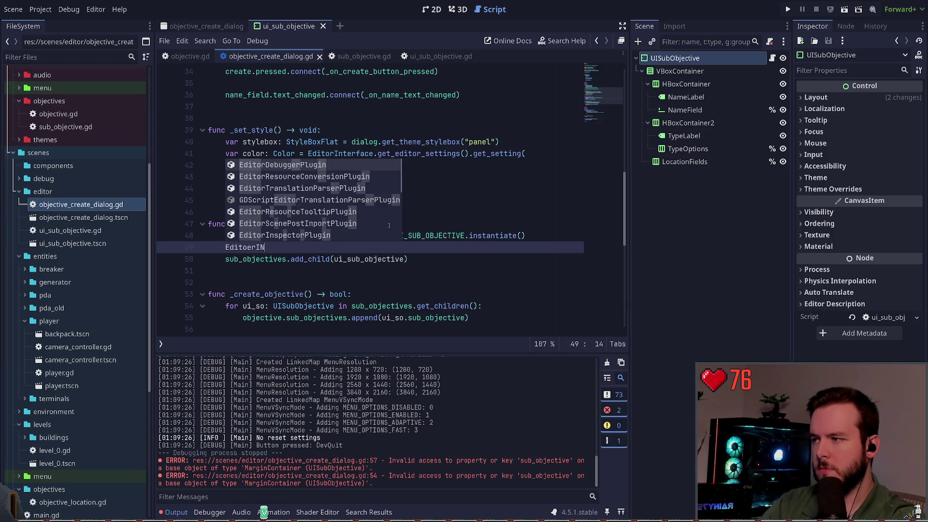
key("BackSpace")
type("r")
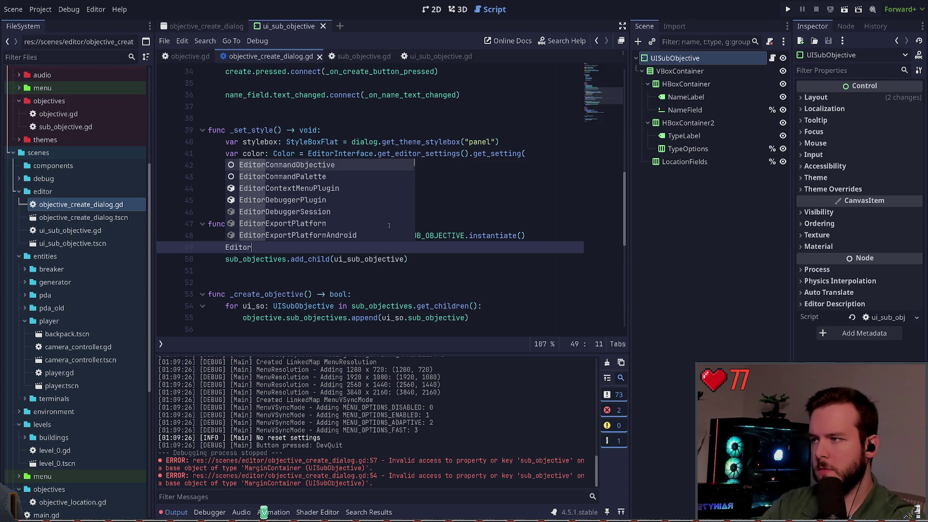
type("Inspector")
key("BackSpace")
key("BackSpace")
key("BackSpace")
type("face.")
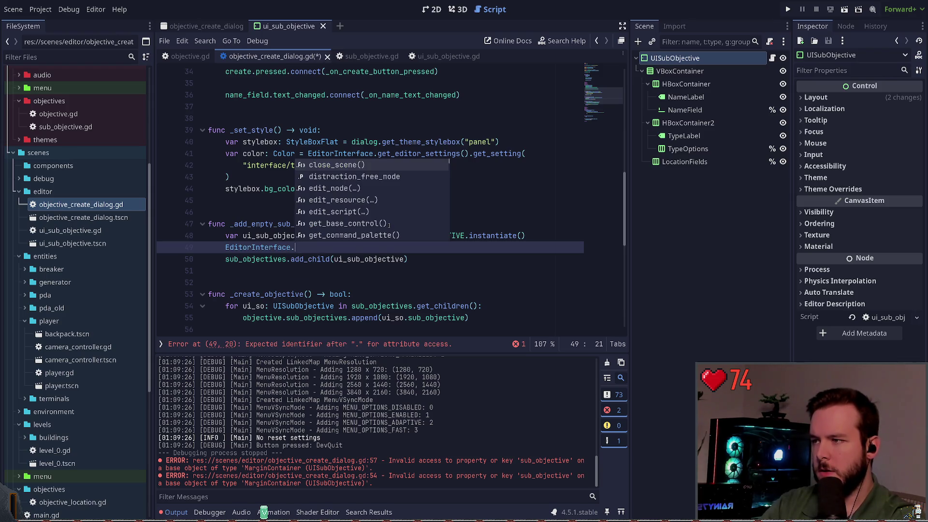
type("edit")
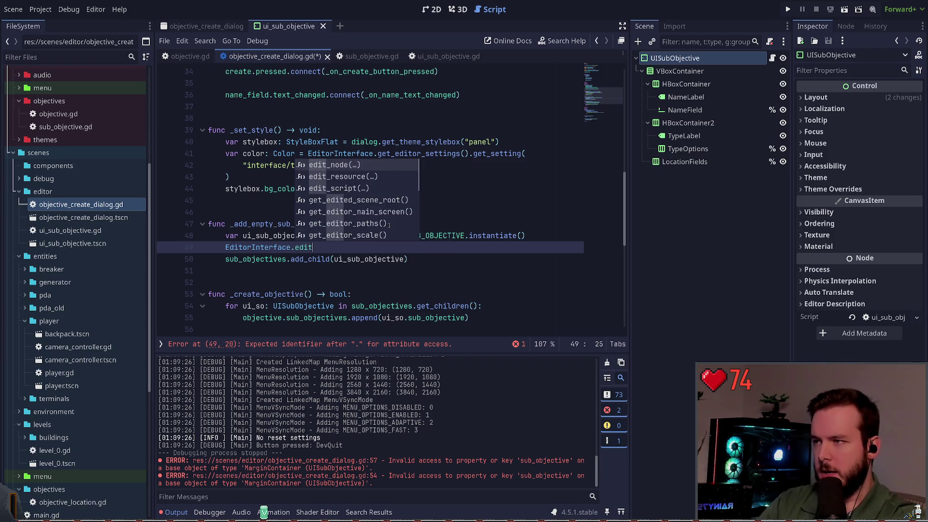
key("Return")
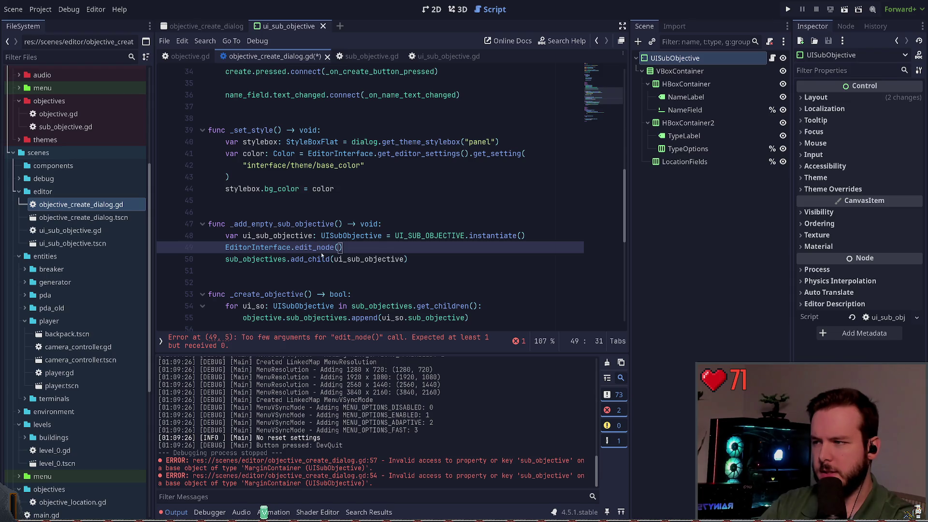
Complete the line as EditorInterface.get_base_control().find_child("Objective") and scroll to the script's top
key("Right")
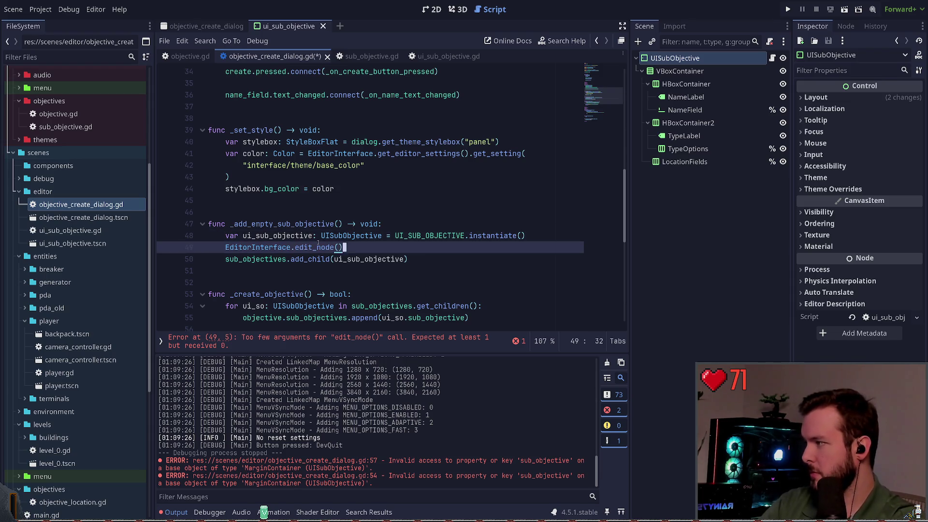
key("BackSpace")
key("BackSpace")
key("BackSpace")
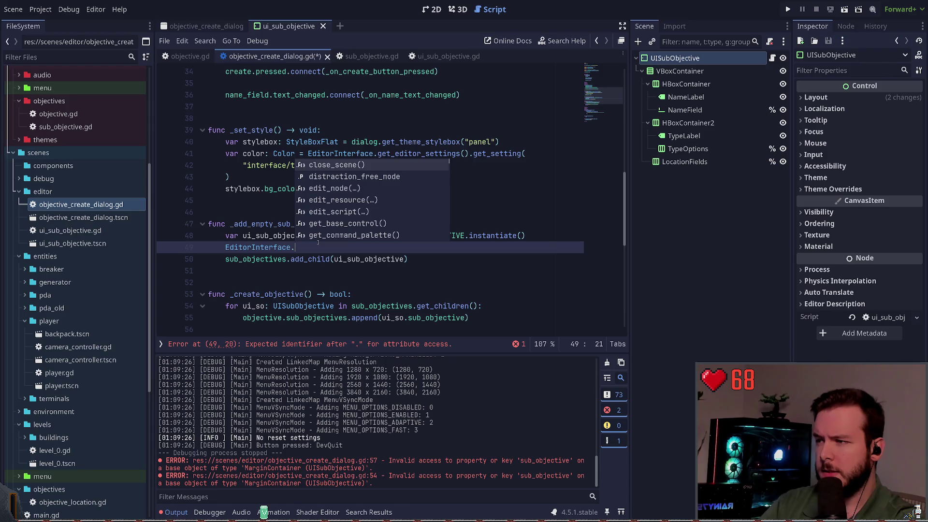
key("Down")
key("Down")
key("Down")
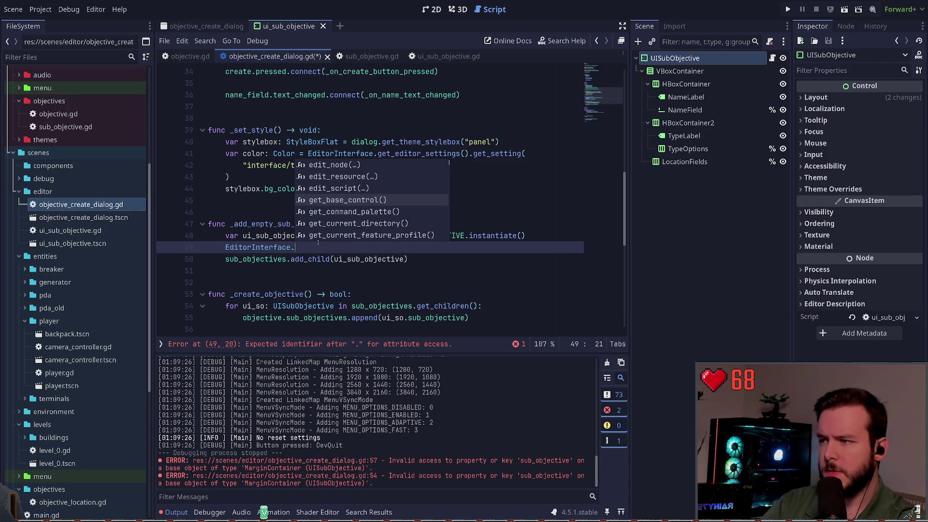
key("Return")
type(".get_base_control().")
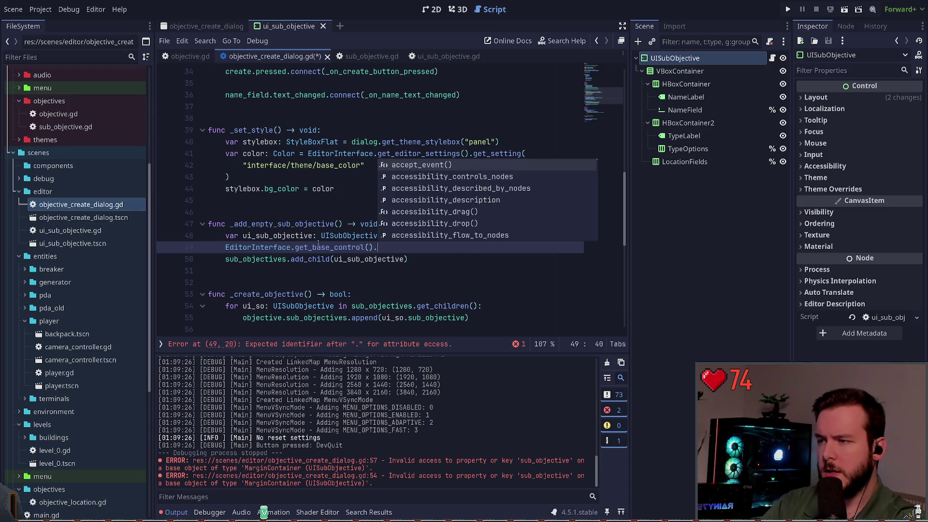
type("child")
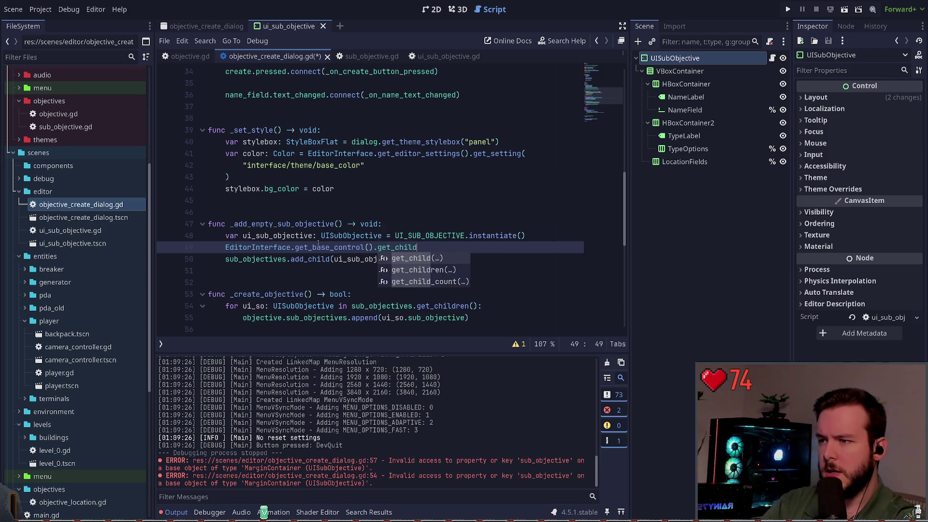
key("BackSpace")
key("BackSpace")
key("BackSpace")
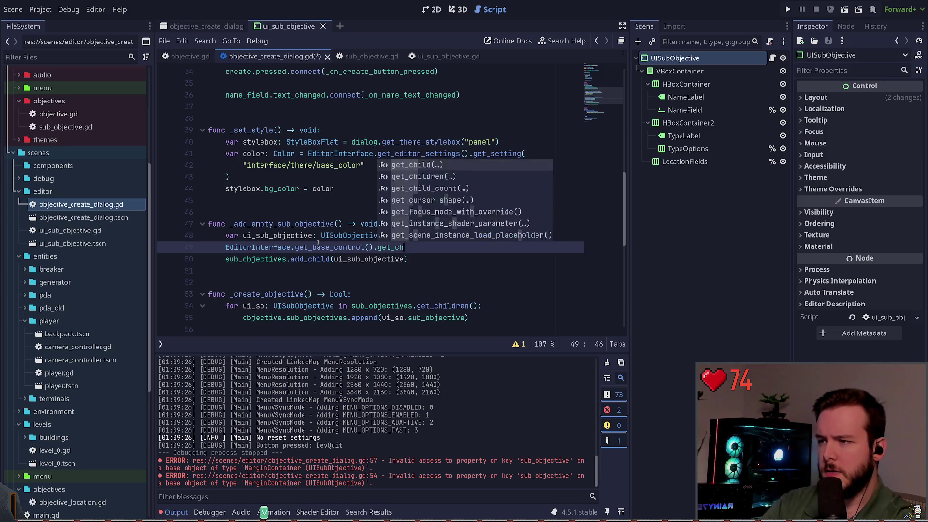
type("find_chil")
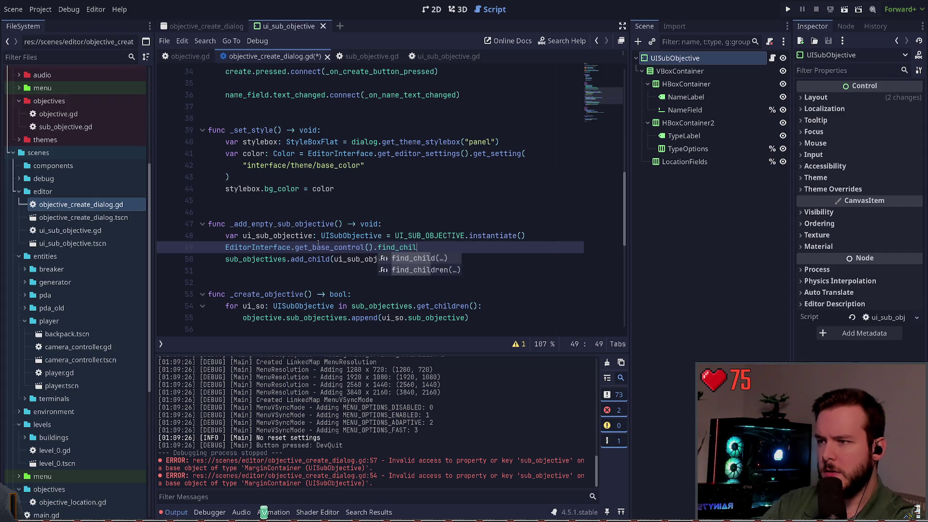
key("Return")
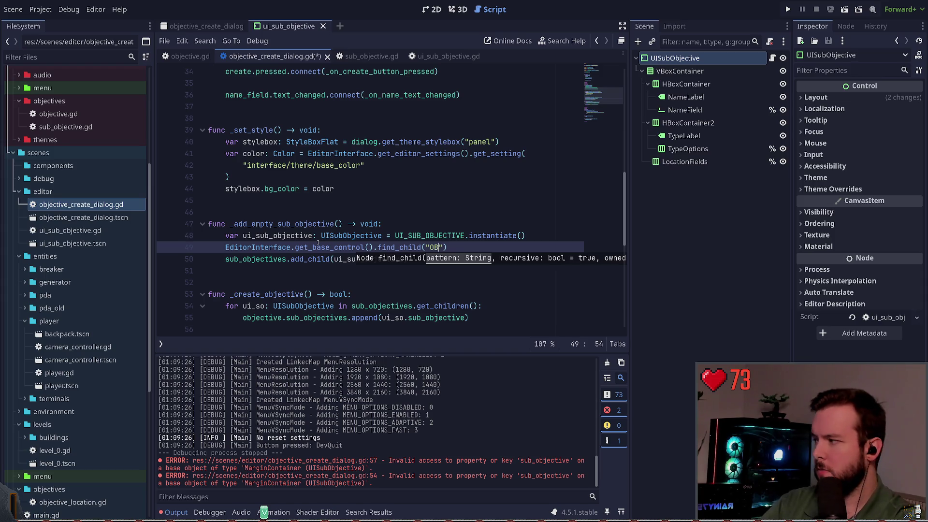
type("jective")
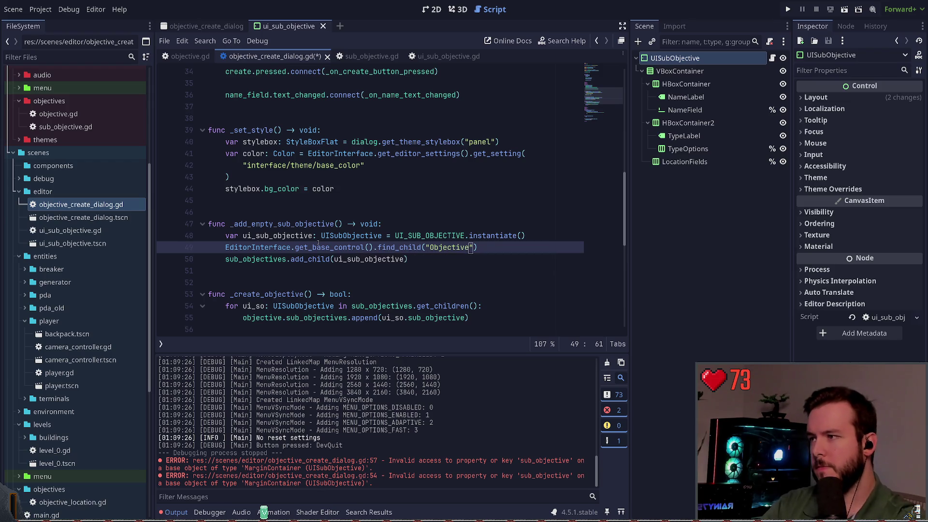
scroll(318, 243, "up", 5)
scroll(337, 248, "up", 6)
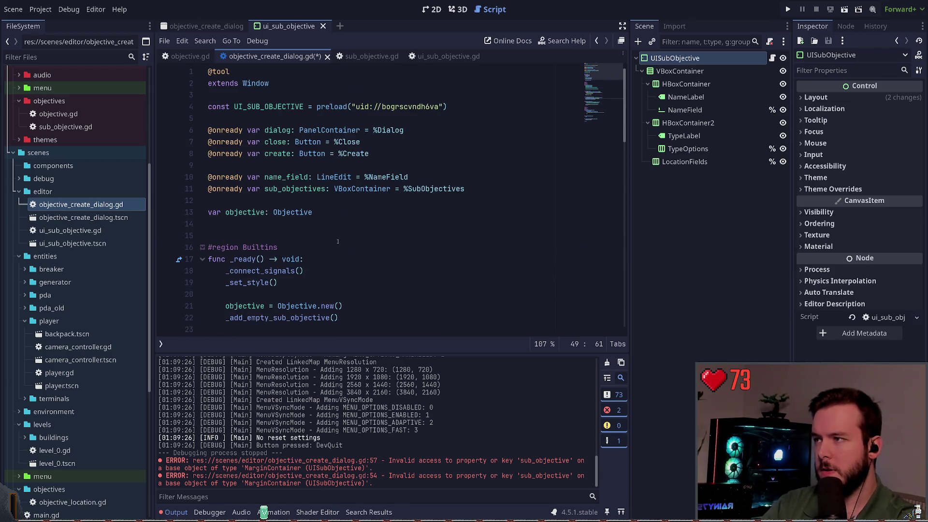
Change the find_child name to "ObjectiveCreateDialog" and save the script
scroll(338, 241, "down", 12)
left_click(430, 212)
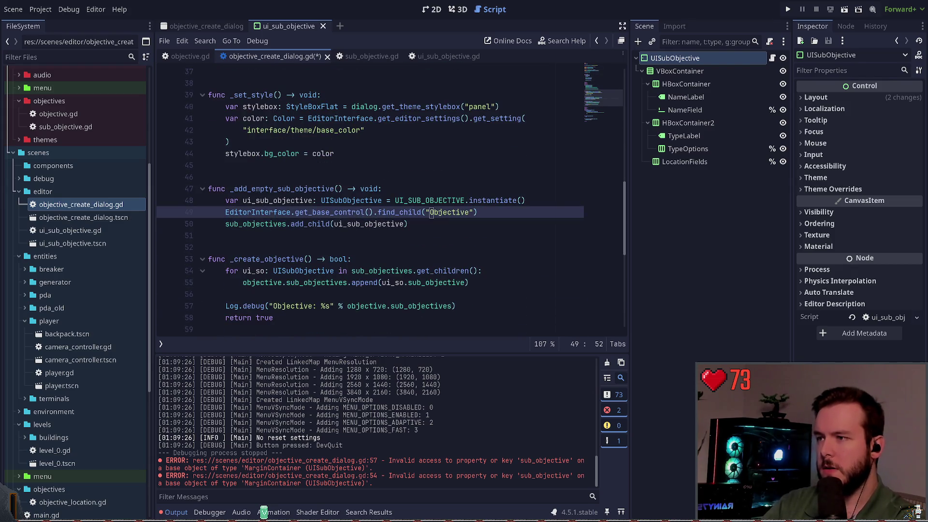
type("reateDialog")
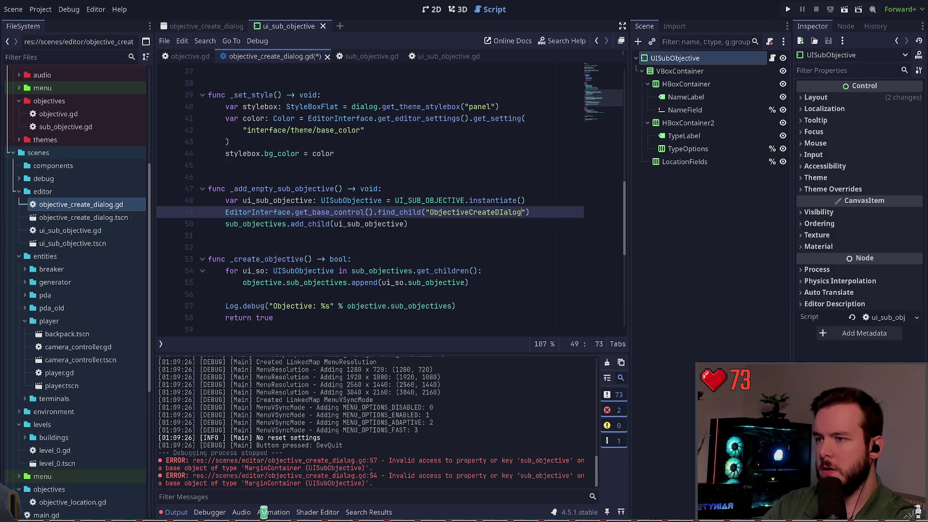
key("BackSpace")
key("BackSpace")
key("BackSpace")
type("i")
key("Escape")
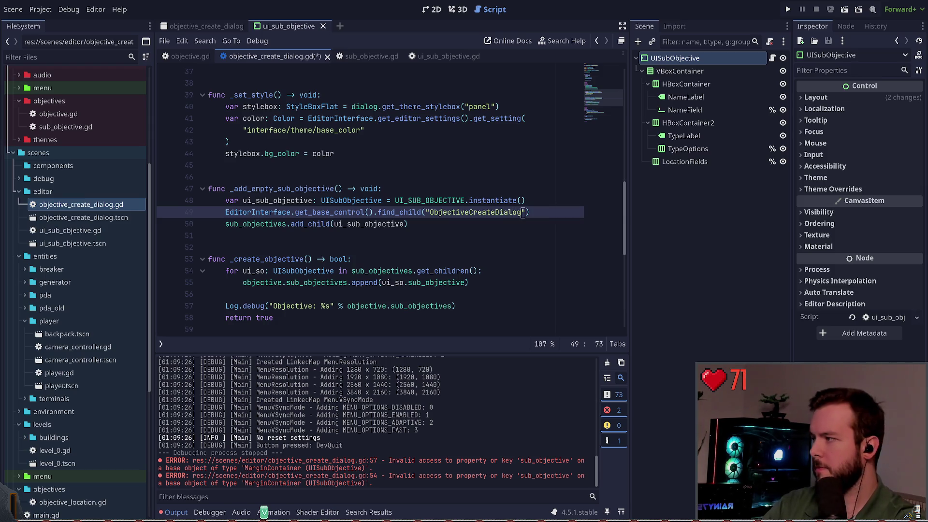
key("Down")
key("ctrl+s")
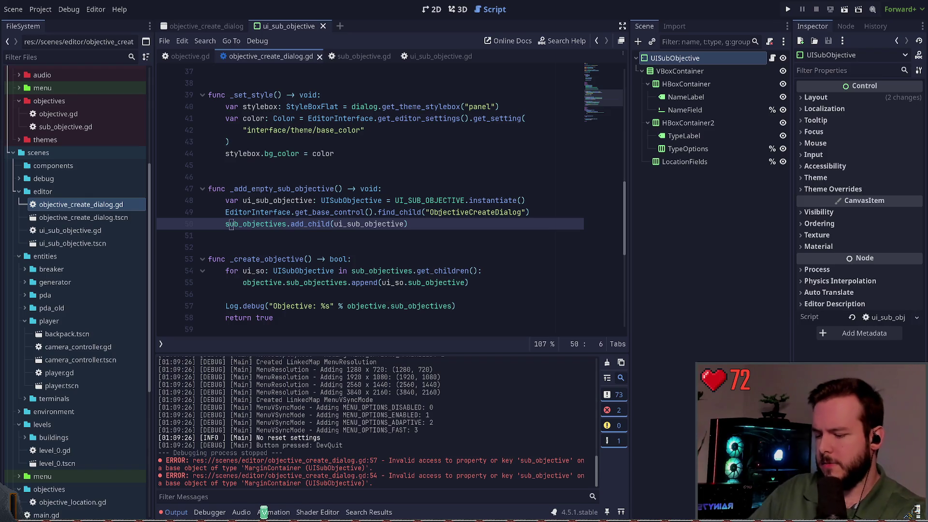
Undo back to "Objective" and remove the find_child call from the line
left_click(439, 213)
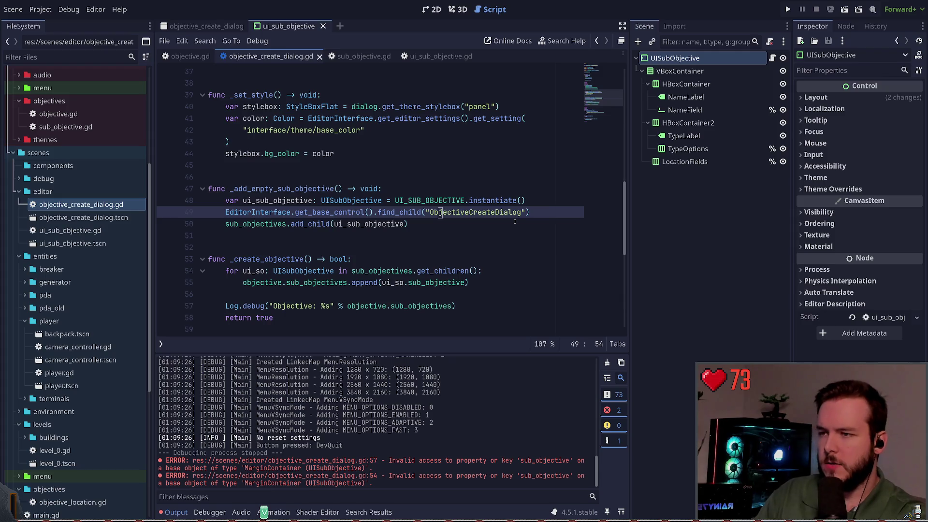
key("Left")
key("Left")
key("Right")
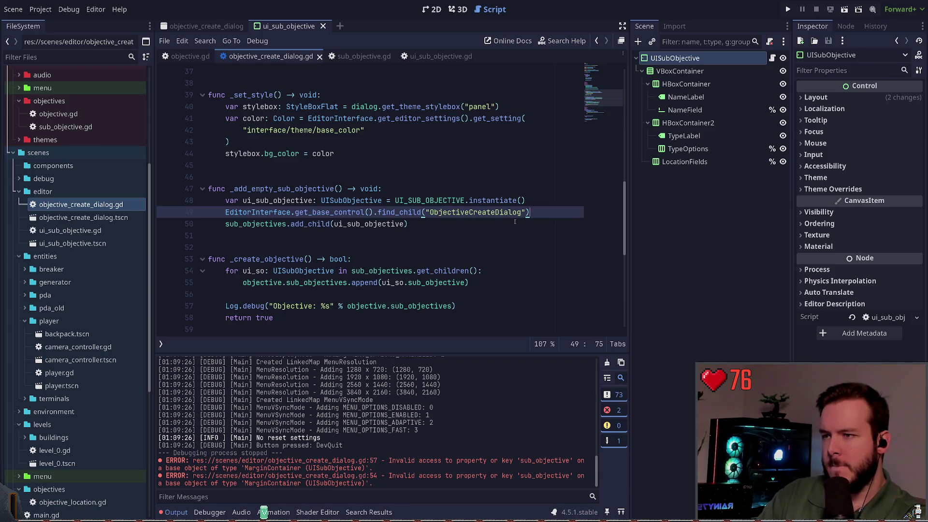
key("ctrl+z")
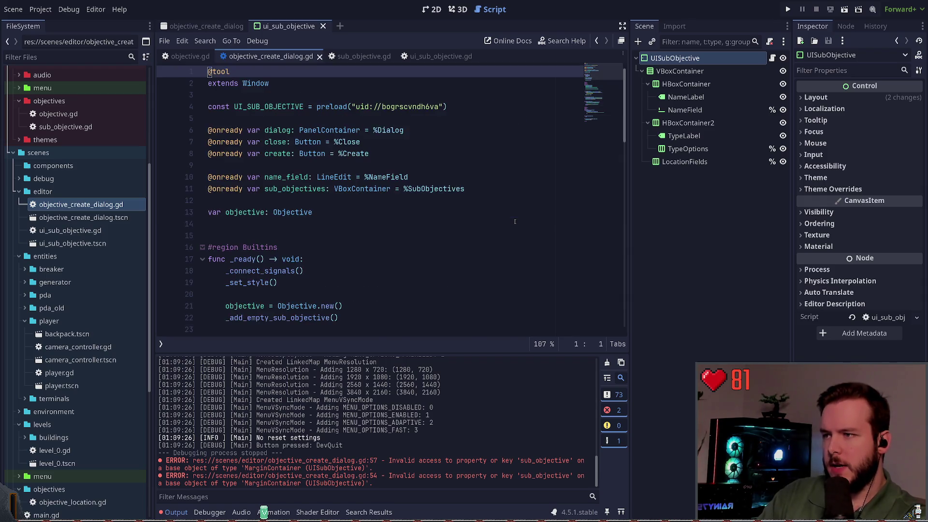
key("ctrl+z")
key("ctrl+z")
key("ctrl+z")
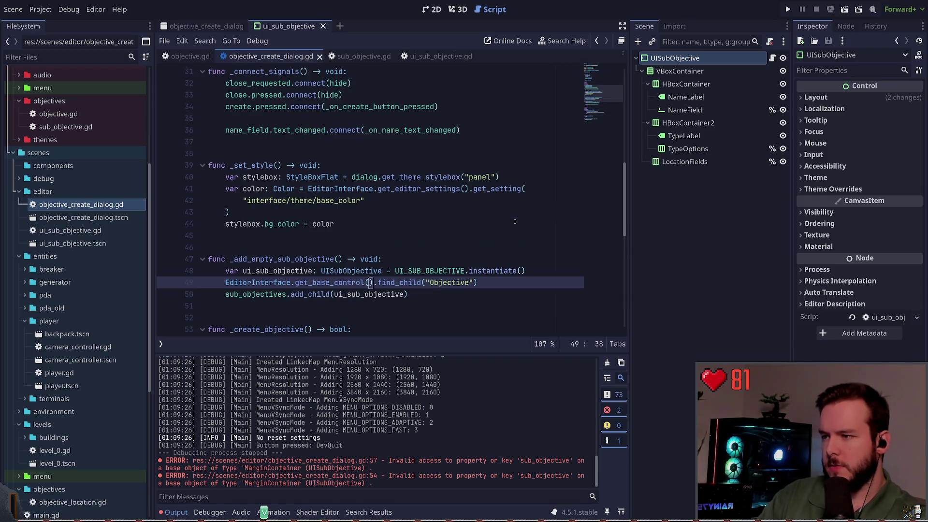
Start a for loop over EditorInterface.get_base_control().get_children() below the instantiate line
key("Return")
type("for child in")
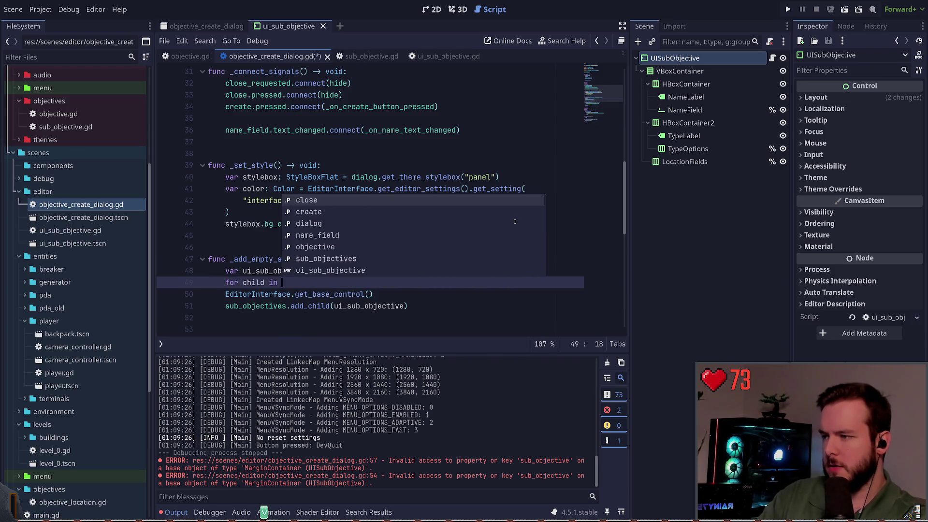
key("Delete")
key("ctrl+Right")
key("ctrl+Right")
key("ctrl+Right")
type(".get_chi")
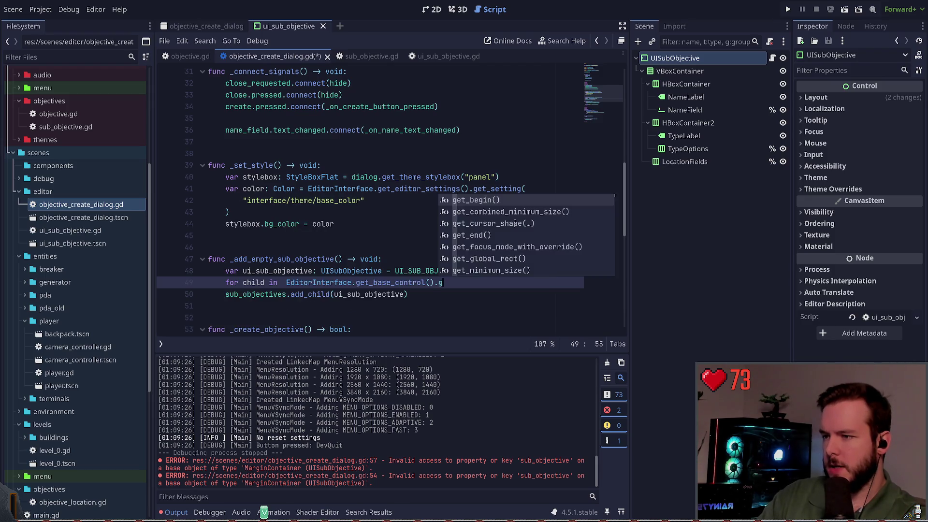
key("Return")
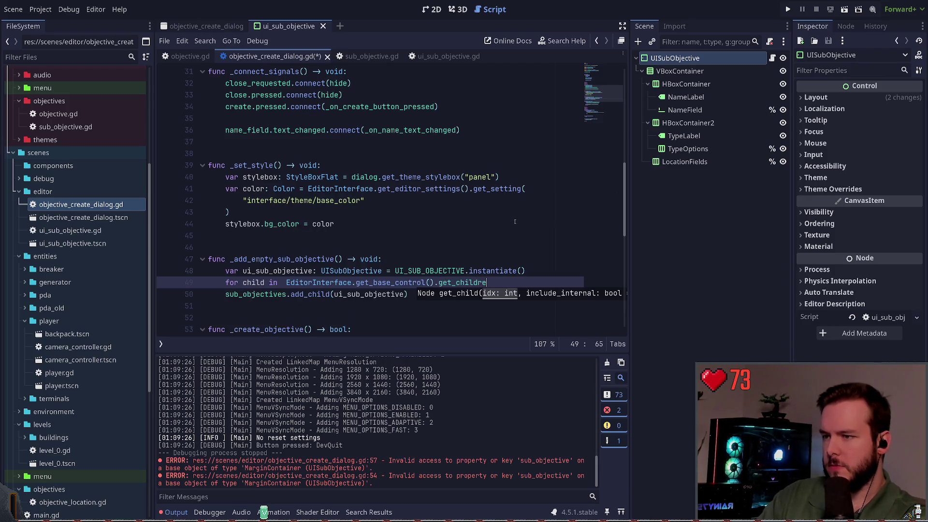
type("n")
key("Return")
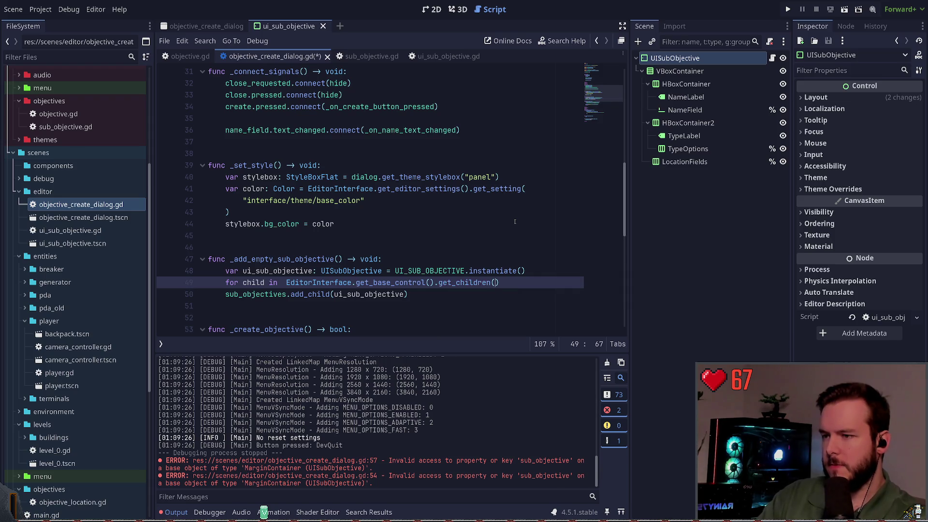
type(":")
key("Return")
Type the loop variable as 'child: Node' and remove the extra space after in
key("Up")
scroll(515, 222, "down", 1)
key("ctrl+Left")
key("ctrl+Left")
key("ctrl+Left")
key("ctrl+Left")
key("ctrl+Left")
key("ctrl+Left")
type(": Node")
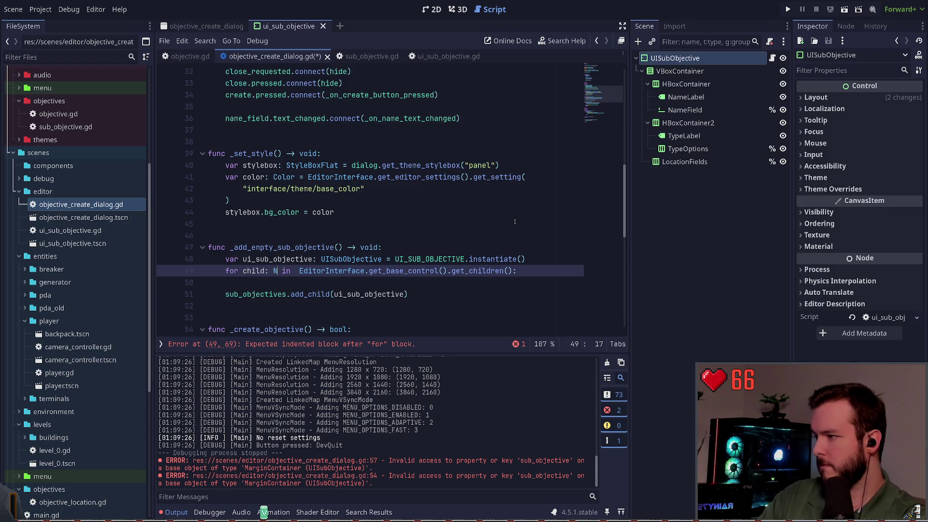
key("Delete")
key("End")
Print each child inside the loop with print(child)
key("Return")
type("prin")
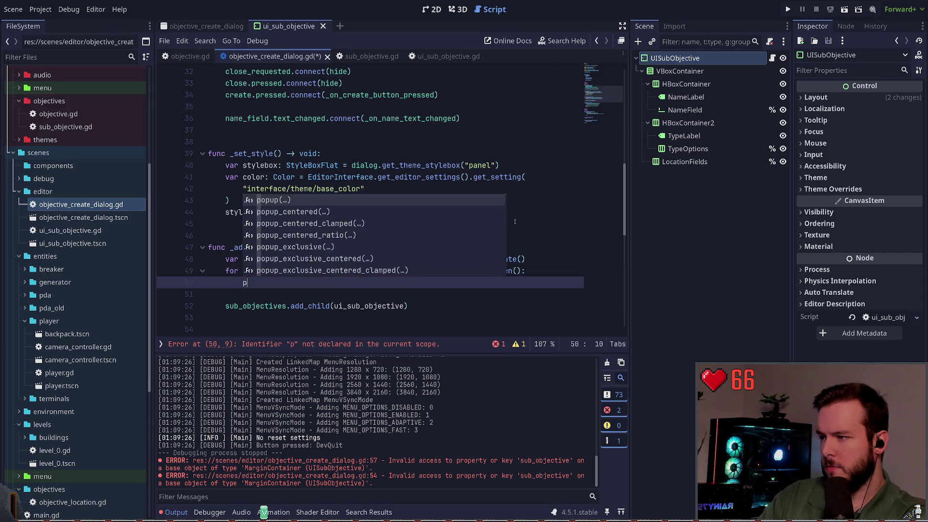
key("Return")
type("hild")
key("Down")
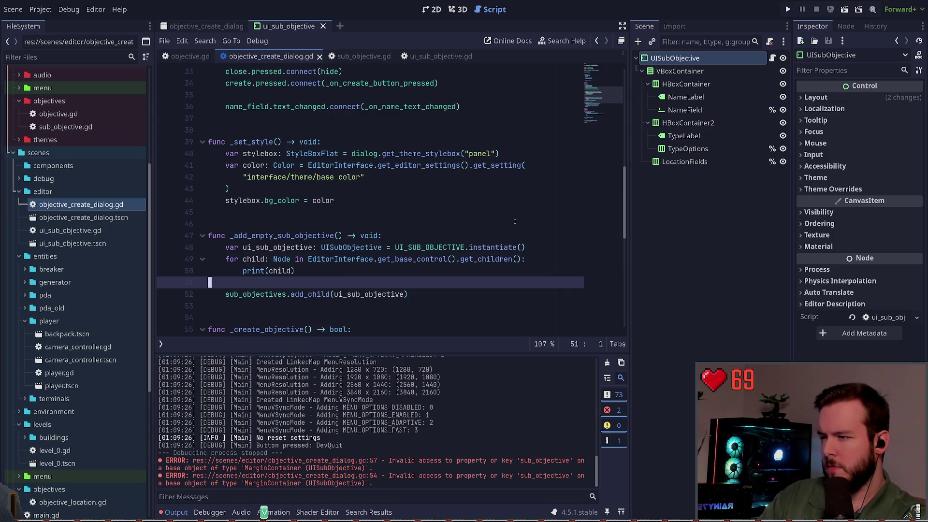
key("ctrl+shift+p")
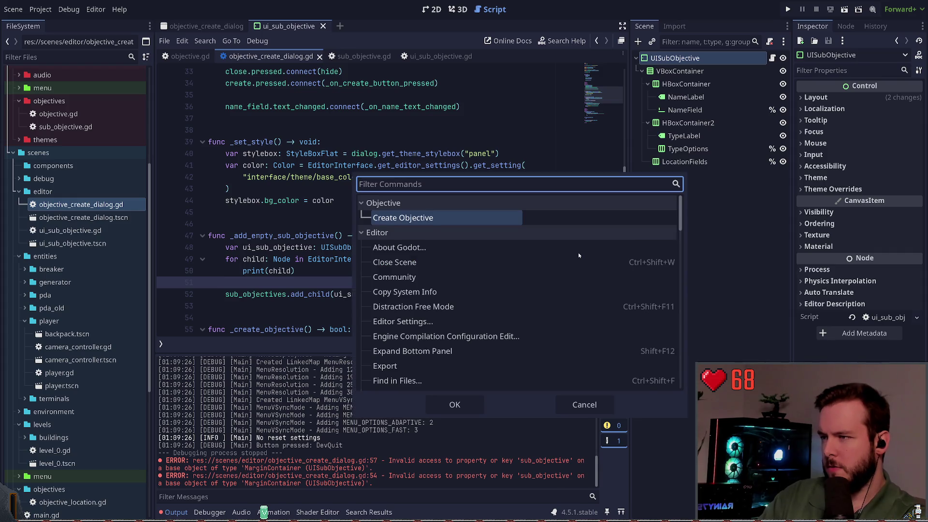
Run Create Objective, close it, and select ObjectiveCreateDialog among the printed children
key("Return")
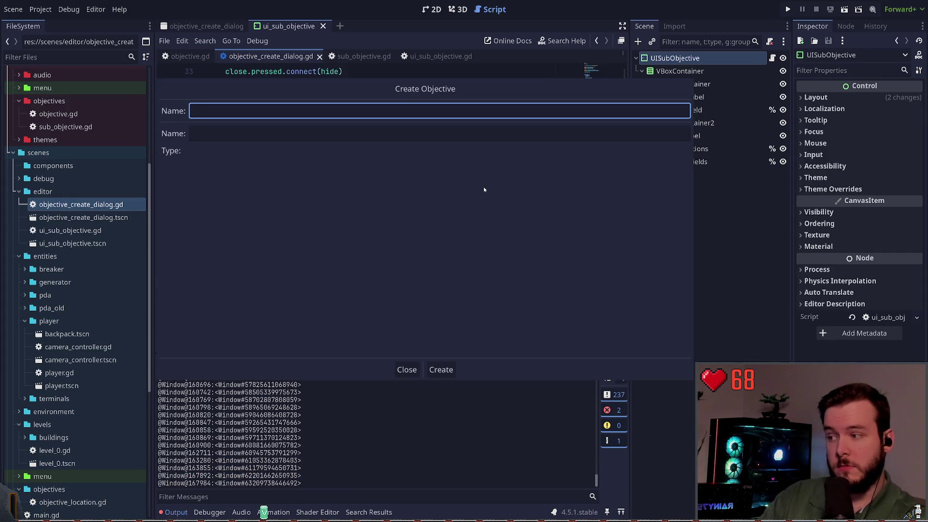
key("Escape")
scroll(434, 422, "up", 10)
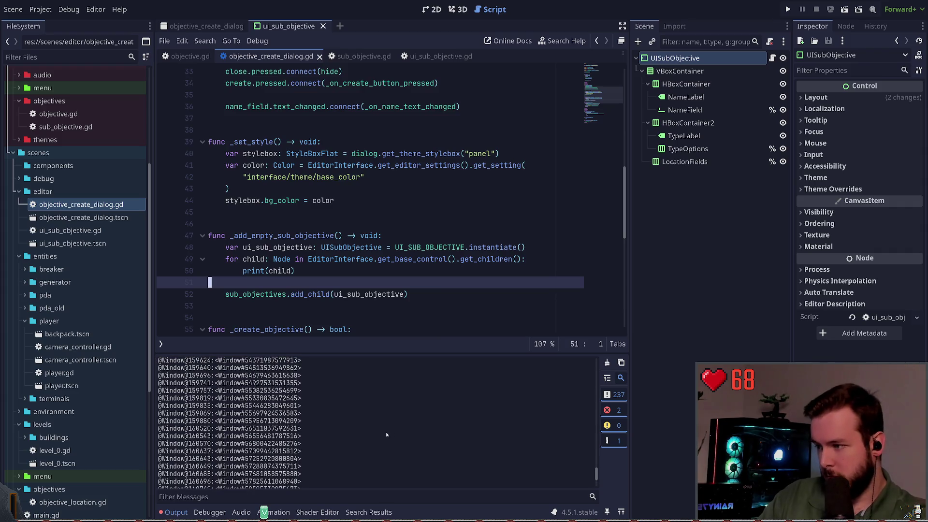
scroll(361, 427, "up", 5)
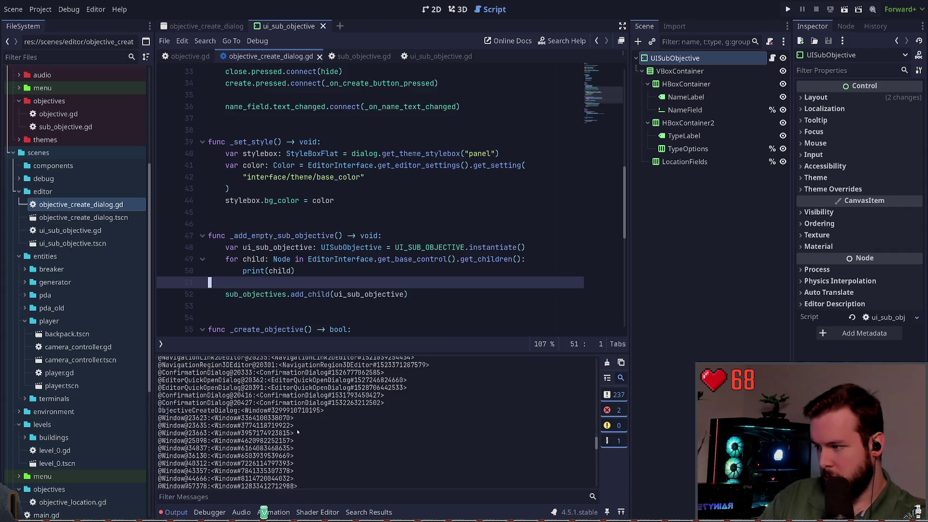
double_click(192, 410)
key("ctrl+c")
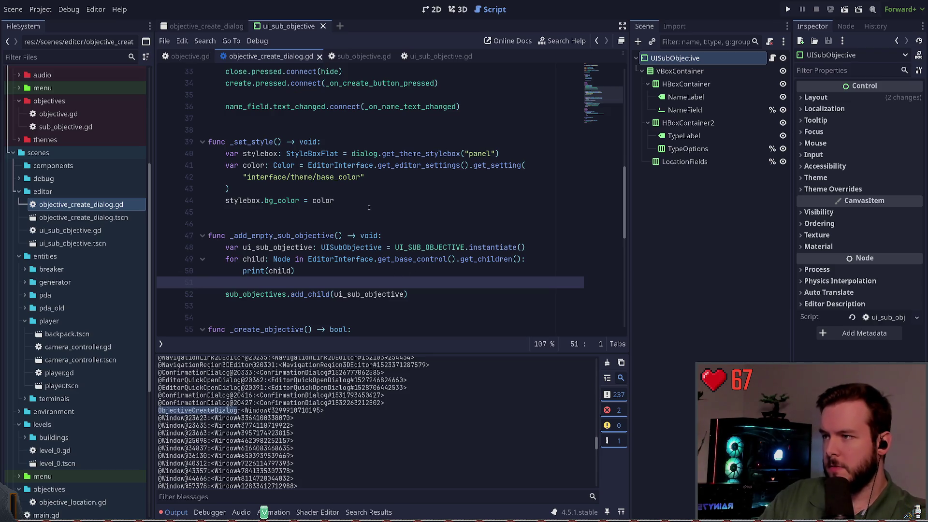
Return to the _add_empty_sub_objective body in the script
scroll(376, 211, "down", 3)
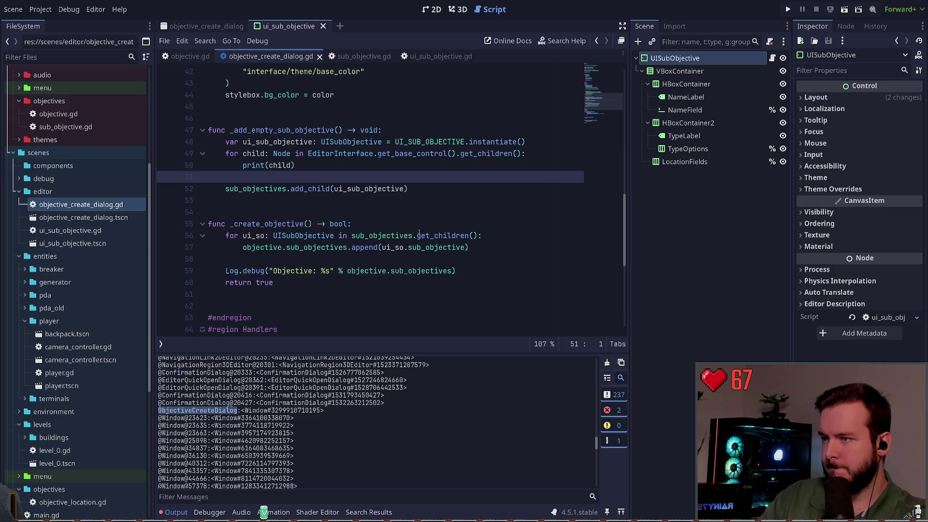
left_click(380, 235)
scroll(423, 260, "up", 1)
left_click(410, 211)
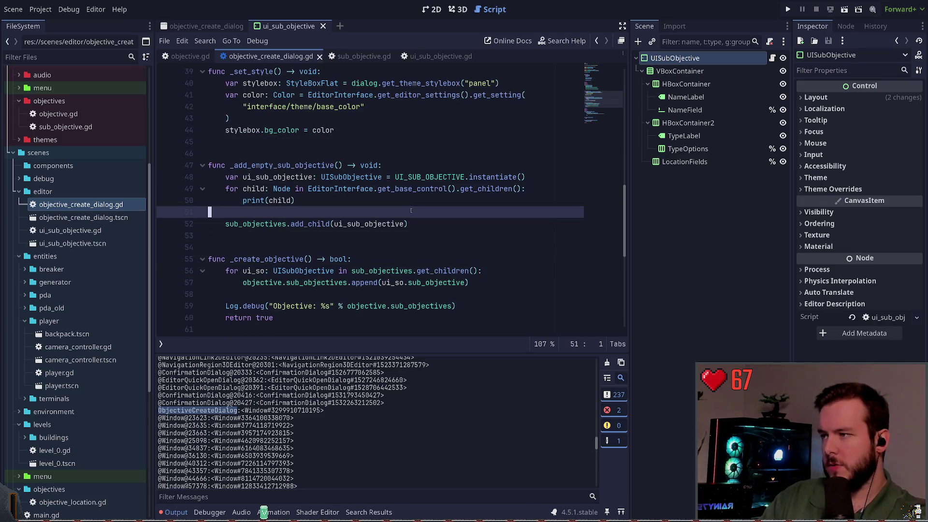
Add active_dialog = EditorInterface.get_base_control().find_child("ObjectiveCreateDialog") above the loop
key("Up")
key("Up")
key("ctrl+shift+Return")
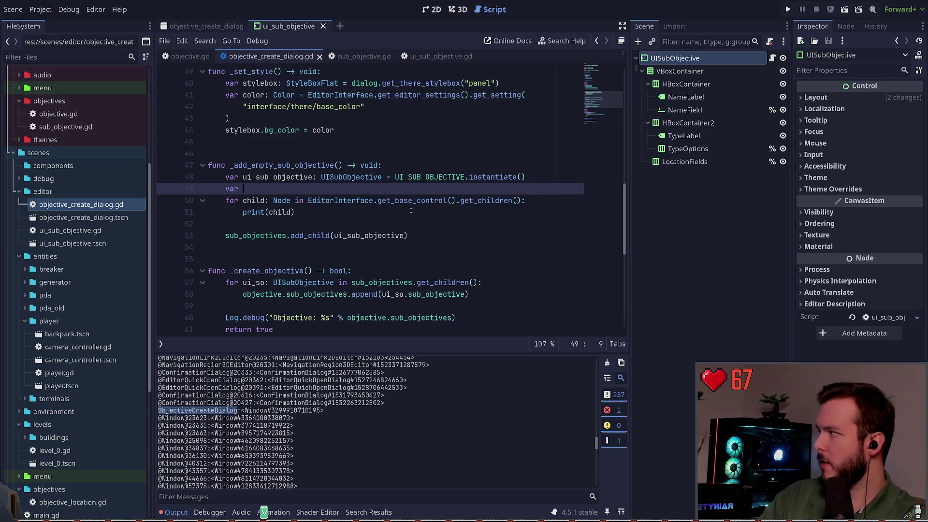
type("dialo")
key("BackSpace")
key("BackSpace")
key("BackSpace")
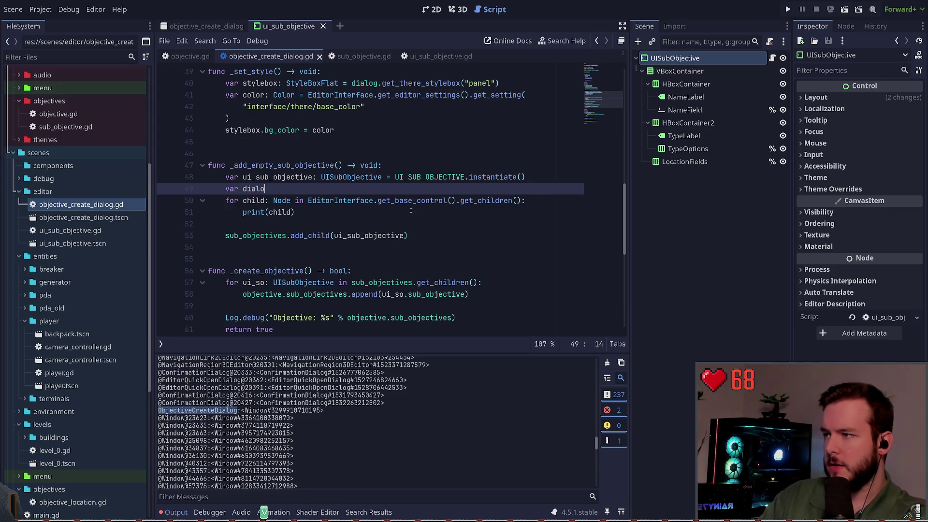
type("active_d")
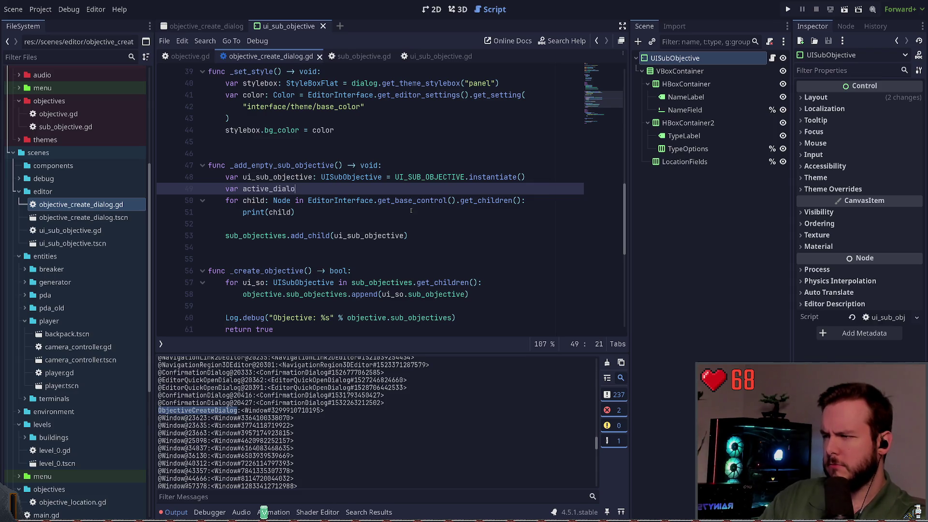
key("Escape")
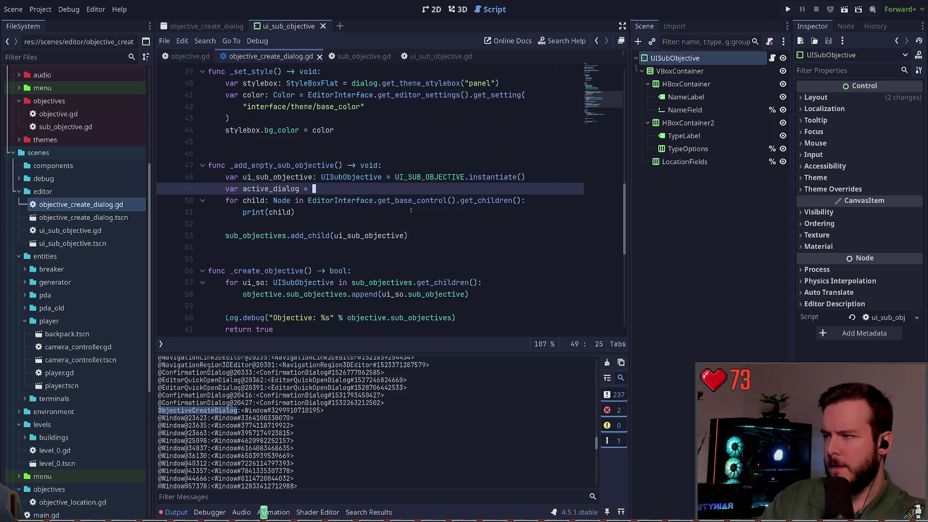
type("EditorINt")
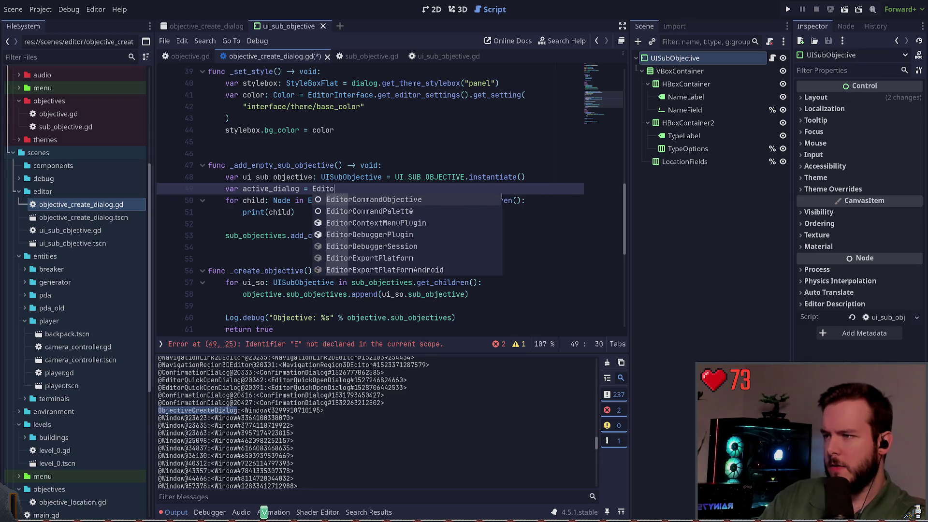
key("Return")
type(".get_base_control()")
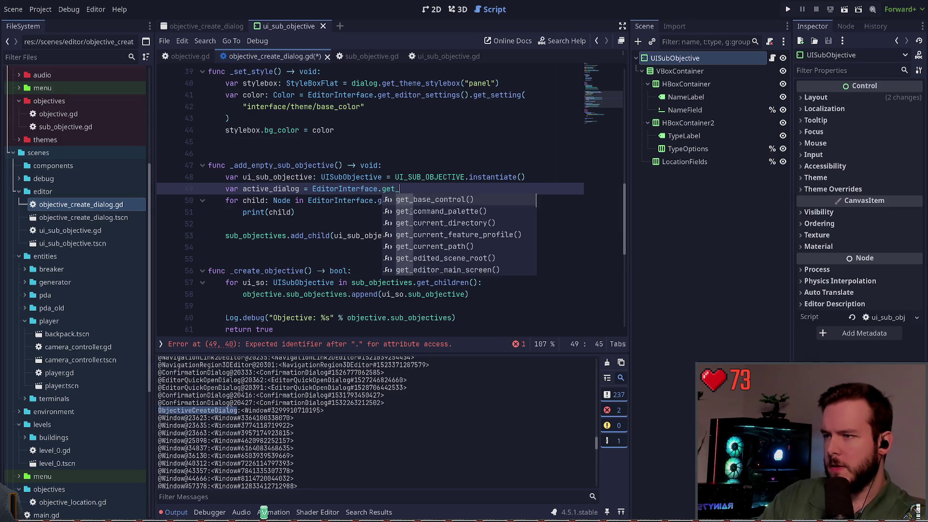
key("Return")
type(".find_child(\"")
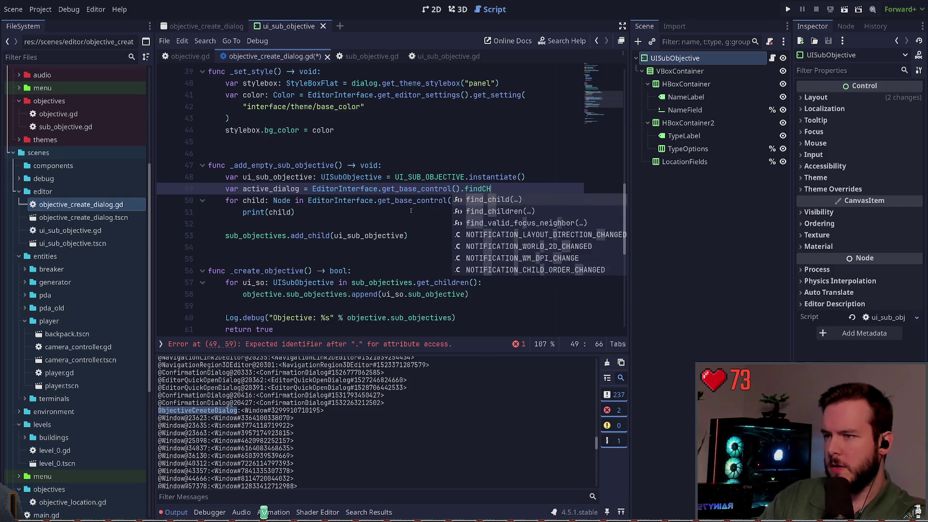
key("Return")
key("ctrl+v")
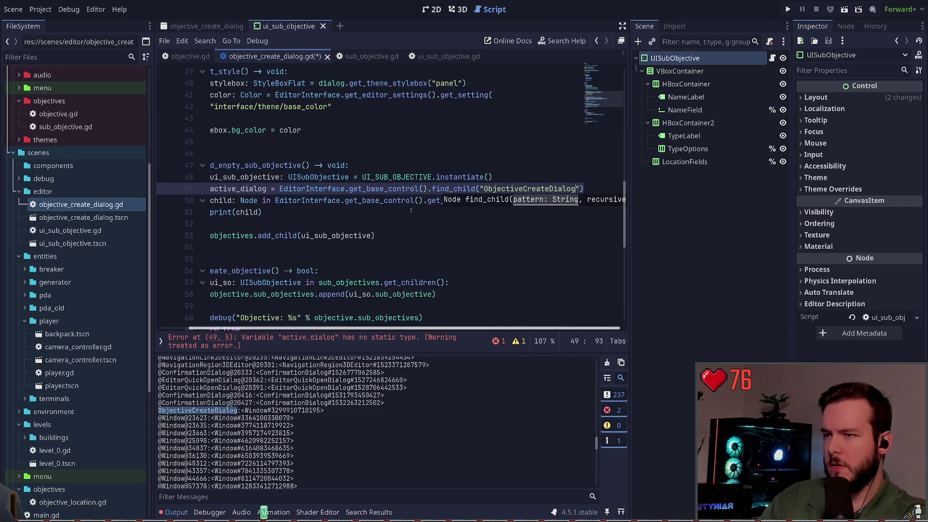
key("End")
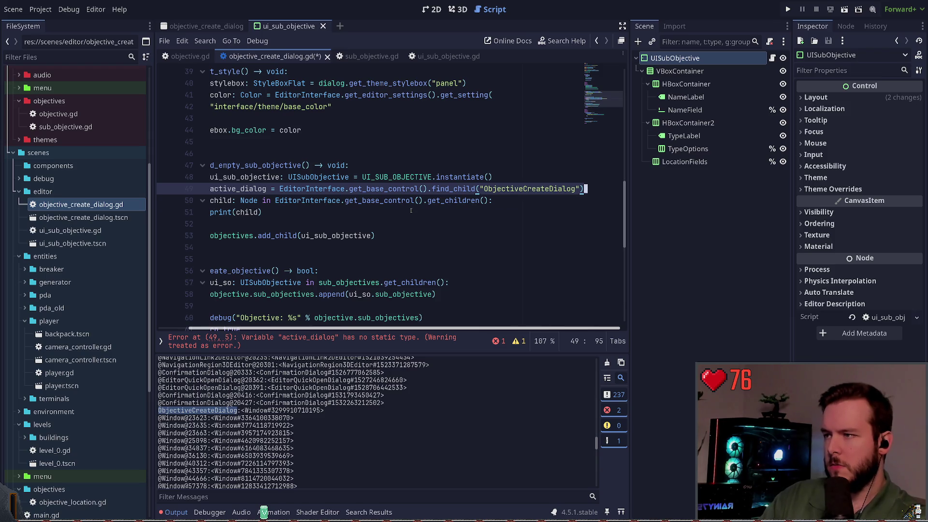
Annotate active_dialog with the Node type
key("Home")
key("ctrl+Right")
key("ctrl+Right")
key("Right")
key("Left")
type(": D")
key("BackSpace")
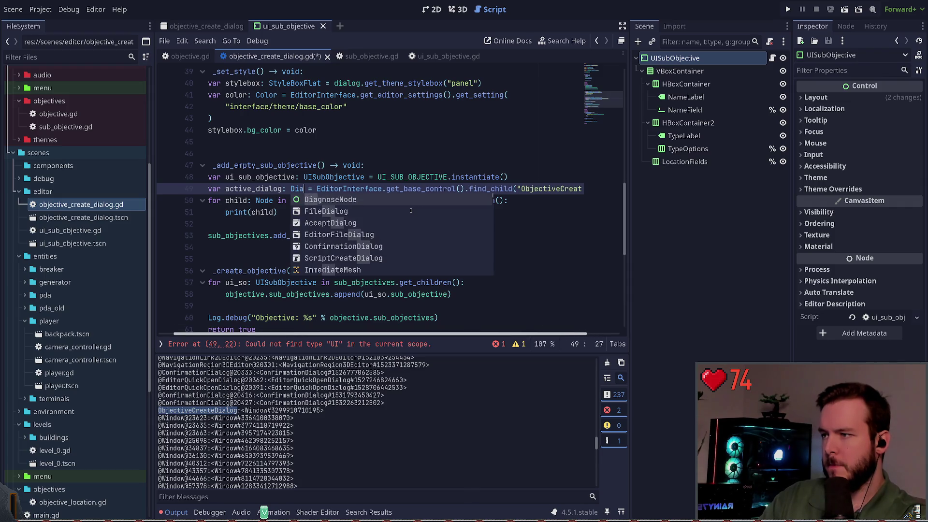
type("Ob")
key("BackSpace")
key("BackSpace")
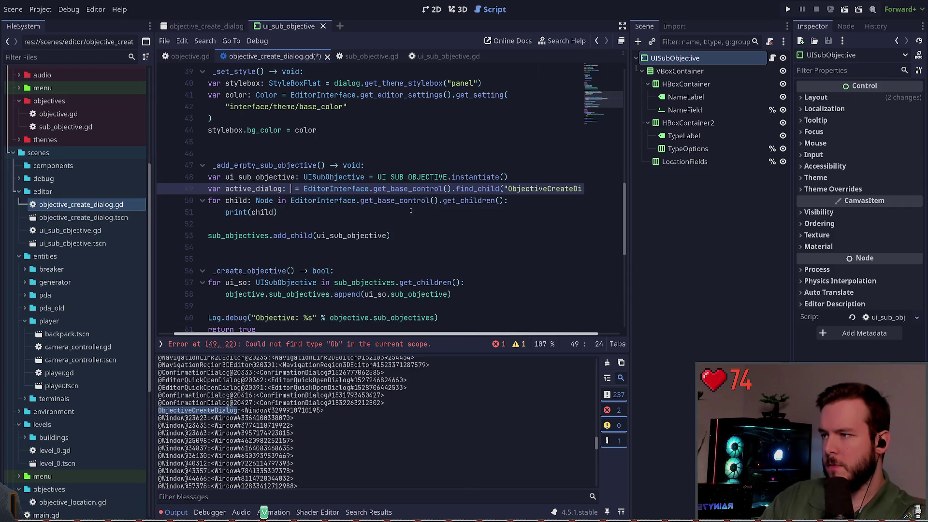
type("Node")
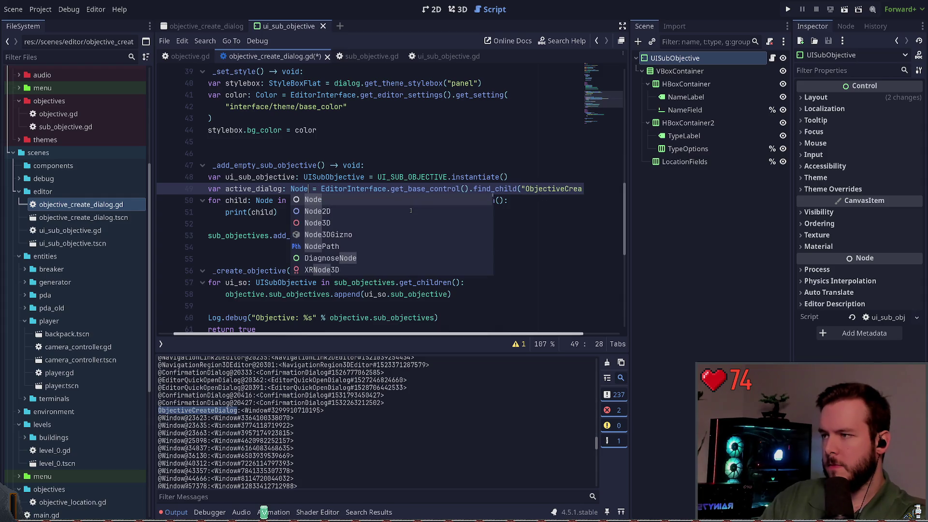
key("Escape")
key("Down")
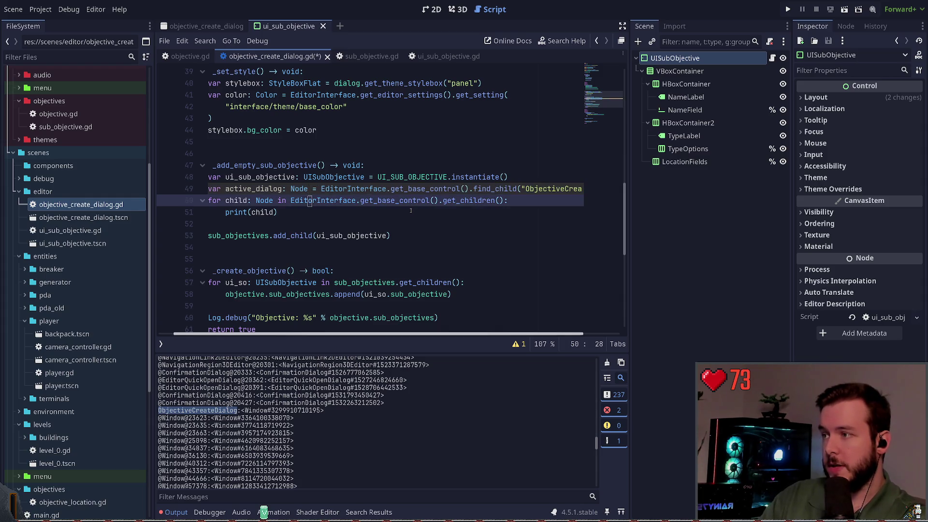
Replace the for-child loop with print(active_dialog), save, and run Create Objective to test
key("Home")
key("shift+Down")
key("shift+End")
key("Delete")
key("ctrl+s")
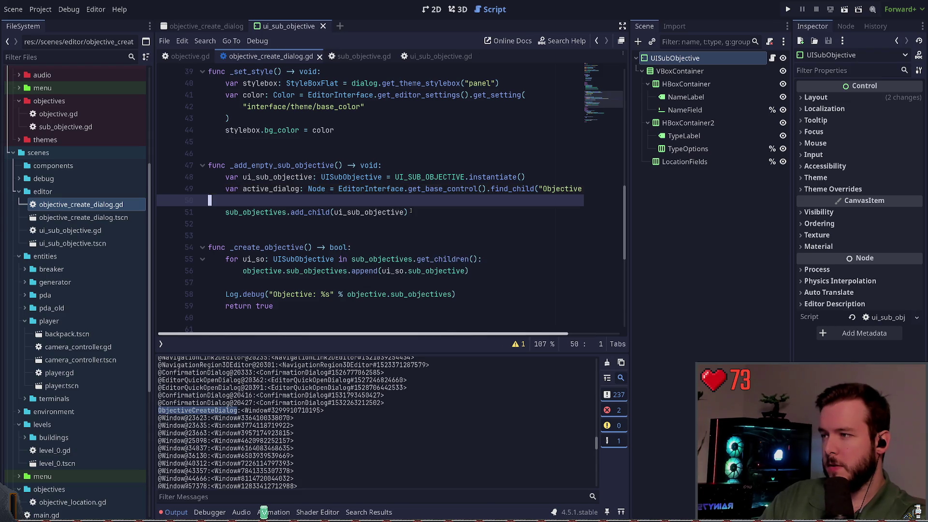
type("print(a")
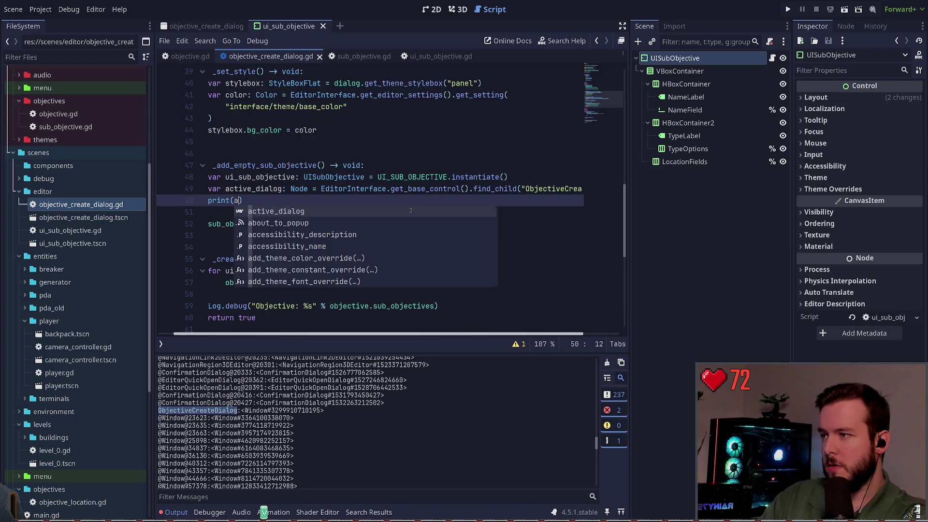
type("ct")
key("Return")
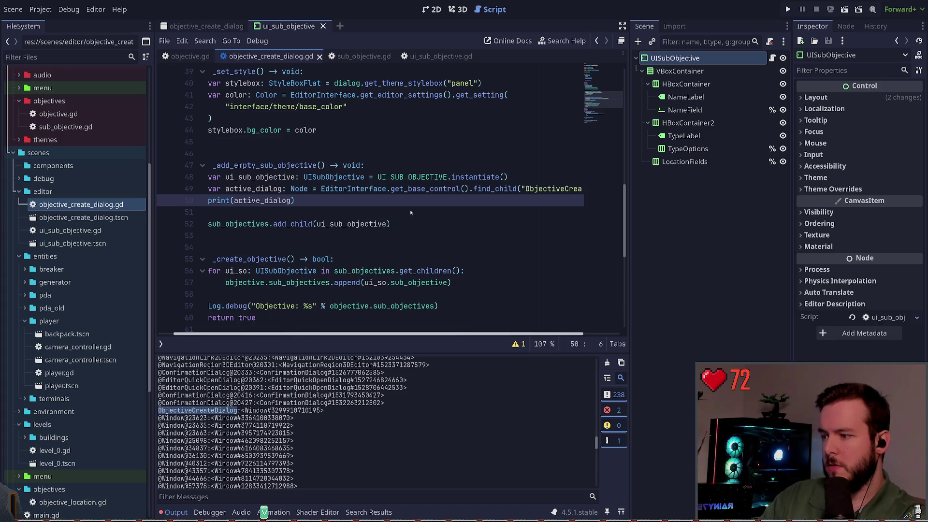
key("ctrl+shift+x")
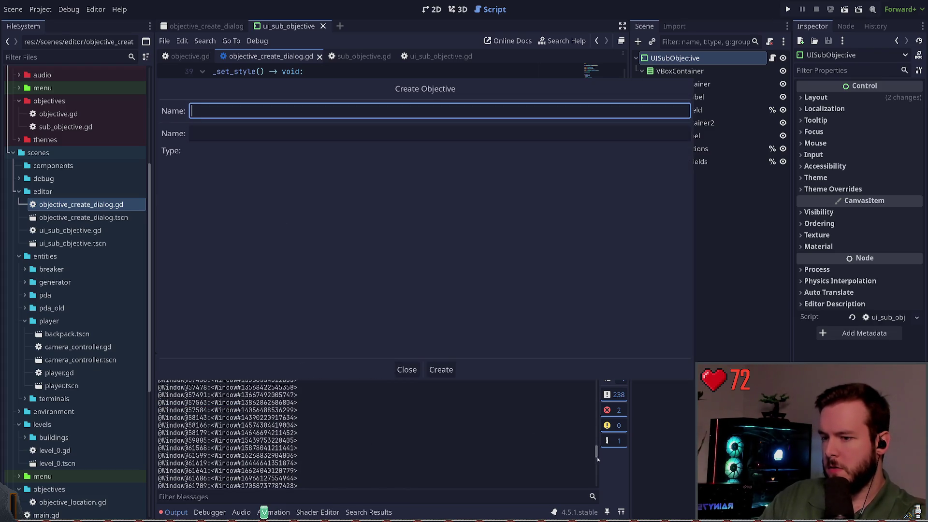
Close the Create Objective dialog after the test run
left_click_drag(596, 453, 595, 483)
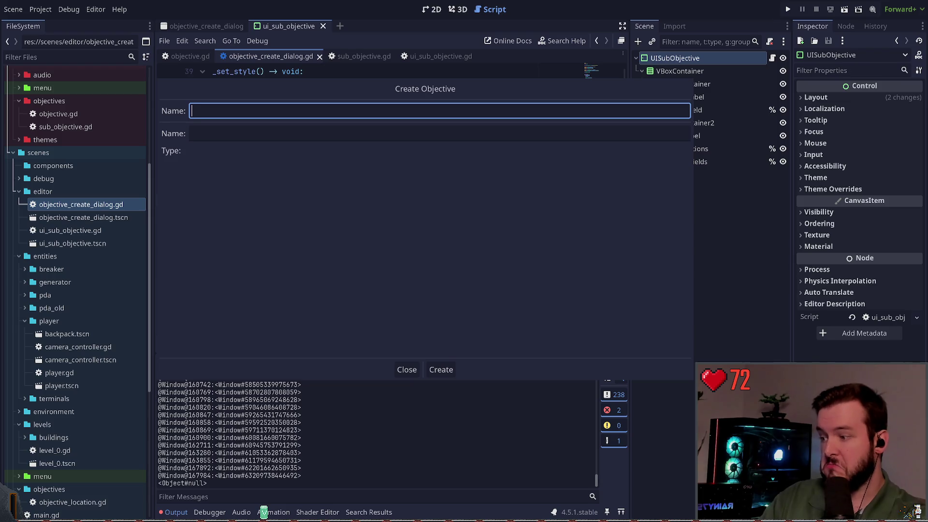
left_click(441, 369)
left_click(323, 224)
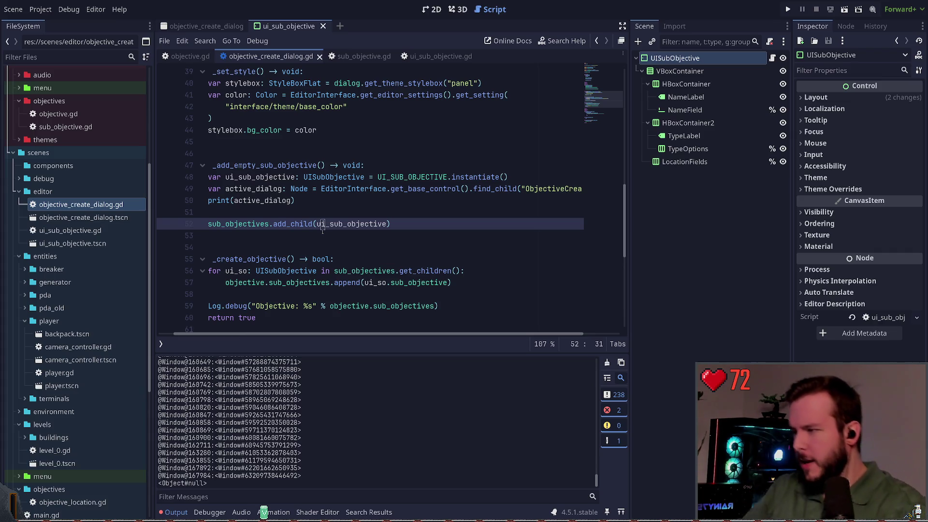
Check the output's <Object#null> result and select the find_child call for replacement
left_click(410, 209)
scroll(331, 436, "up", 15)
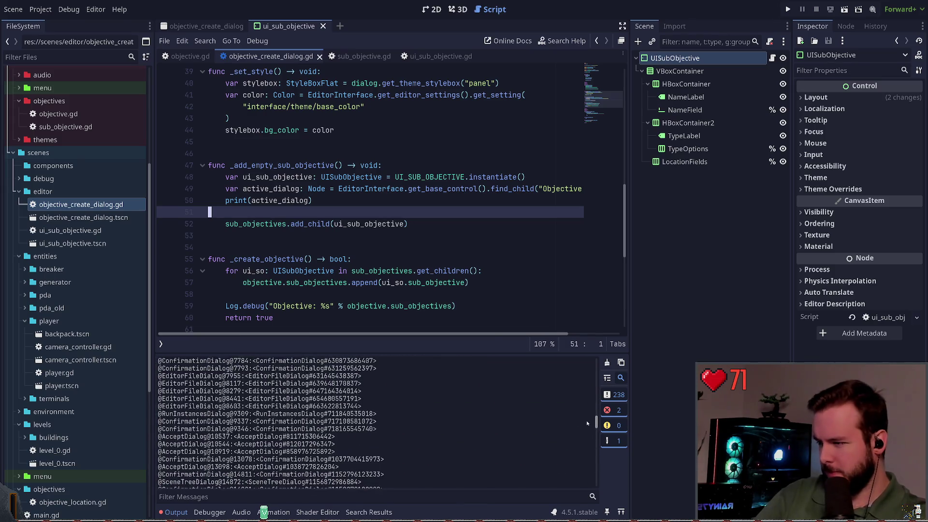
left_click_drag(588, 423, 588, 440)
double_click(199, 418)
left_click(239, 409)
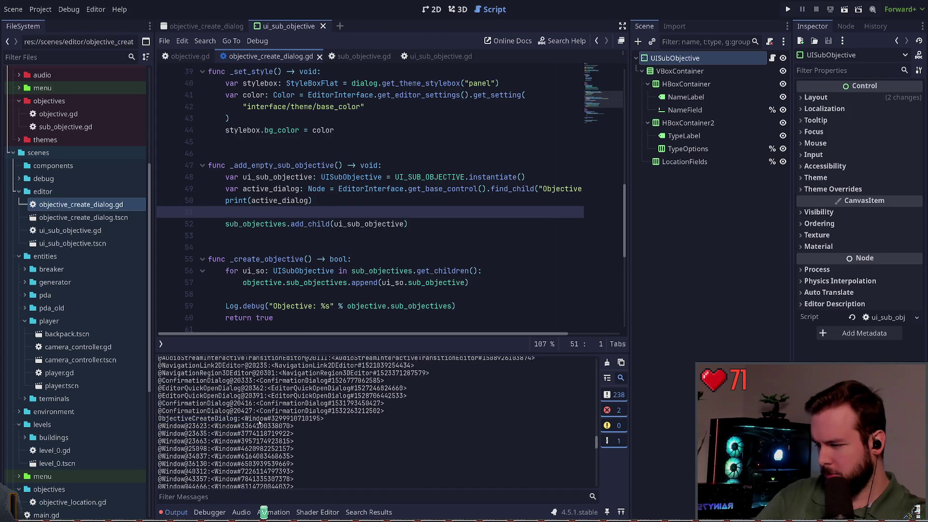
double_click(197, 418)
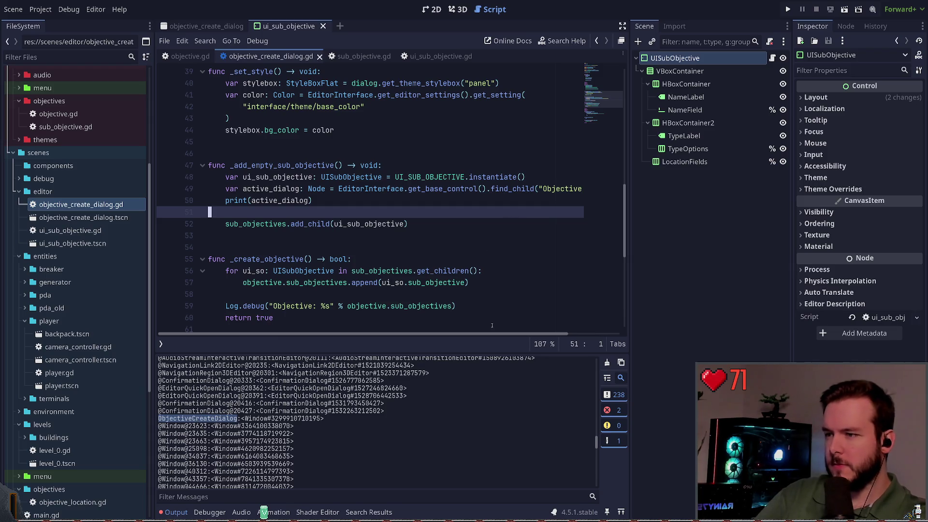
scroll(522, 200, "right", 3)
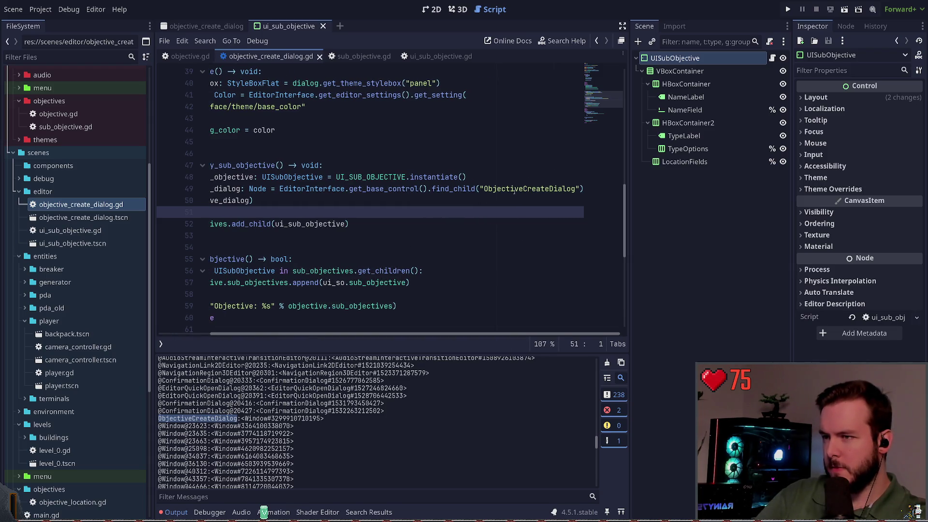
left_click(576, 189)
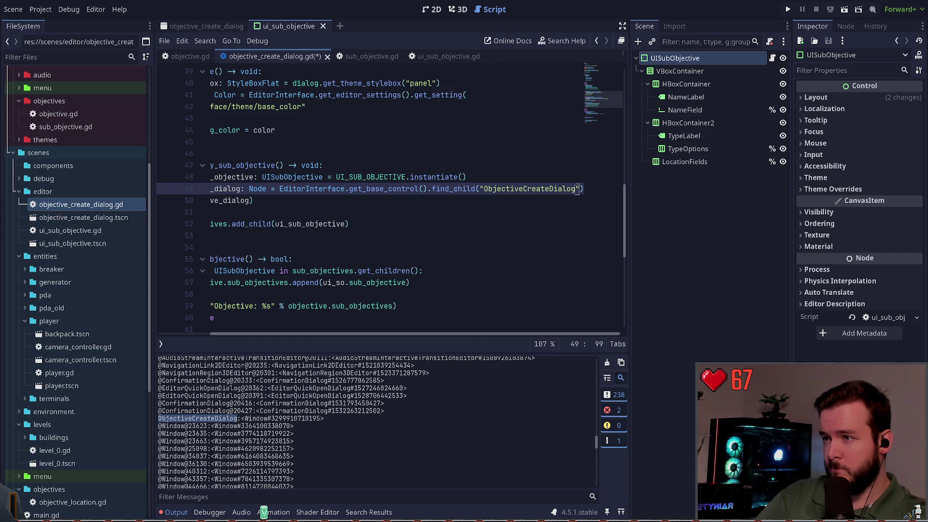
left_click(434, 189)
Switch the lookup to get_node("ObjectiveCreateDialog") and rerun Create Objective to confirm it resolves
key("ctrl+Delete")
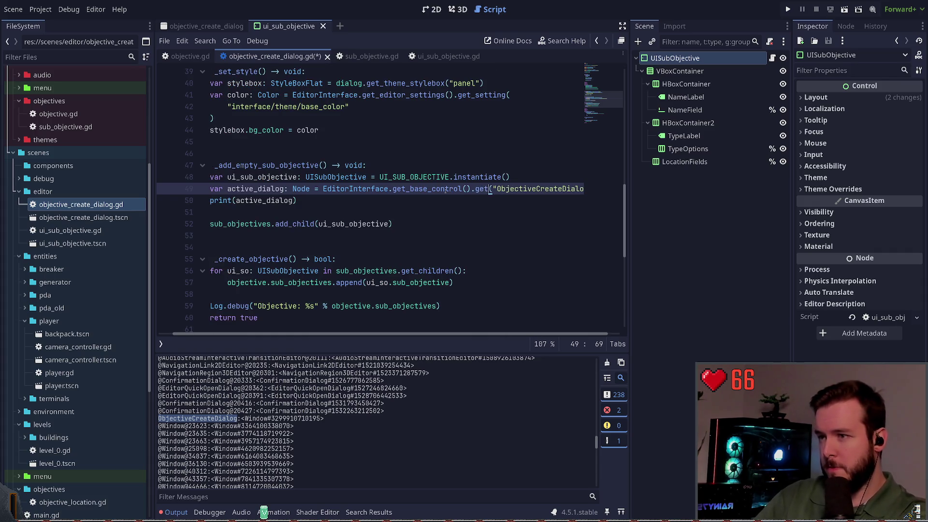
type("get_node")
key("Return")
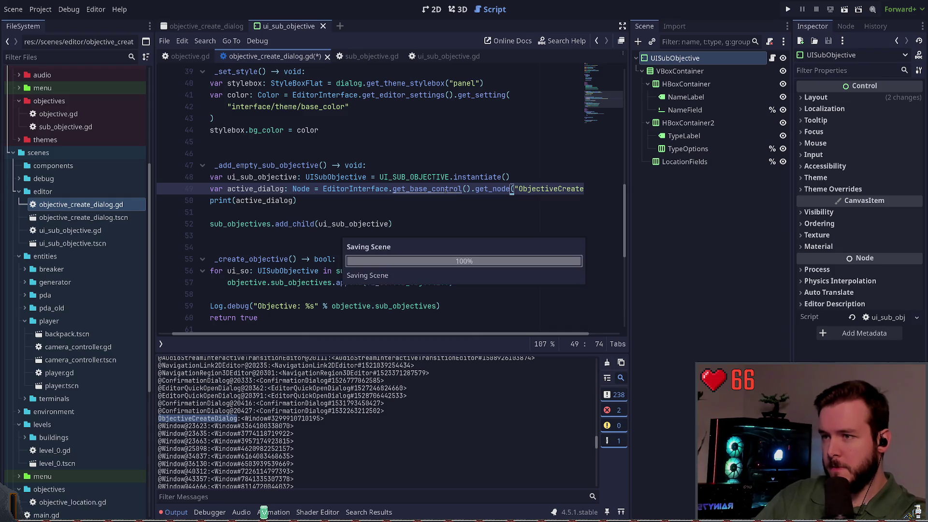
key("ctrl+shift+p")
key("Return")
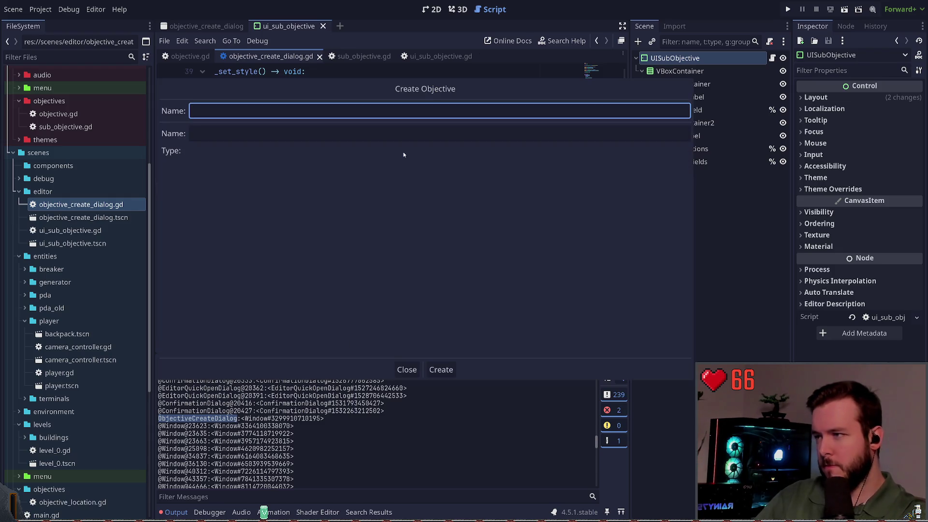
scroll(580, 464, "down", 10)
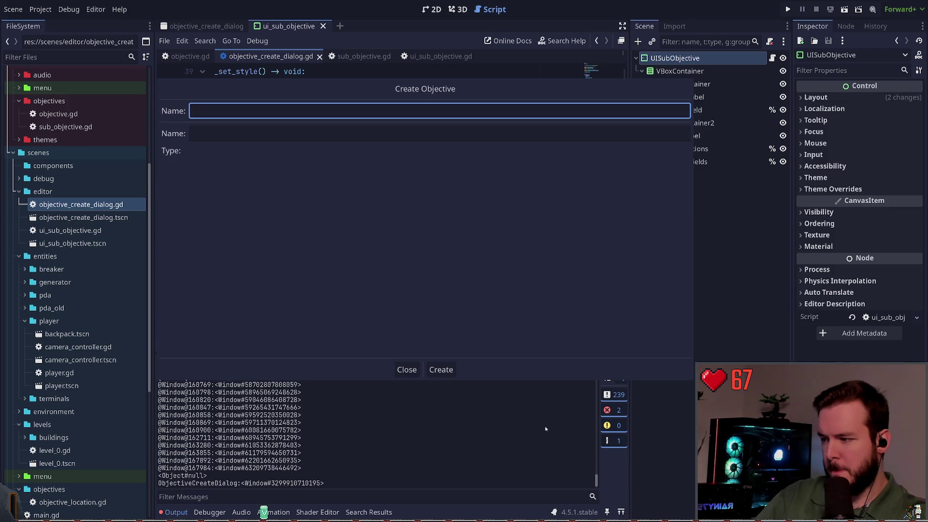
left_click(415, 369)
left_click(384, 223)
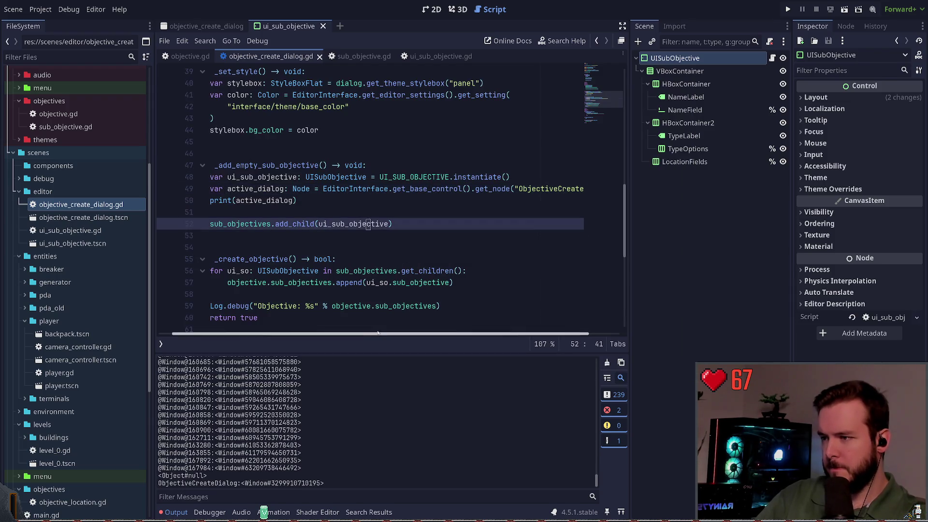
Delete the print(active_dialog) debug line
key("Up")
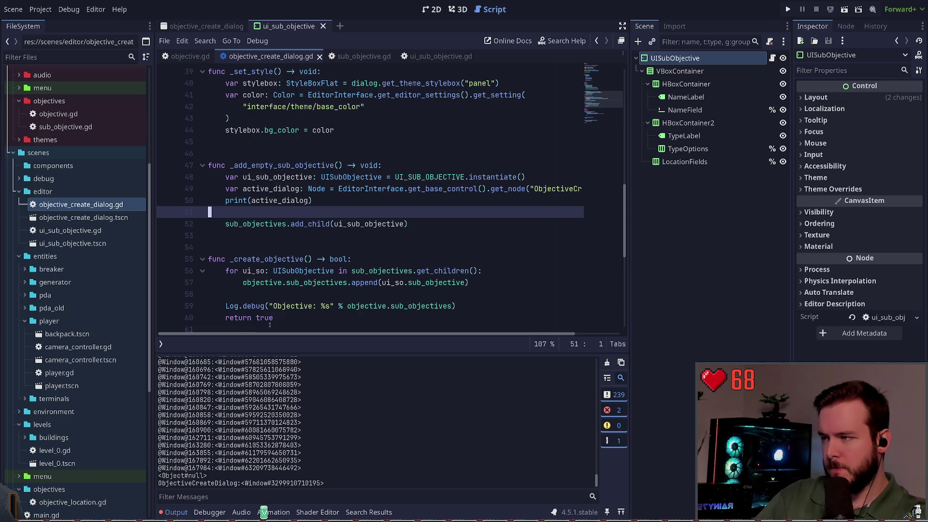
key("Up")
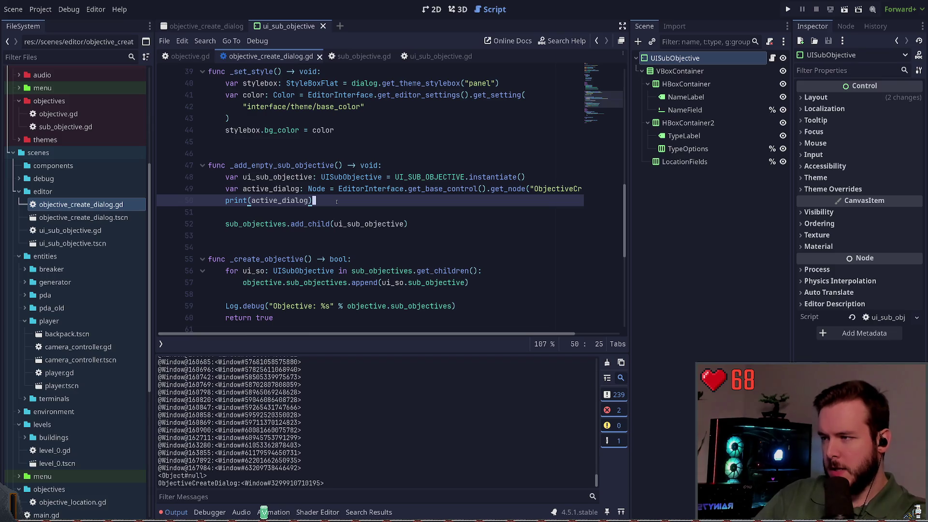
key("ctrl+shift+k")
key("ctrl+shift+k")
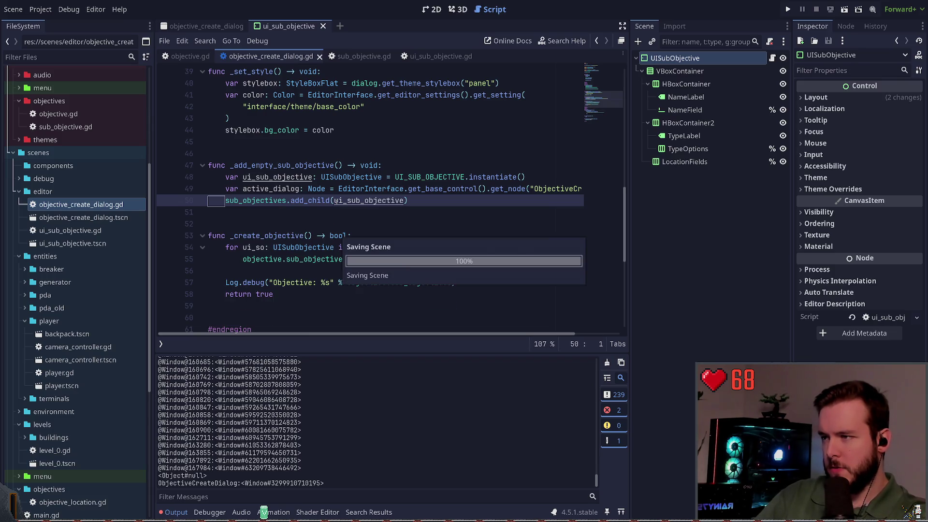
Copy the append line from _create_objective into _add_empty_sub_objective and unindent it
key("Down")
key("Down")
key("Down")
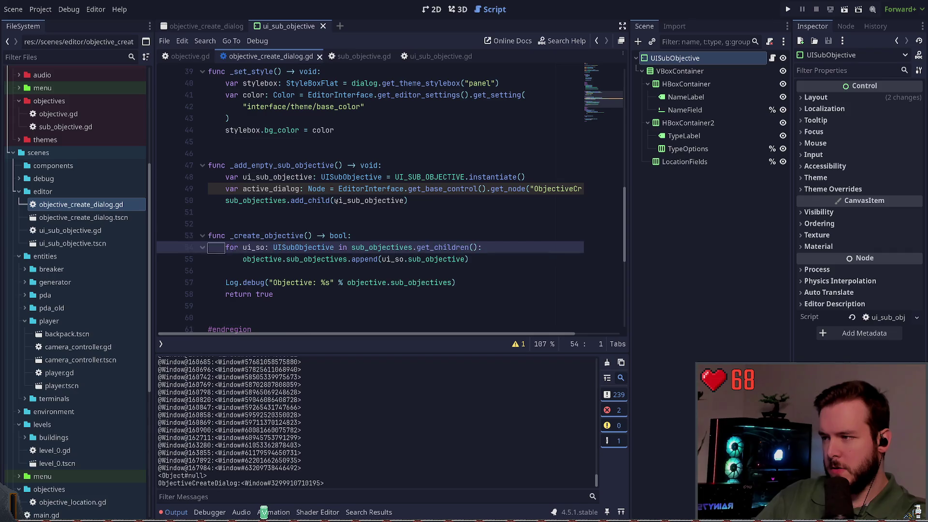
key("Home")
key("ctrl+c")
key("Up")
key("Up")
key("Up")
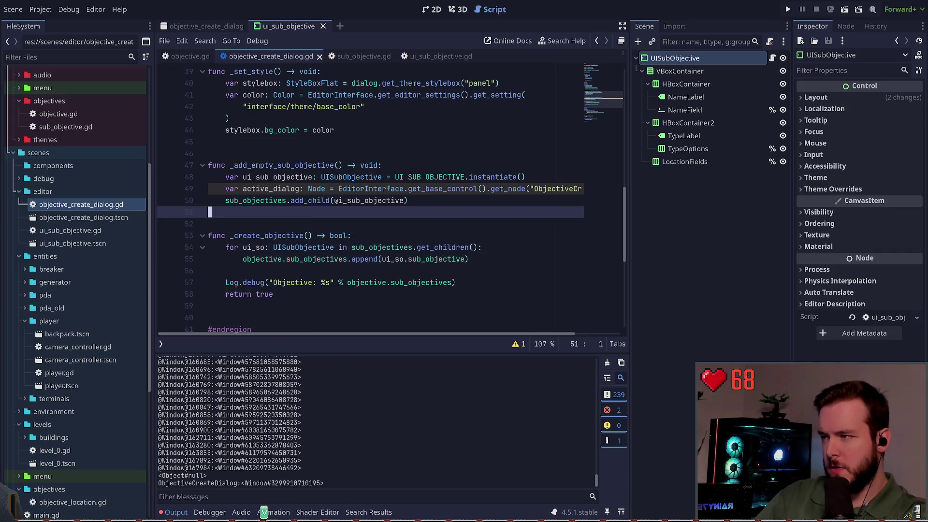
key("ctrl+v")
key("shift+Tab")
key("Home")
key("Right")
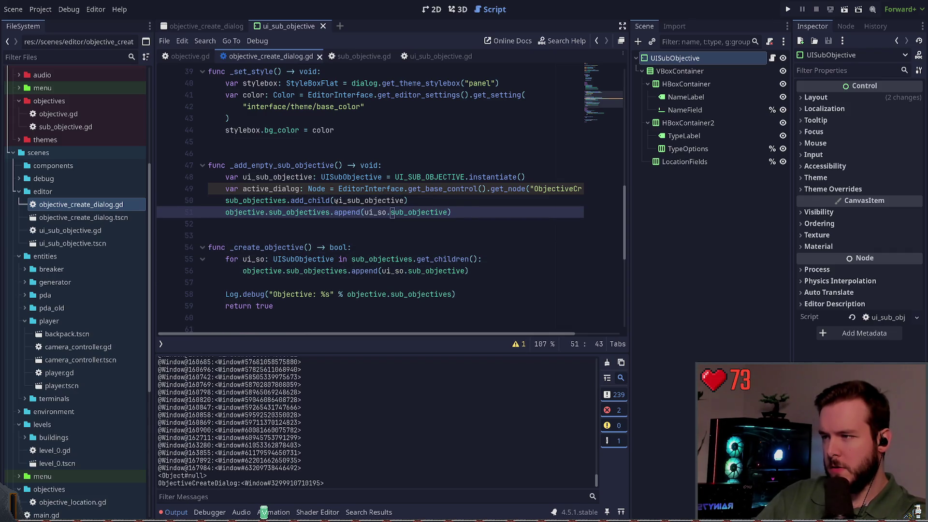
key("Up")
Route the add_child call on line 50 through active_dialog and save
left_click(335, 205)
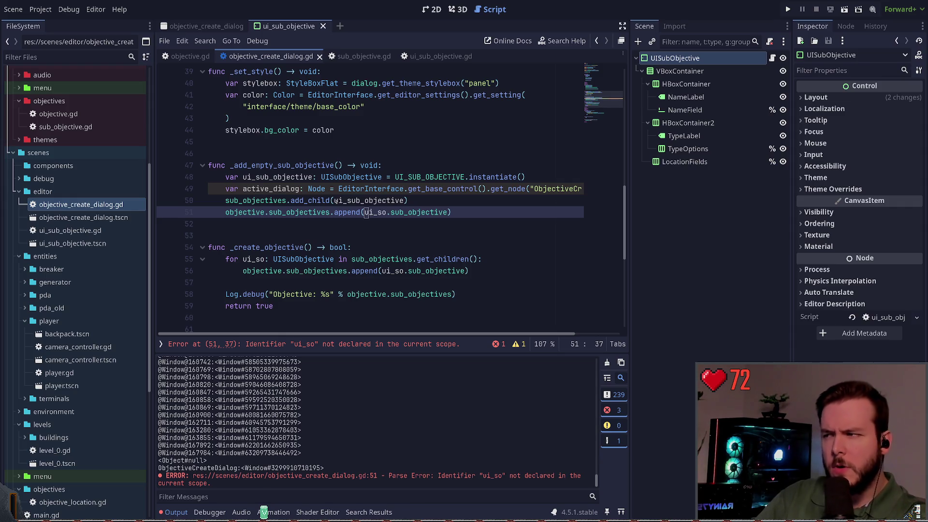
key("Up")
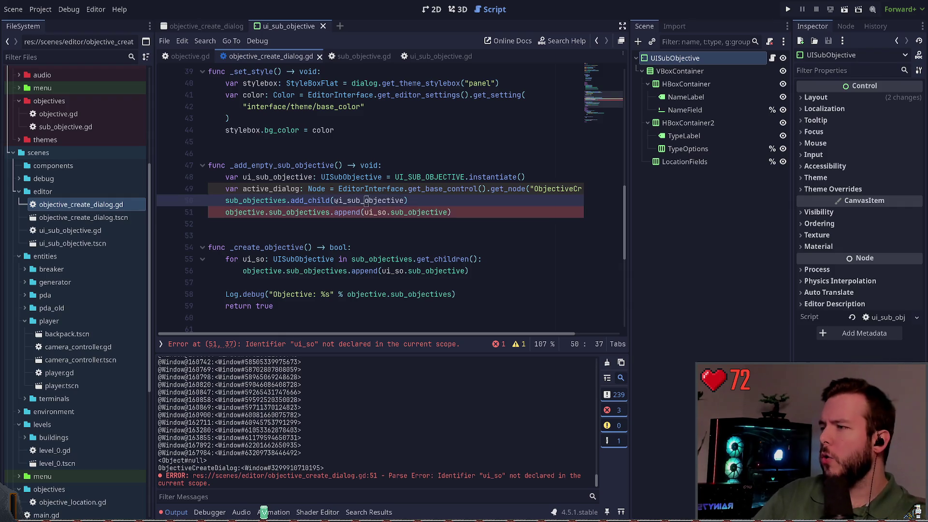
key("Home")
key("ctrl+shift+Right")
type("active_dialog")
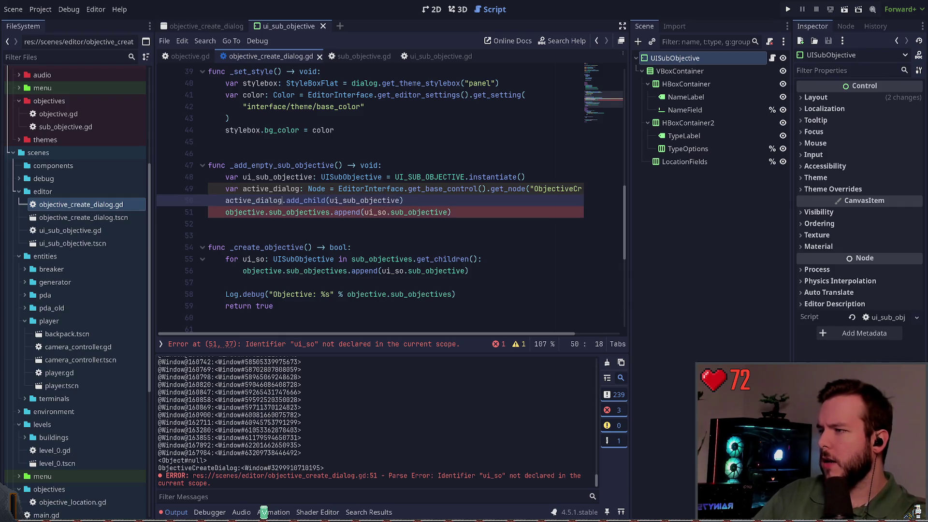
key("ctrl+s")
left_click(231, 200)
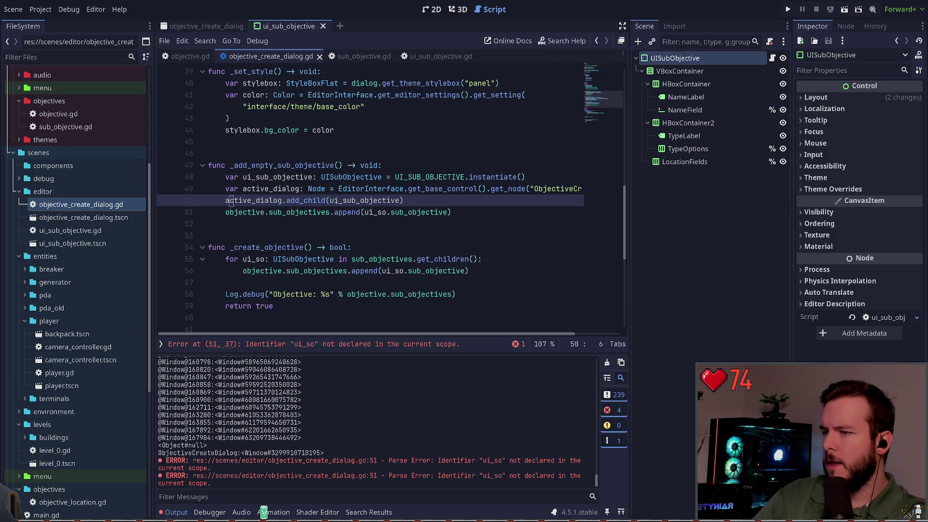
Set the append call's argument to ui_so.sub_objective
key("Down")
key("ctrl+Right")
key("ctrl+Right")
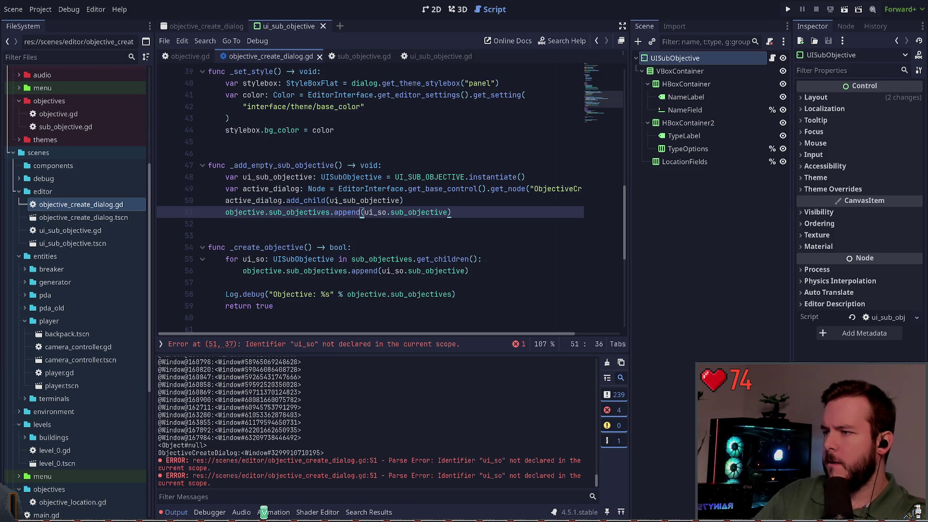
key("ctrl+Delete")
type("ui")
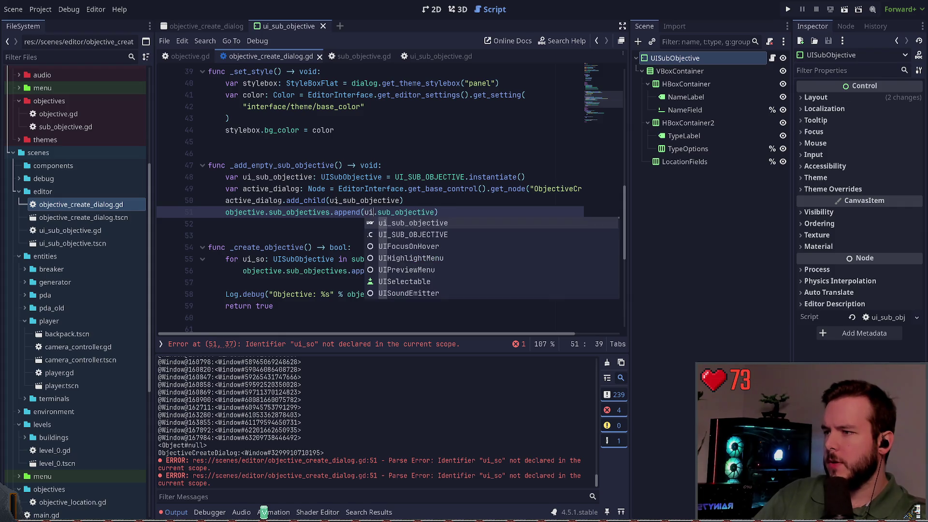
type("_so")
key("Up")
key("Up")
key("Up")
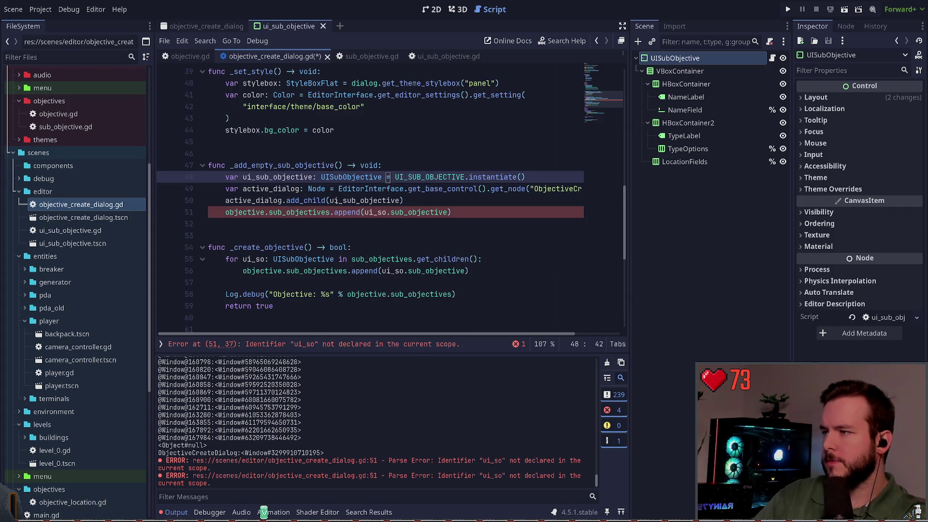
key("Home")
Rename the line 48 variable to ui_so and move the active_dialog declaration up a line
key("ctrl+Right")
key("ctrl+Delete")
type("ui_s")
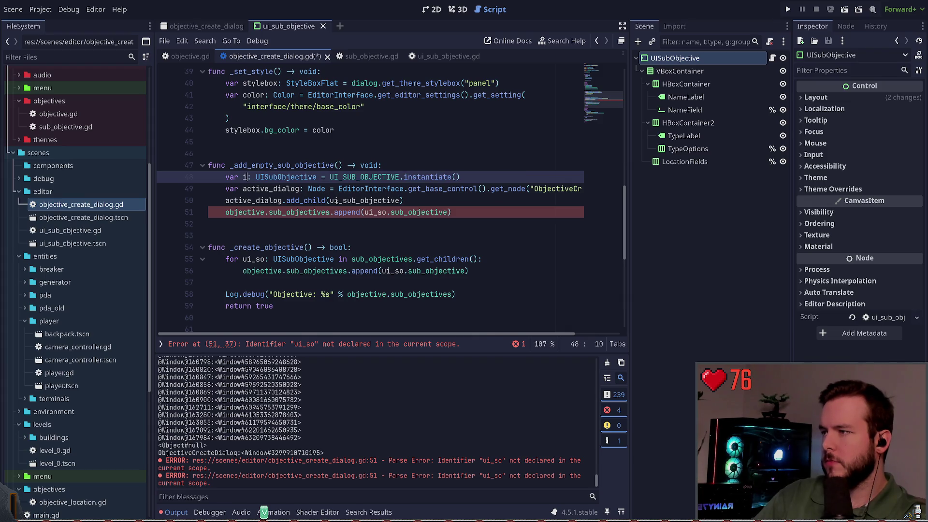
type("o")
key("Down")
key("ctrl+Right")
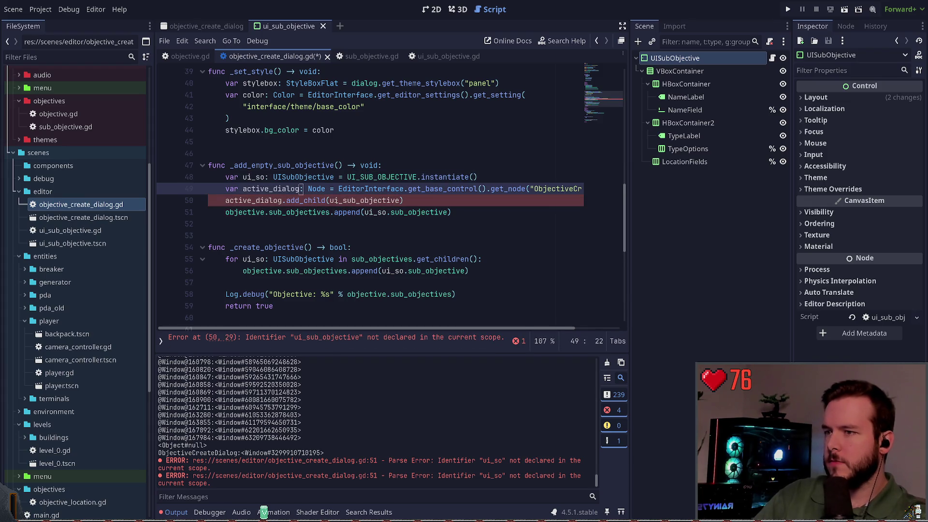
key("alt+Down")
Move the active_dialog declaration above the ui_so line in _add_empty_sub_objective and save
key("End")
key("ctrl+Home")
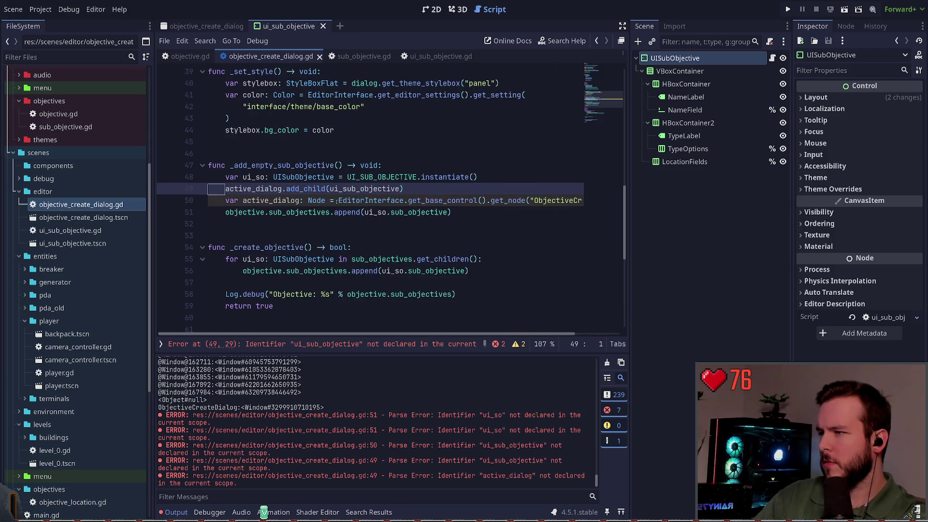
key("ctrl+z")
key("ctrl+shift+z")
key("ctrl+s")
key("Up")
key("Up")
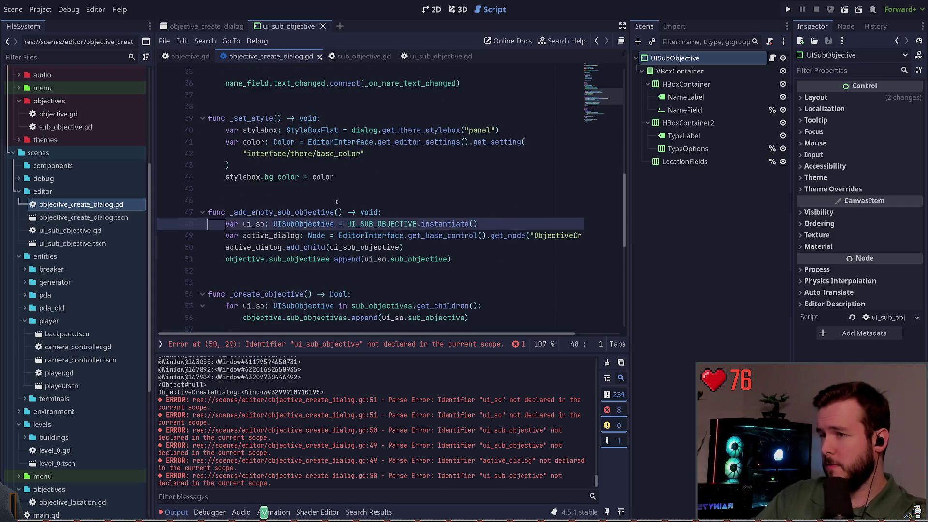
key("alt+Down")
key("End")
key("ctrl+s")
Change the add_child call's argument to ui_so and save the script
key("Down")
key("Right")
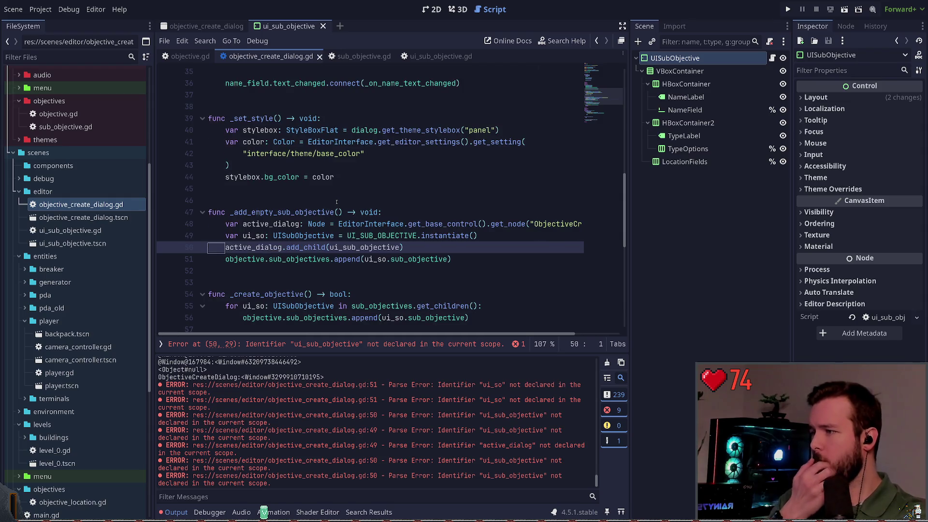
key("Up")
key("ctrl+Right")
key("ctrl+Right")
key("ctrl+Right")
key("Right")
key("ctrl+Delete")
type("ui_so")
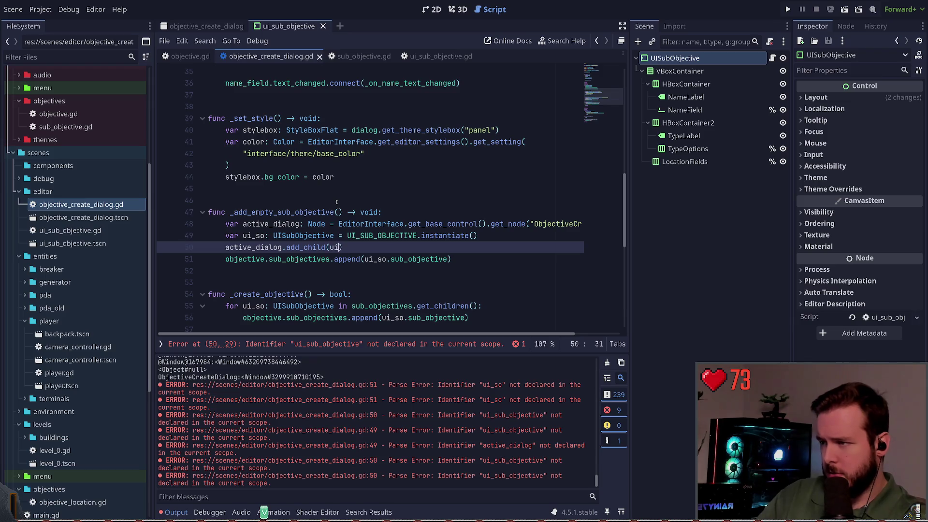
key("ctrl+s")
key("Home")
key("Right")
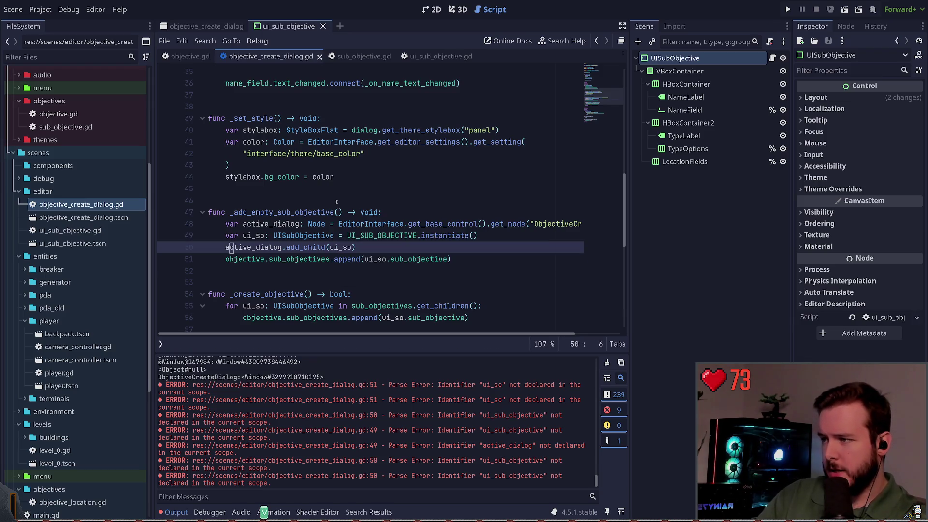
Copy the ObjectiveCreateDialog node name, return to line 52, and save
key("Down")
key("Down")
scroll(337, 201, "down", 2)
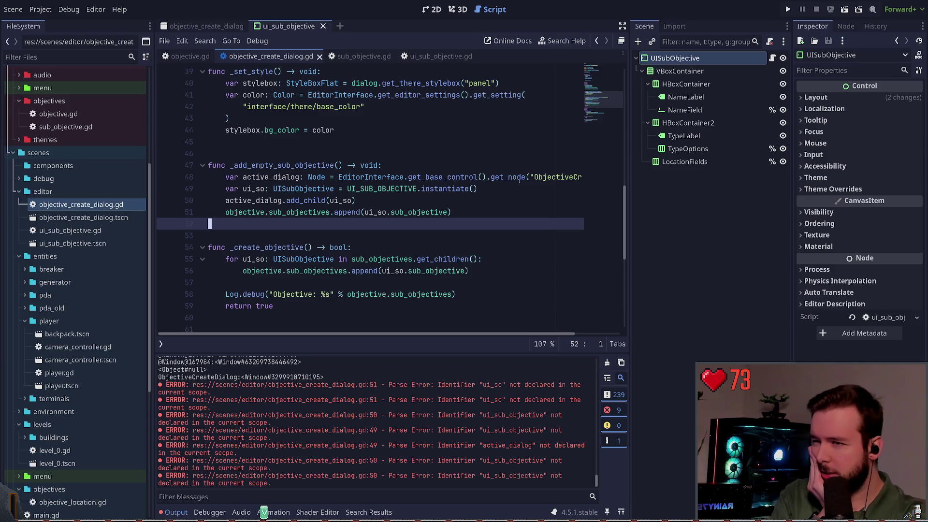
double_click(551, 179)
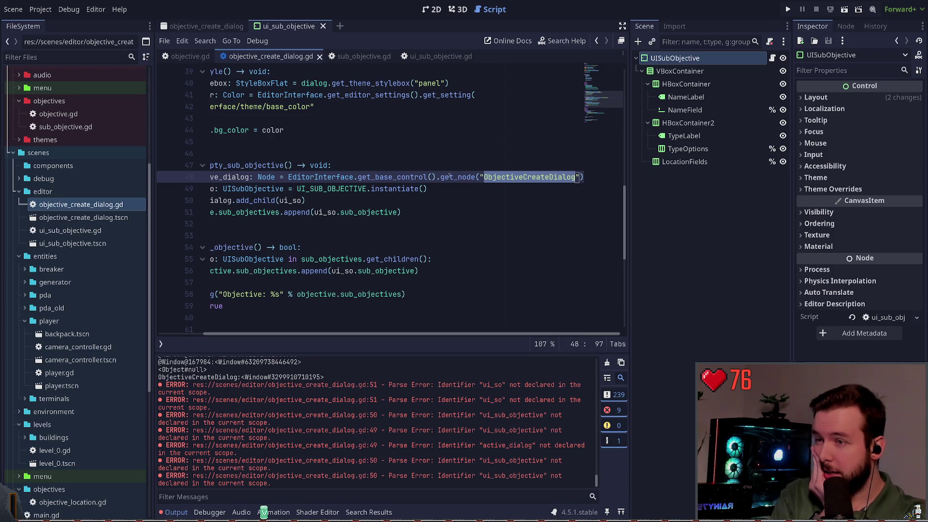
key("ctrl+c")
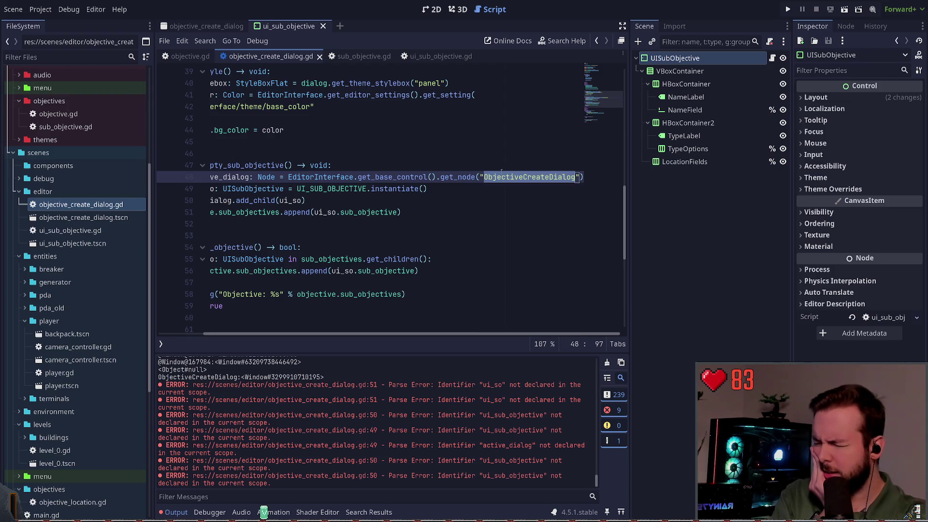
scroll(388, 321, "left", 3)
left_click(305, 224)
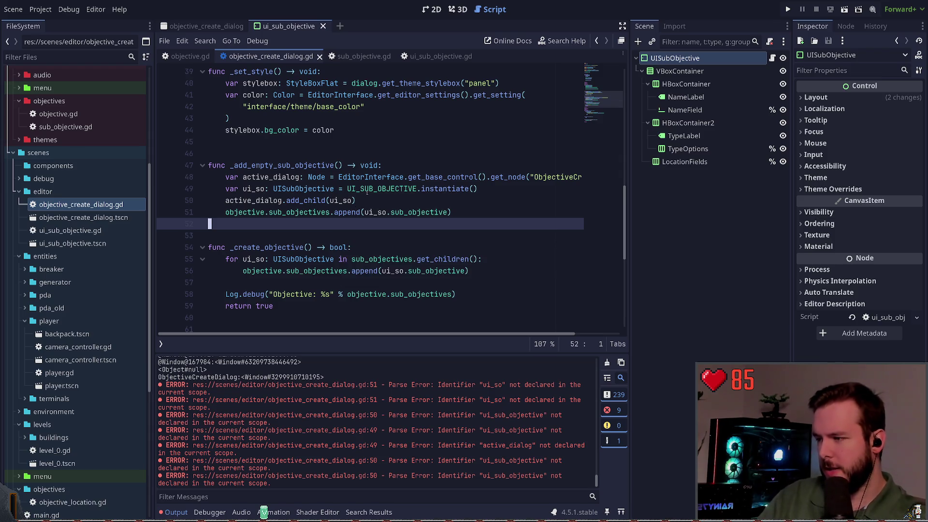
key("ctrl+s")
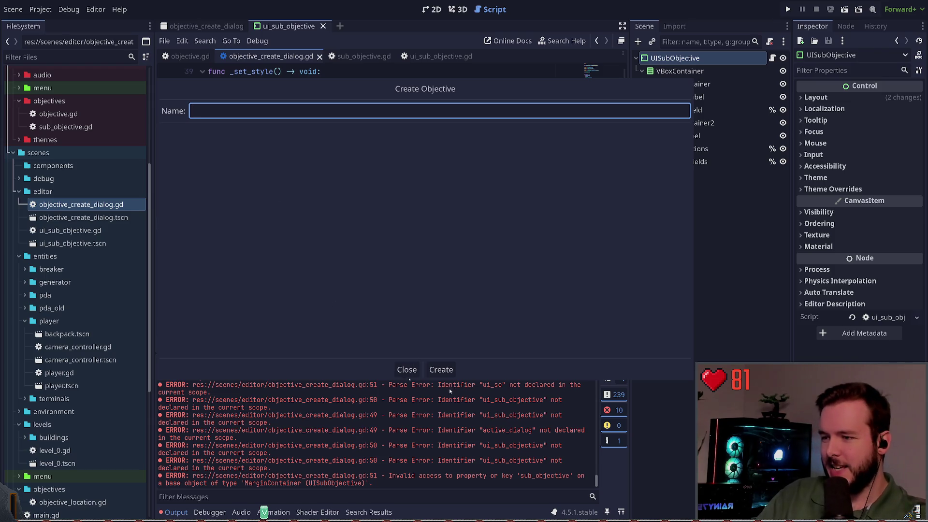
left_click(406, 369)
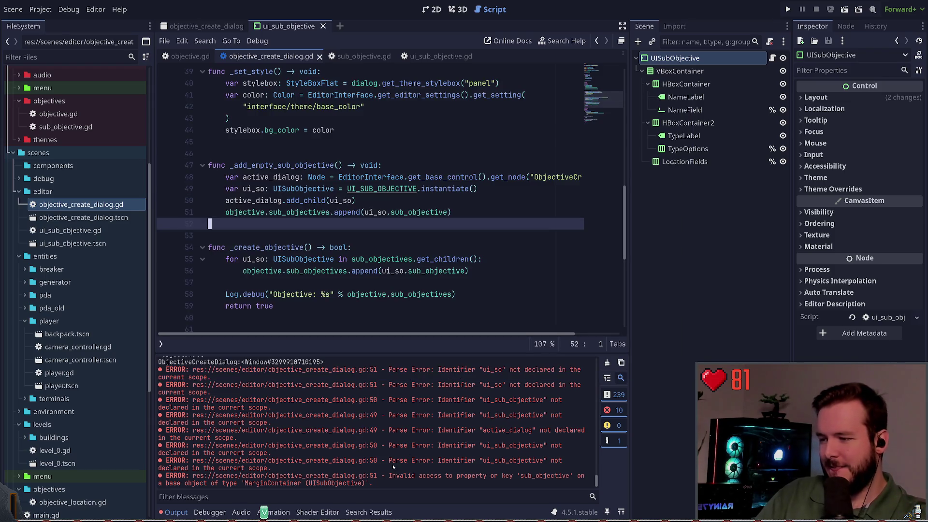
left_click(359, 57)
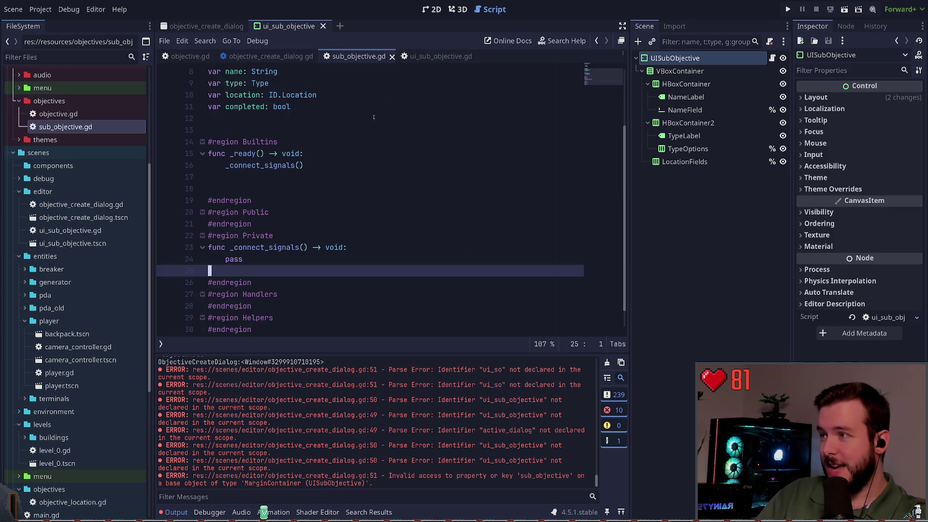
key("ctrl+shift+period")
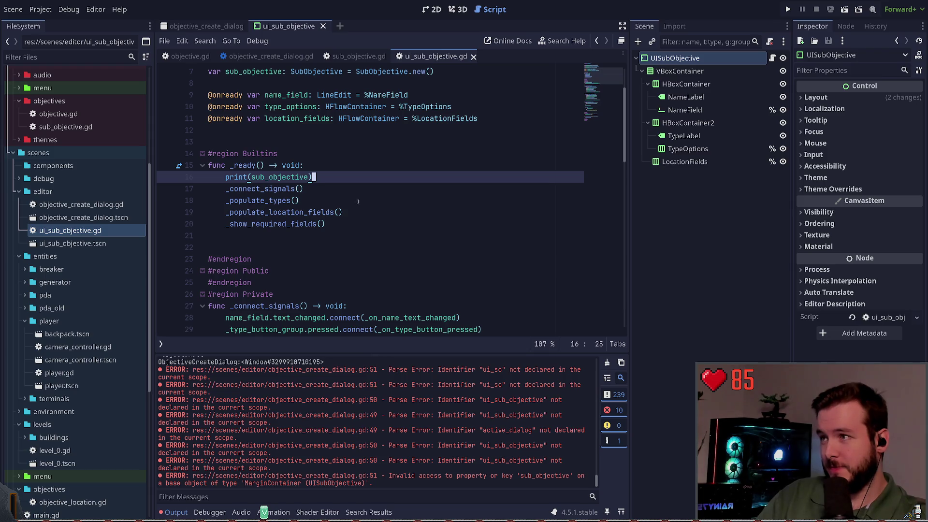
key("ctrl+shift+comma")
left_click(282, 200)
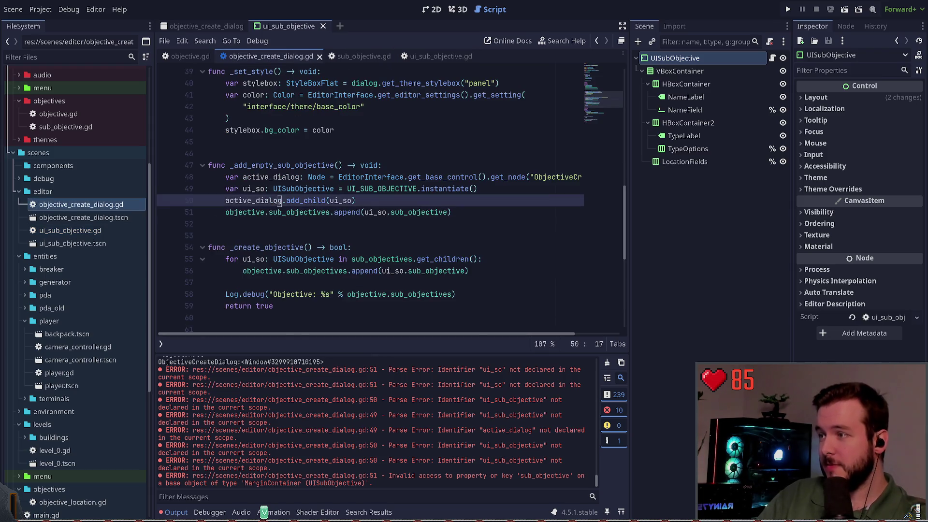
left_click(327, 213)
Comment out the append line on line 51 with #
key("Home")
type("#")
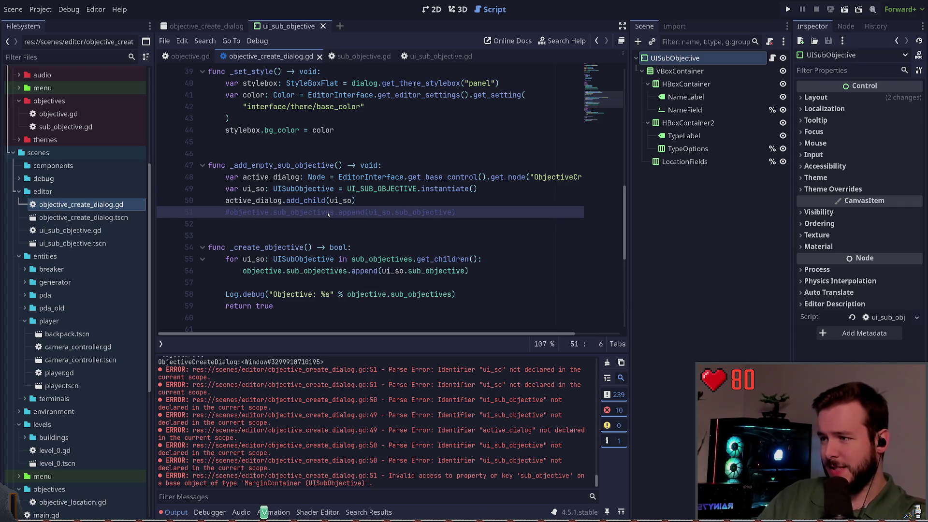
left_click(327, 214)
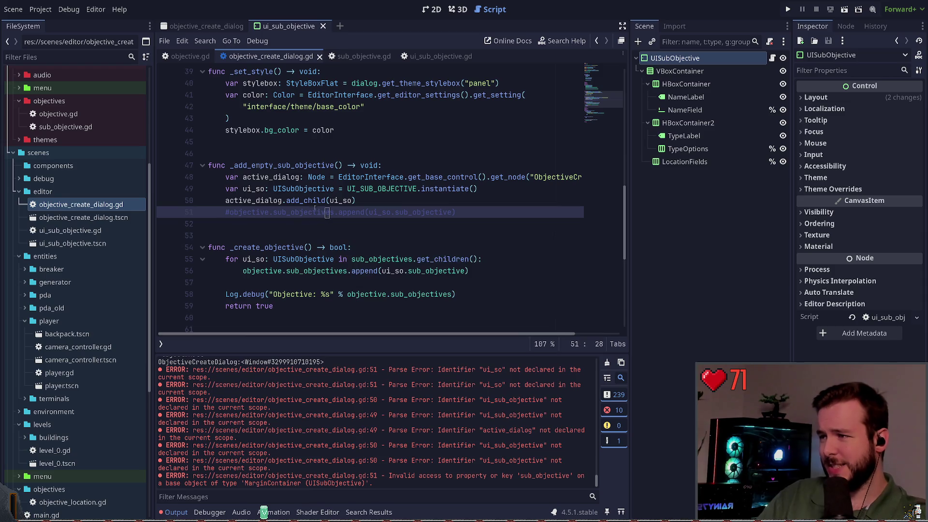
Make line 50 call active_dialog.sub_objectives.add_child(ui_so) and save the script
left_click(290, 200)
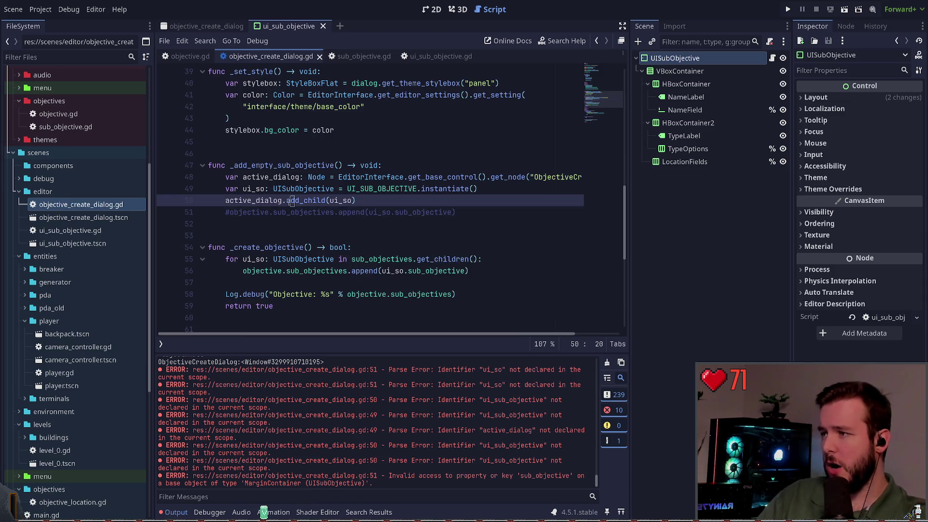
key("Left")
type(".")
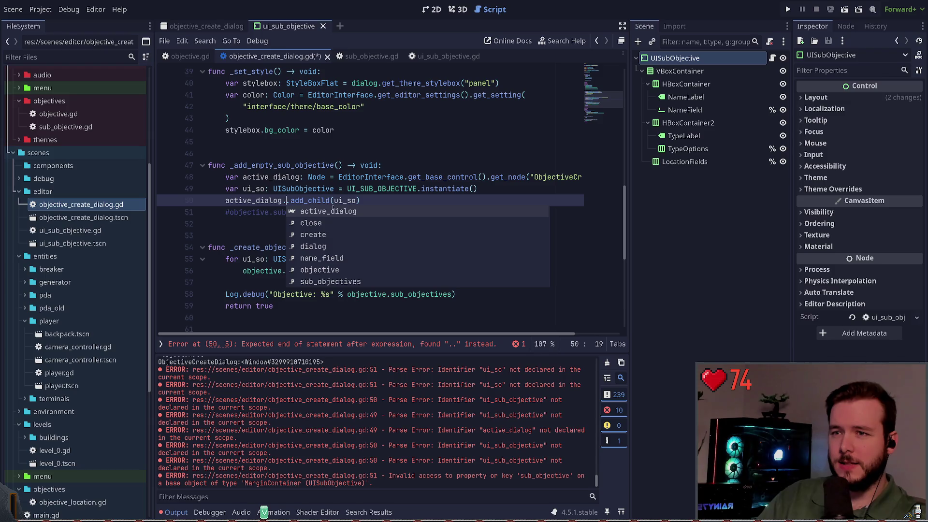
key("Escape")
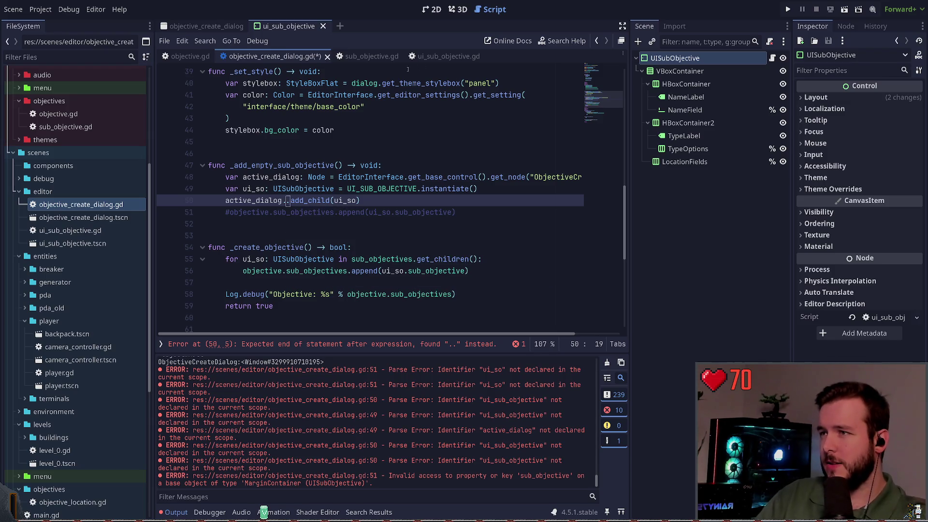
left_click(193, 23)
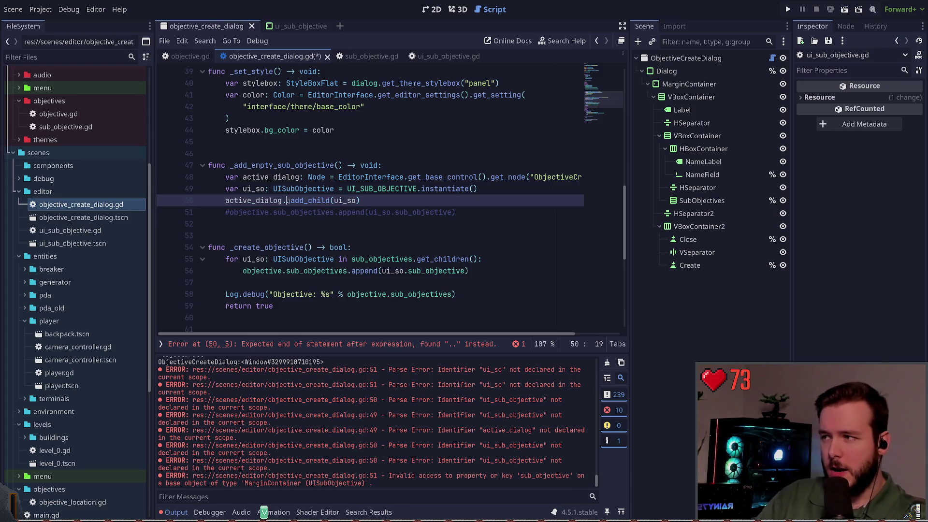
key("ctrl+space")
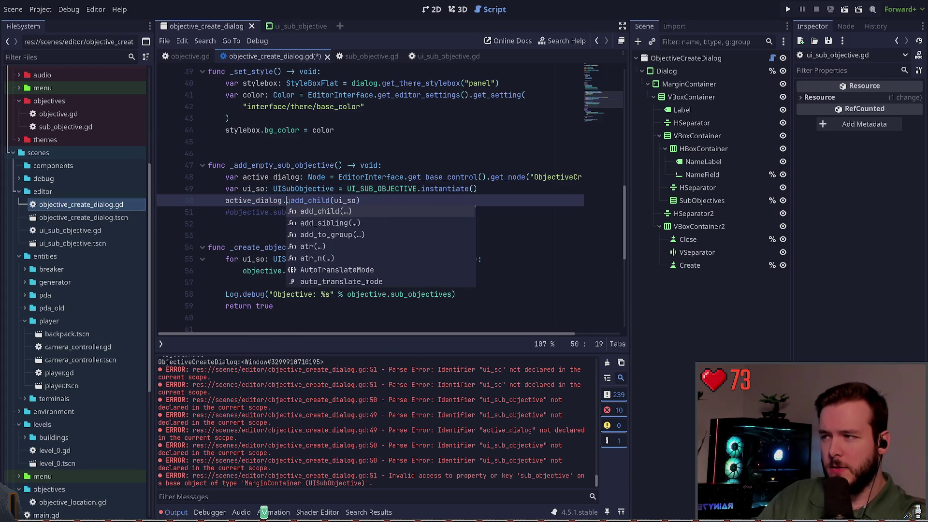
type("sub_objec")
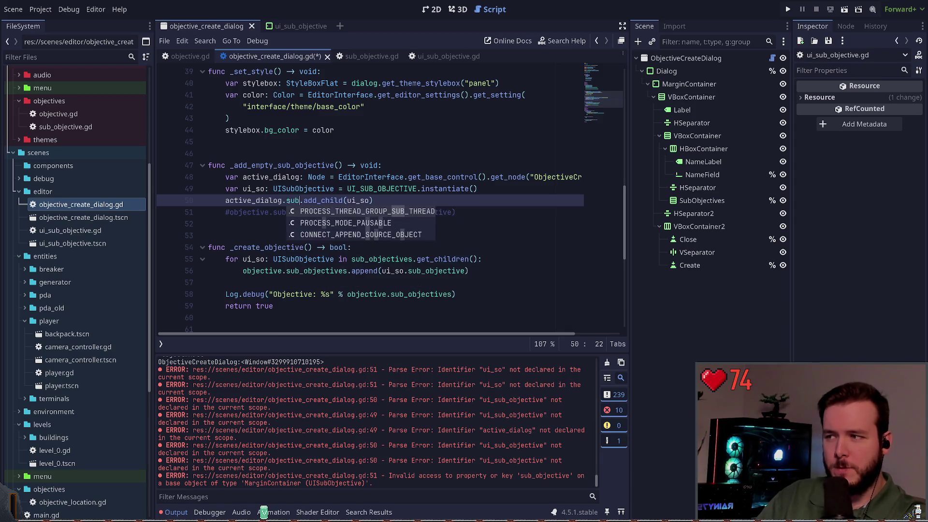
type("tives")
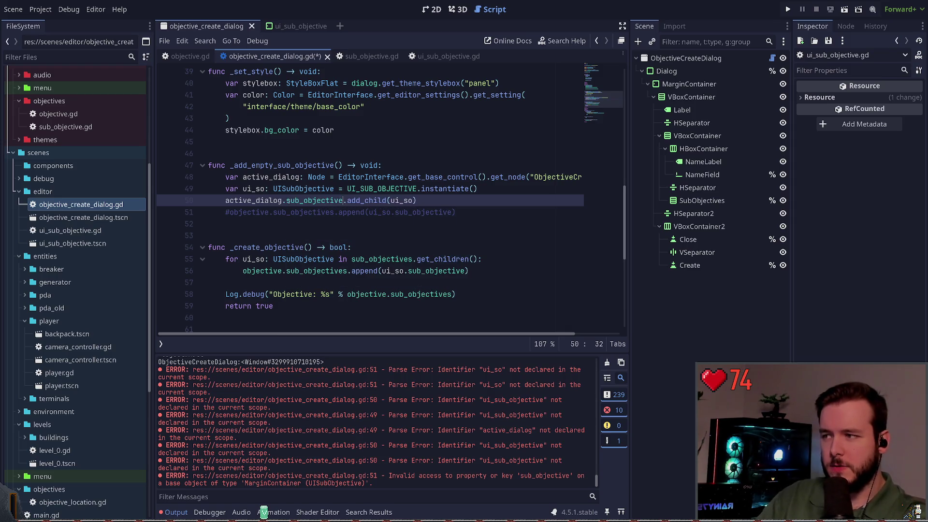
key("ctrl+s")
Rerun the project, check the Create Objective dialog, and close it
left_click(231, 200)
key("ctrl+shift+p")
key("Return")
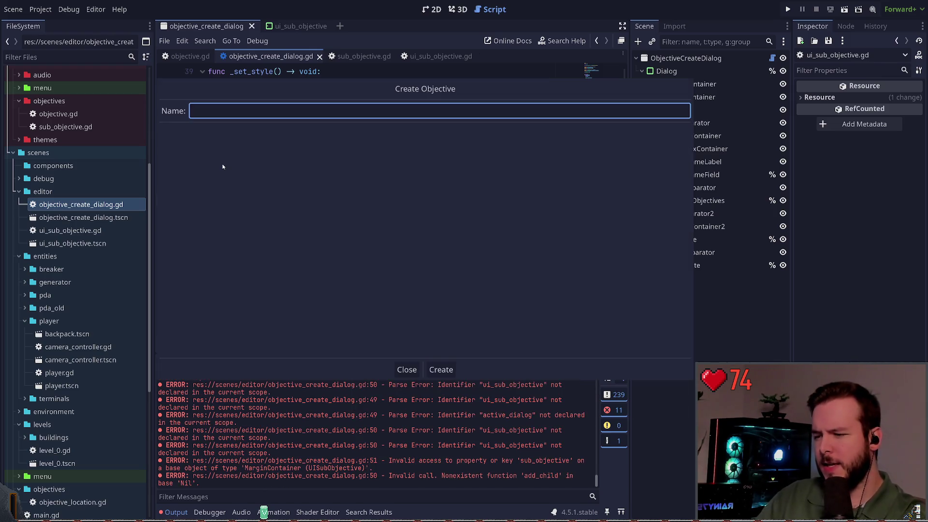
left_click(406, 370)
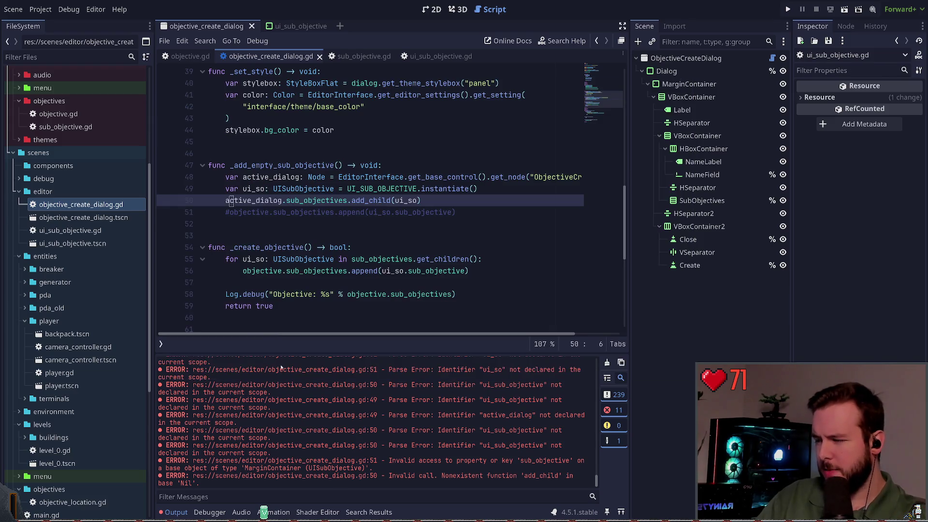